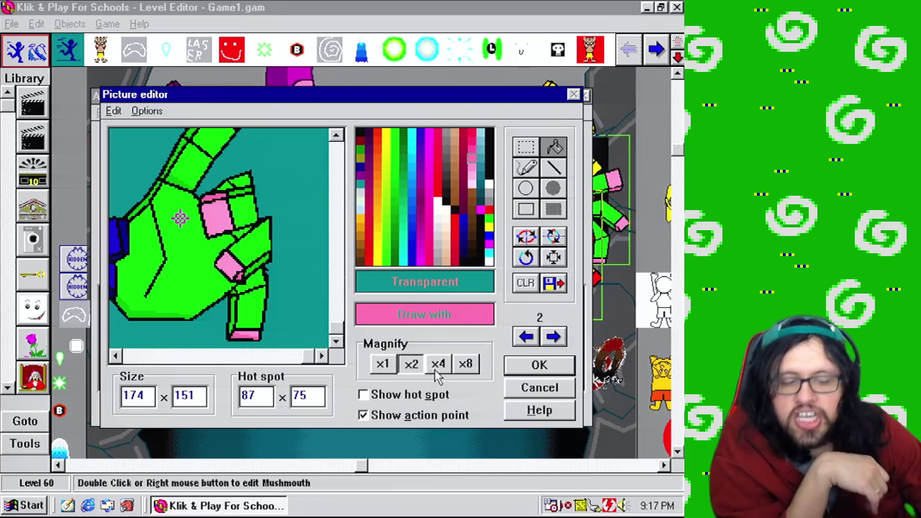
Sample frame 2's blue cuff colour and paint frame 3's left wrist edge blue
click(541, 365)
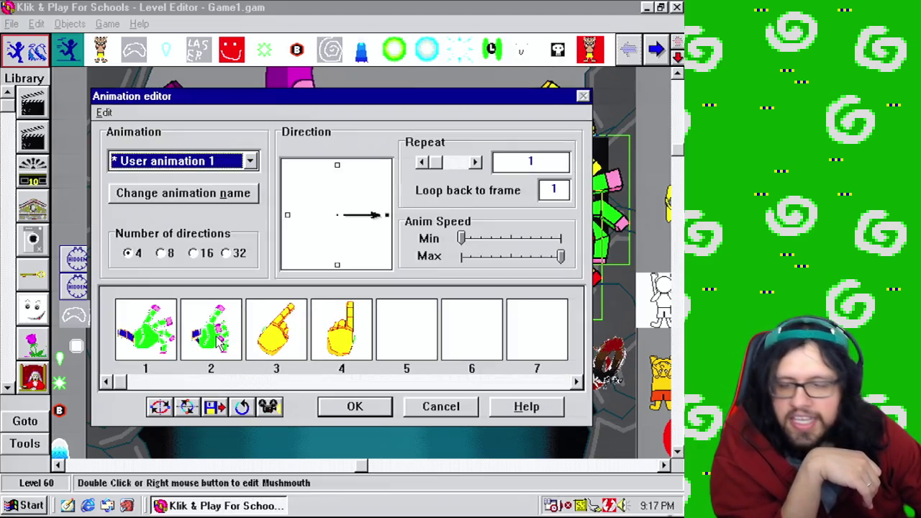
double_click(220, 344)
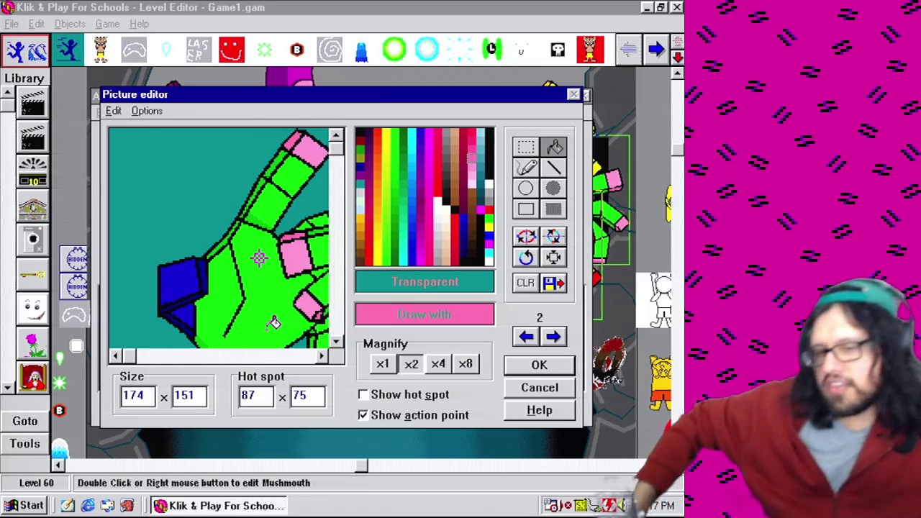
click(195, 266)
click(555, 341)
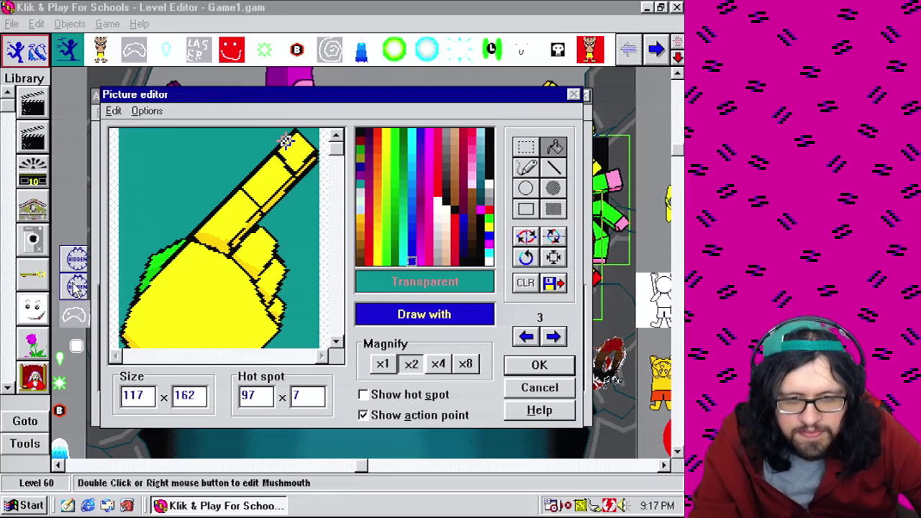
drag(180, 245, 151, 264)
click(527, 336)
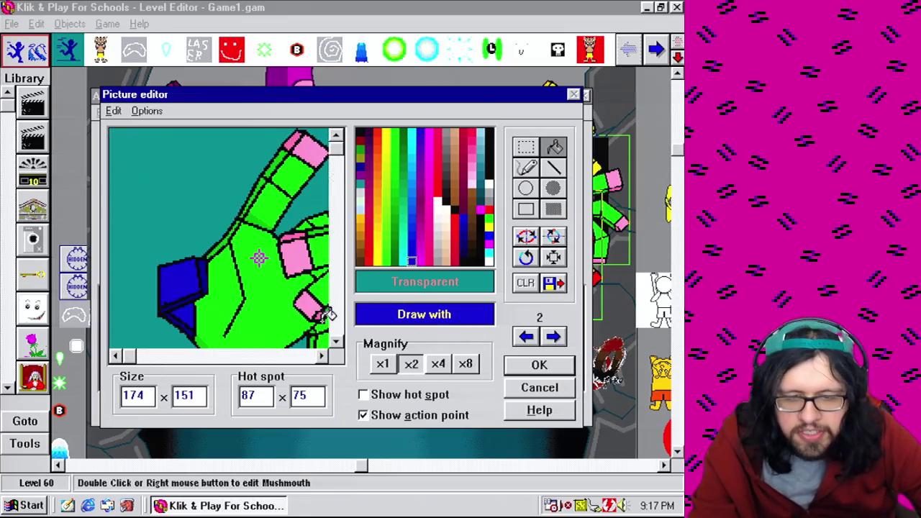
click(555, 335)
drag(160, 264, 154, 271)
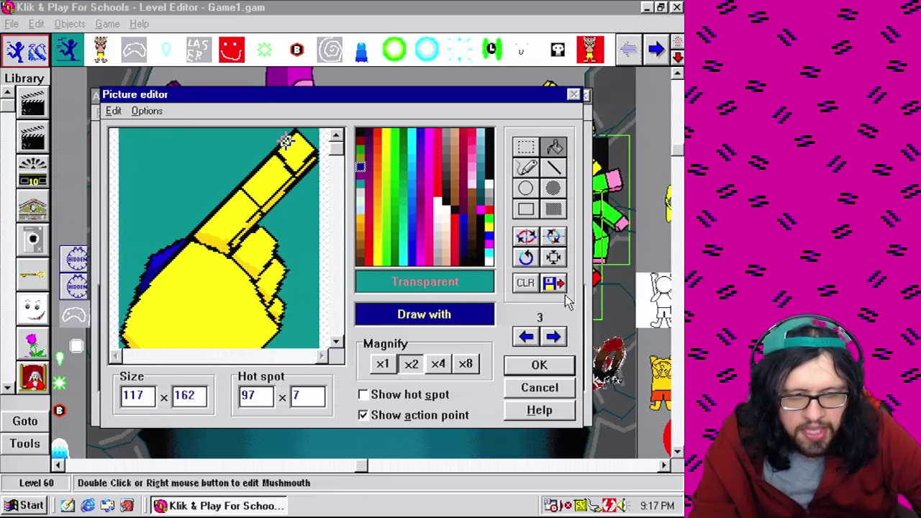
Take green from frame 2's hand and fill frame 3's fingertip, finger segments and palm green
click(527, 337)
right_click(302, 295)
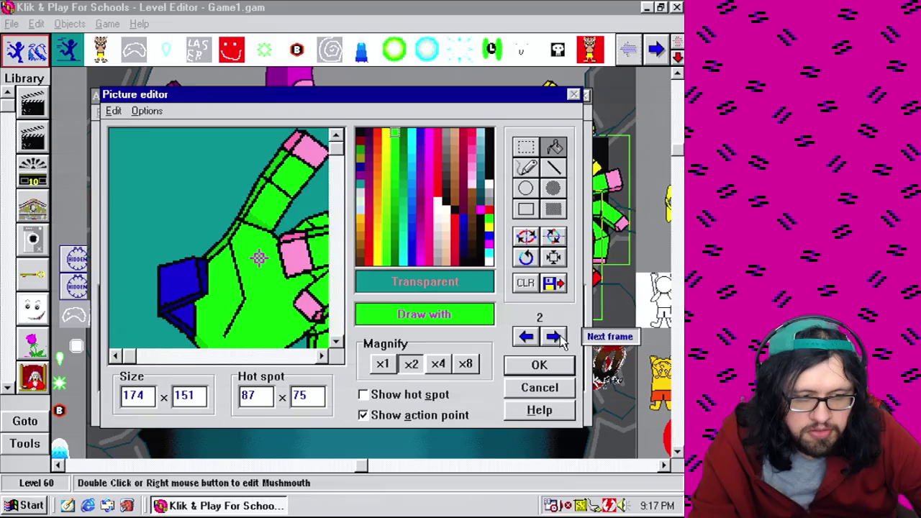
click(555, 336)
click(286, 164)
click(256, 201)
click(336, 324)
click(243, 287)
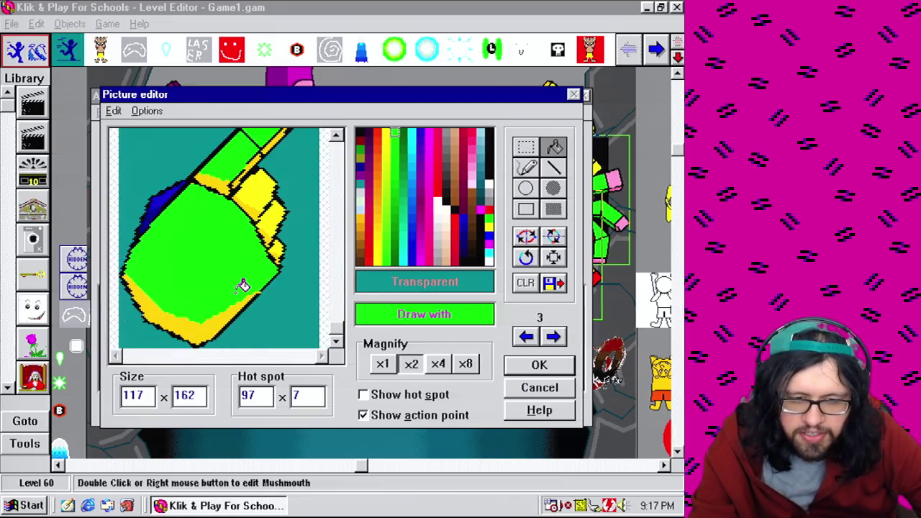
click(261, 168)
click(281, 202)
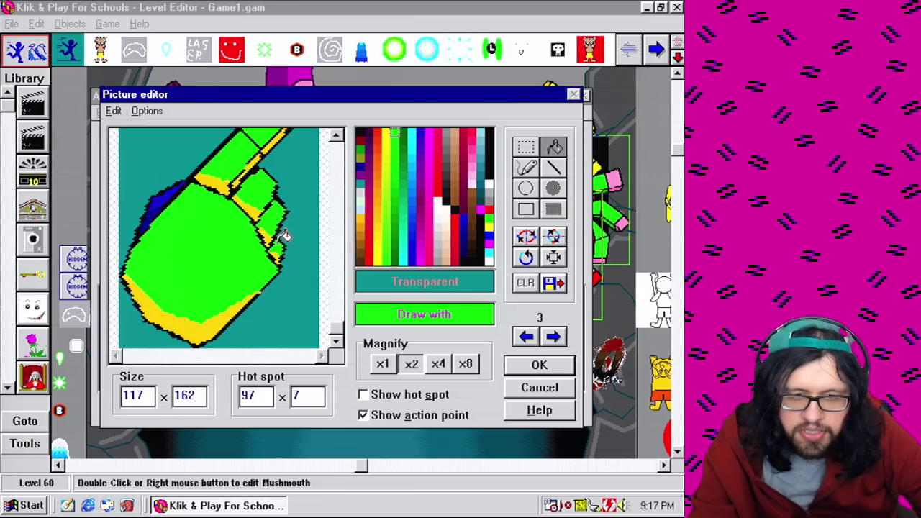
Fill frame 3's lower hand area and remaining yellow and orange shading patches green
click(526, 336)
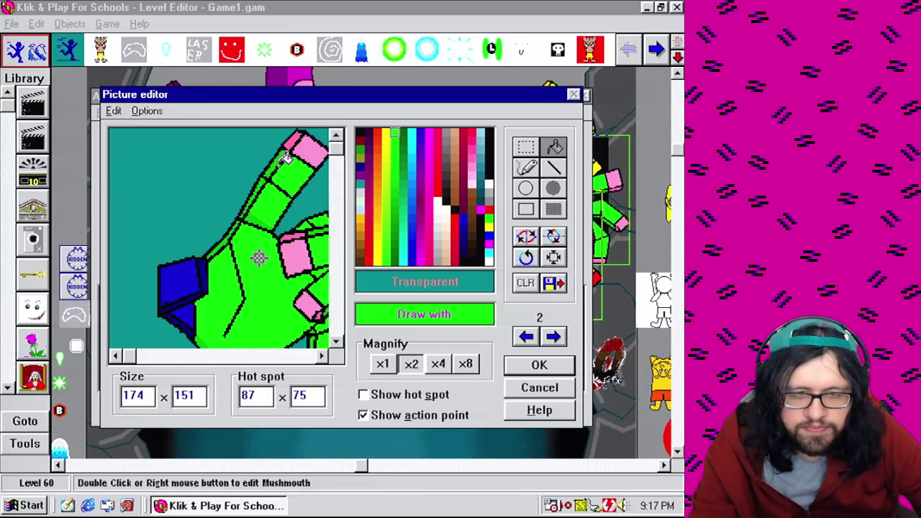
click(564, 337)
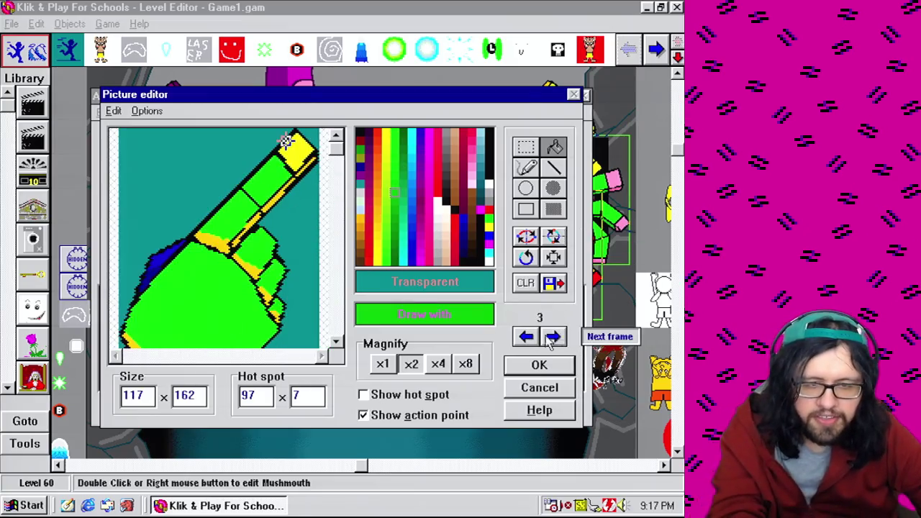
click(340, 327)
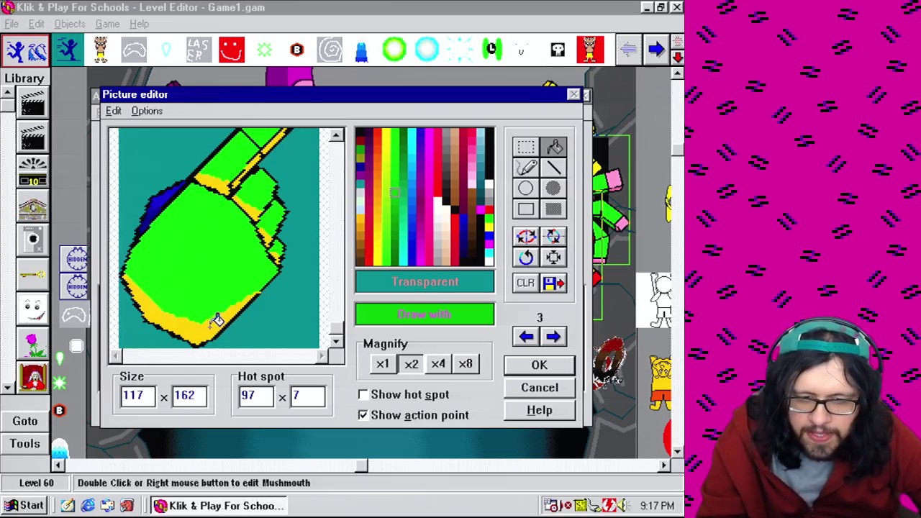
click(216, 319)
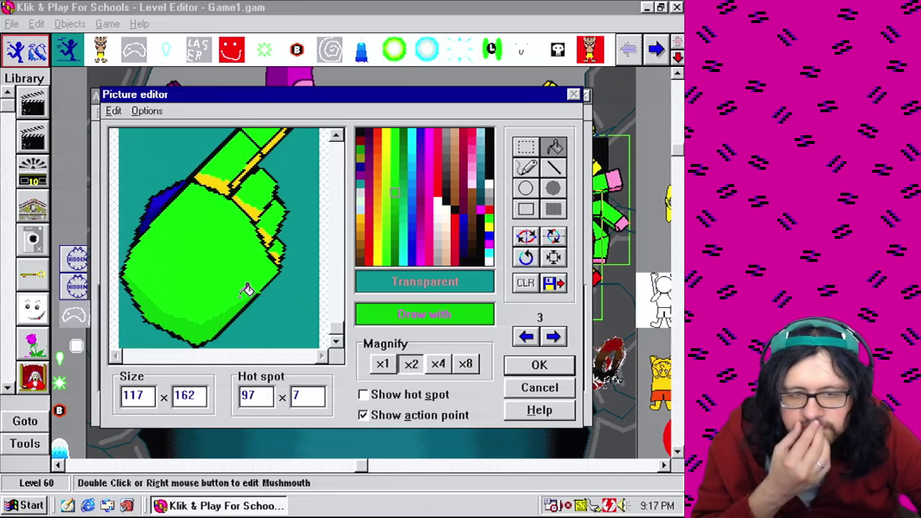
click(275, 233)
click(253, 203)
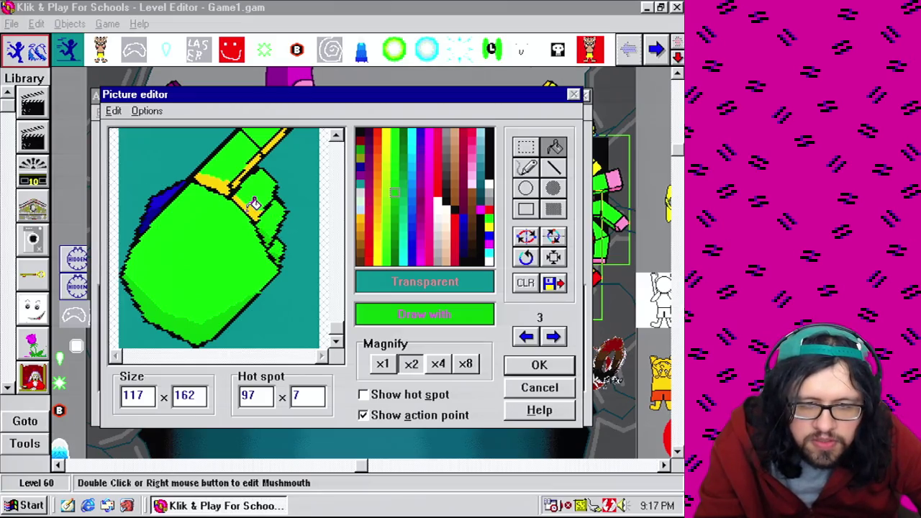
click(231, 177)
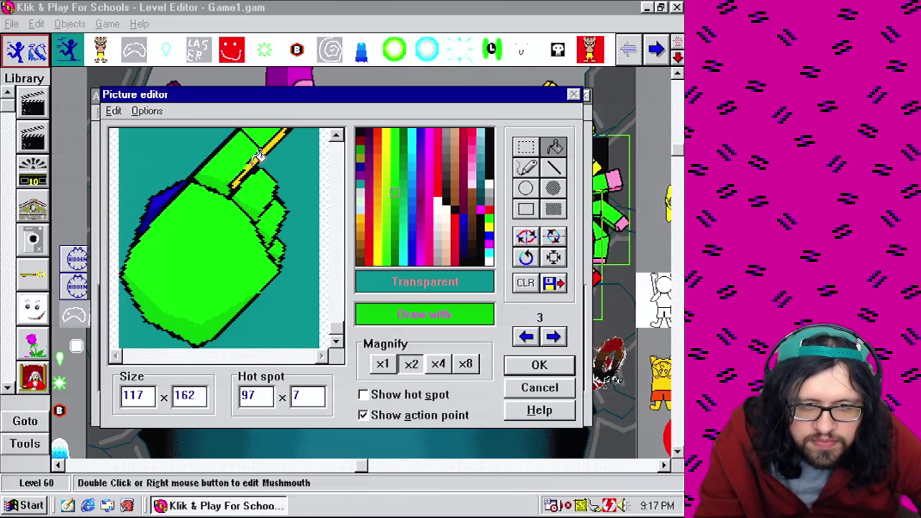
click(336, 198)
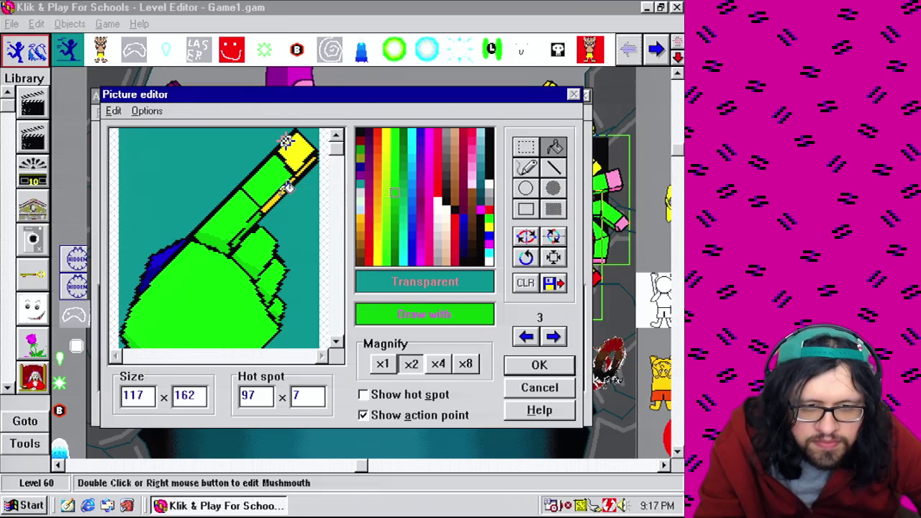
Sample pink from frame 2's fingertip, fill frame 3's fingertip pink, and keep the edits
click(526, 336)
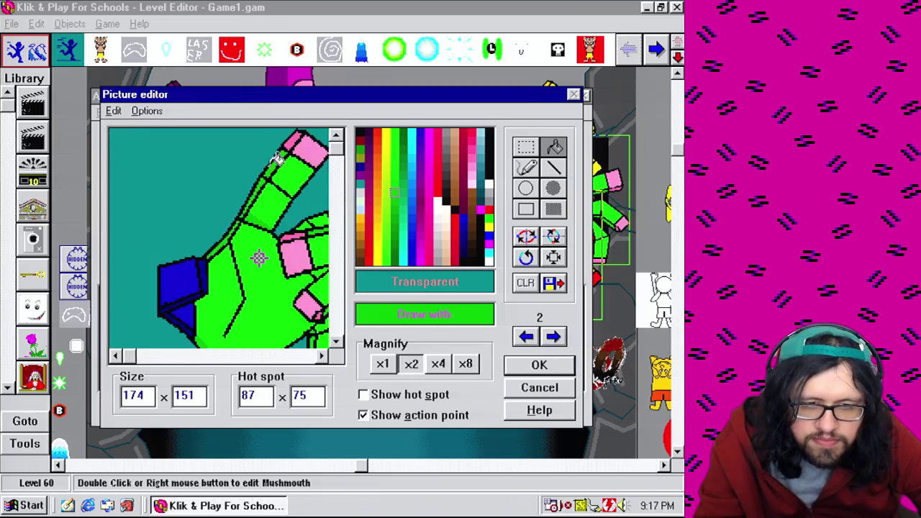
right_click(309, 145)
click(553, 336)
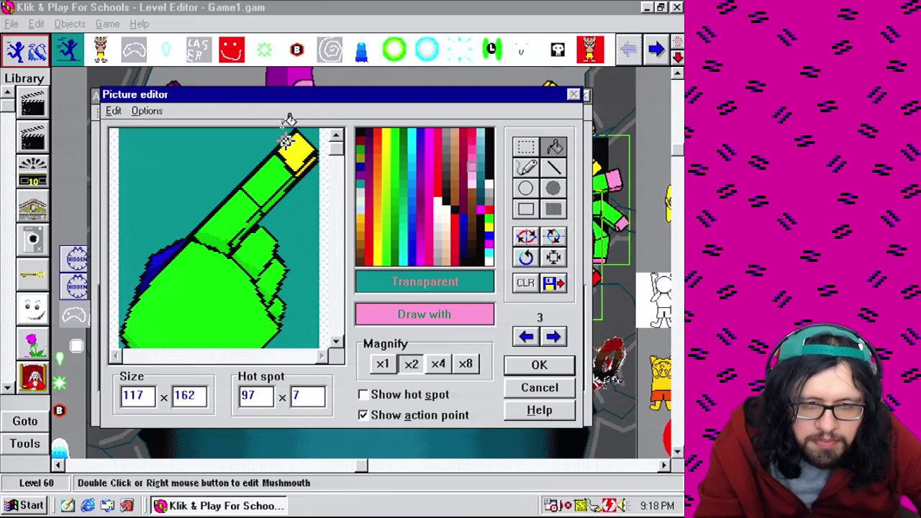
click(299, 148)
click(526, 336)
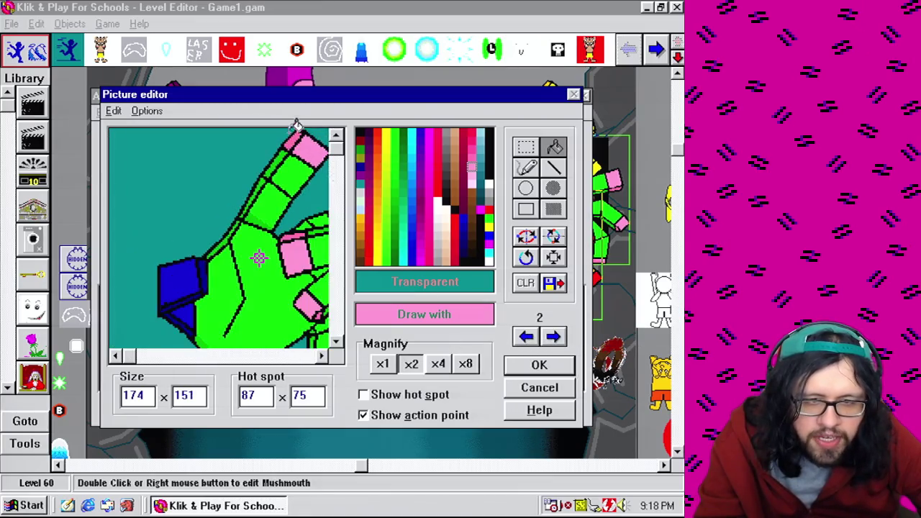
click(553, 336)
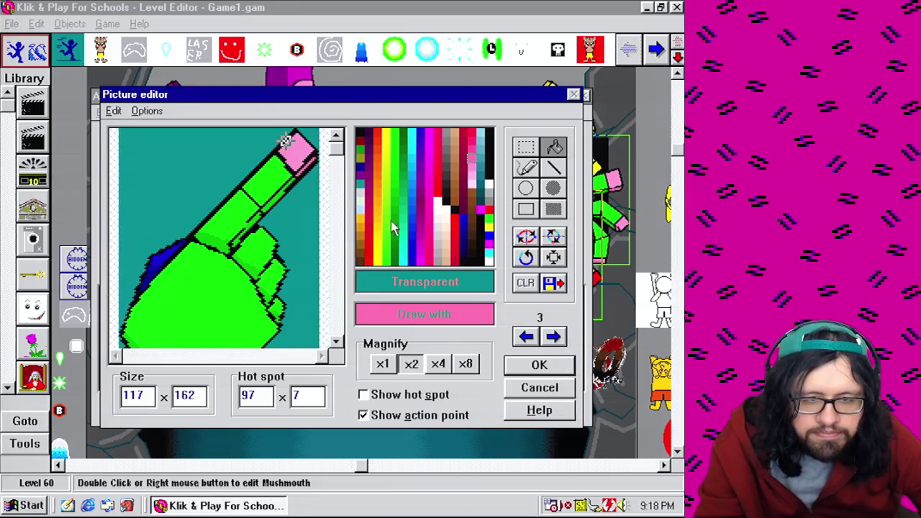
click(540, 365)
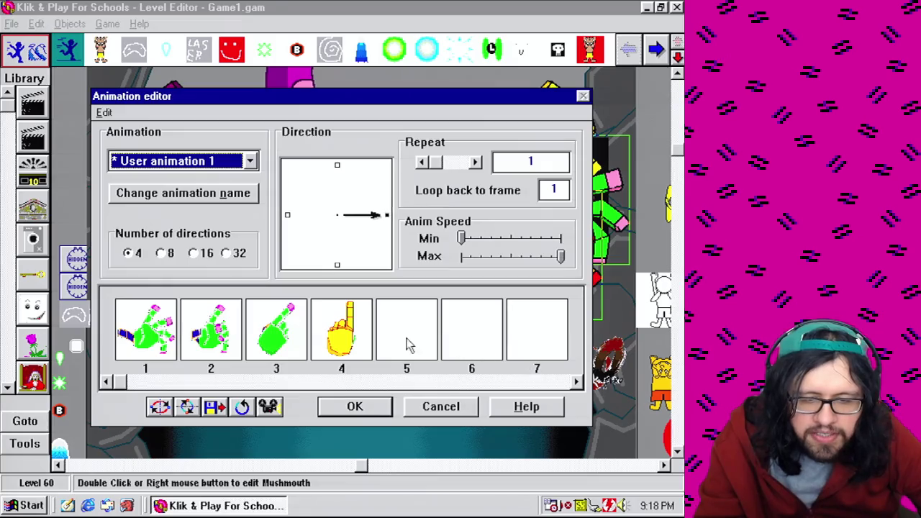
Open frame 3's green hand and sample its blue cuff colour
double_click(219, 347)
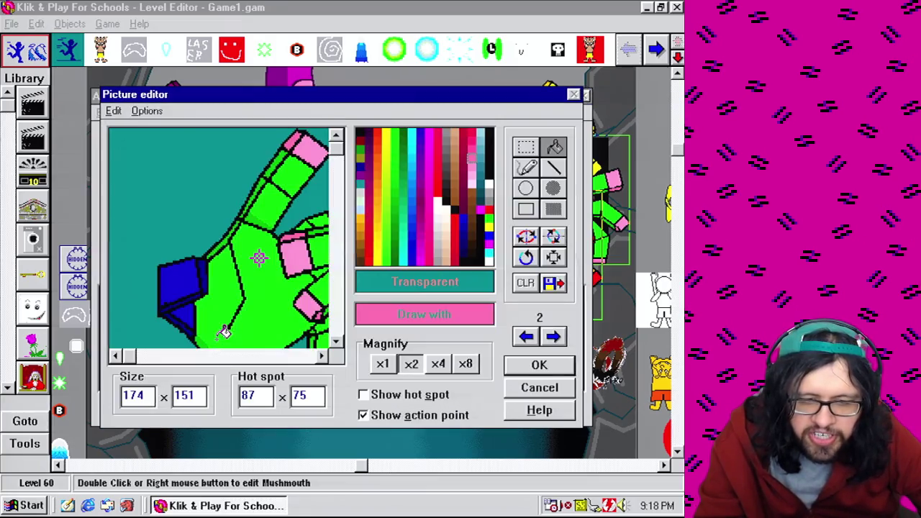
click(555, 338)
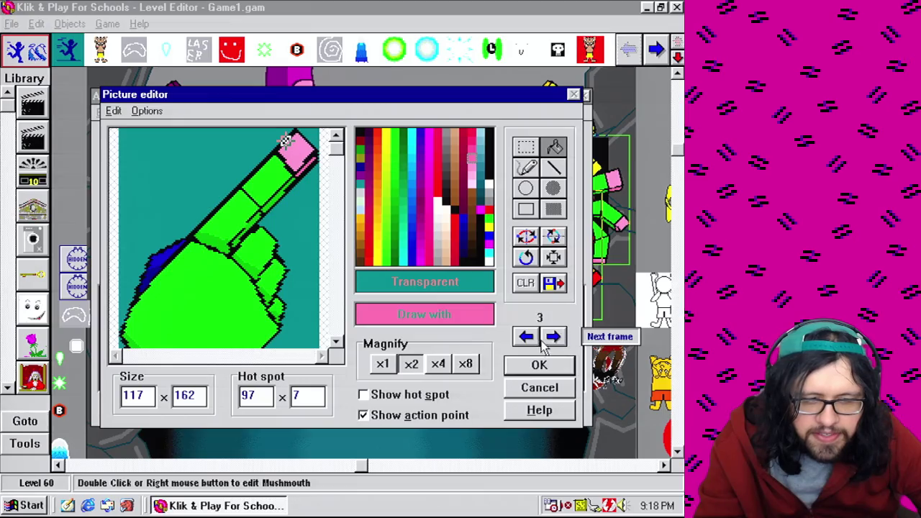
click(529, 367)
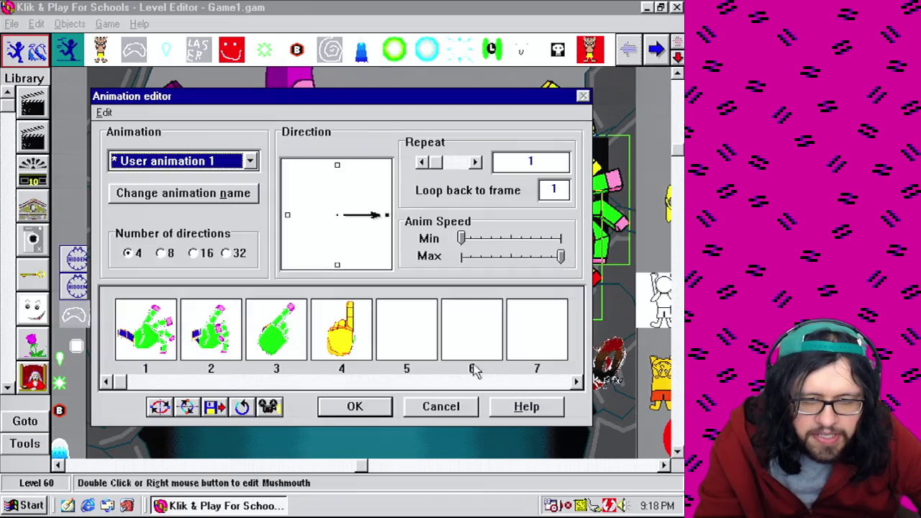
double_click(291, 337)
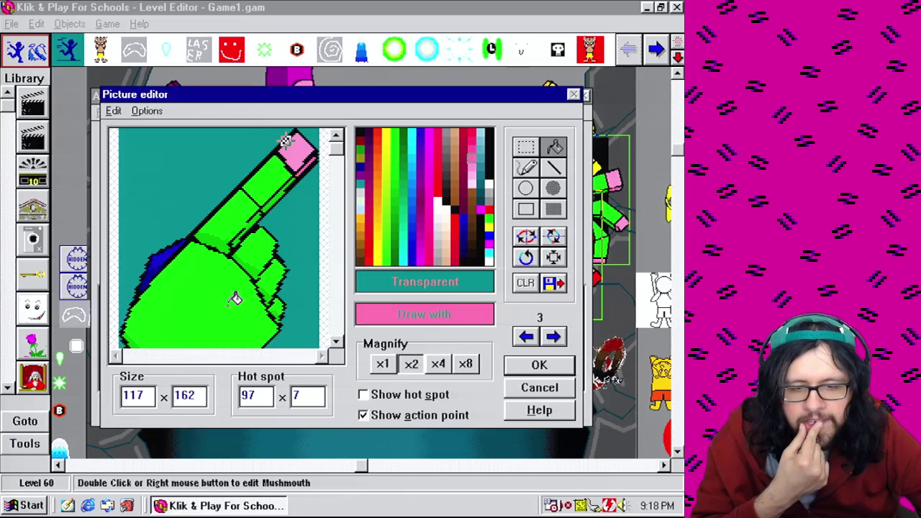
click(165, 252)
Fill the patch on frame 4's right hand edge dark blue
click(556, 339)
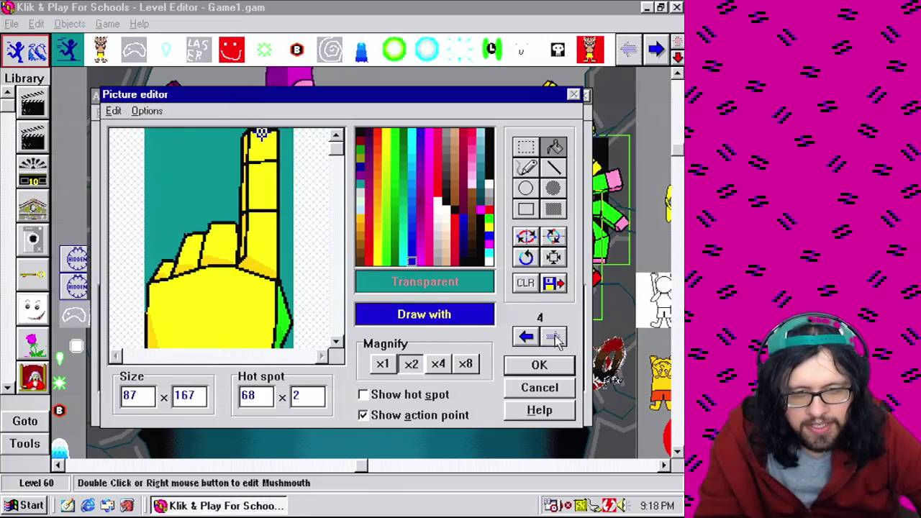
click(340, 315)
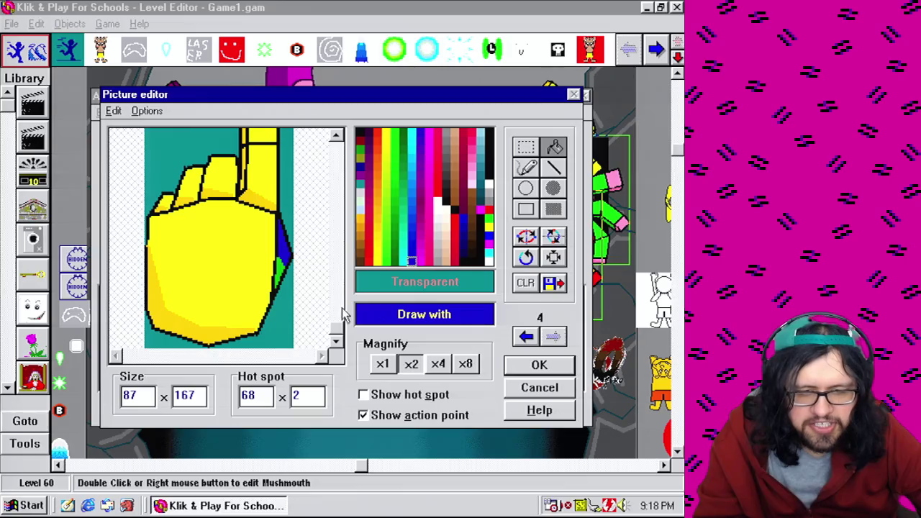
click(526, 337)
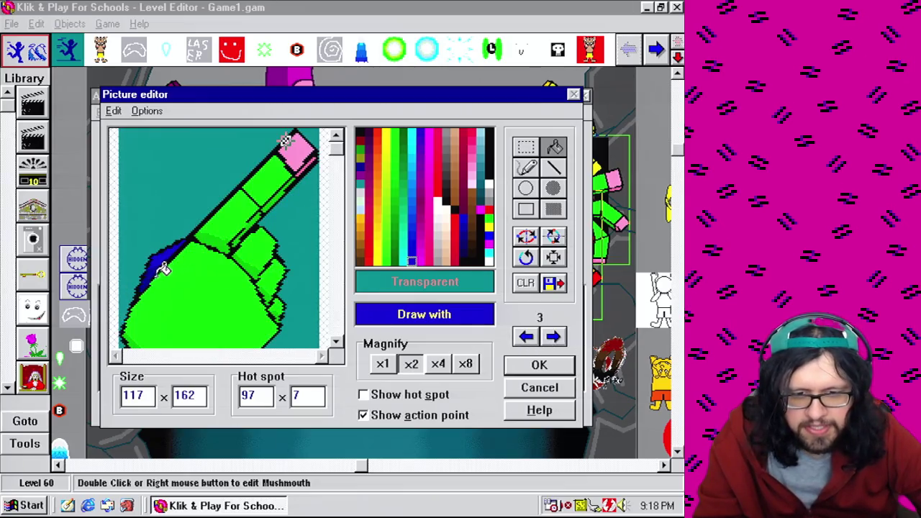
click(552, 337)
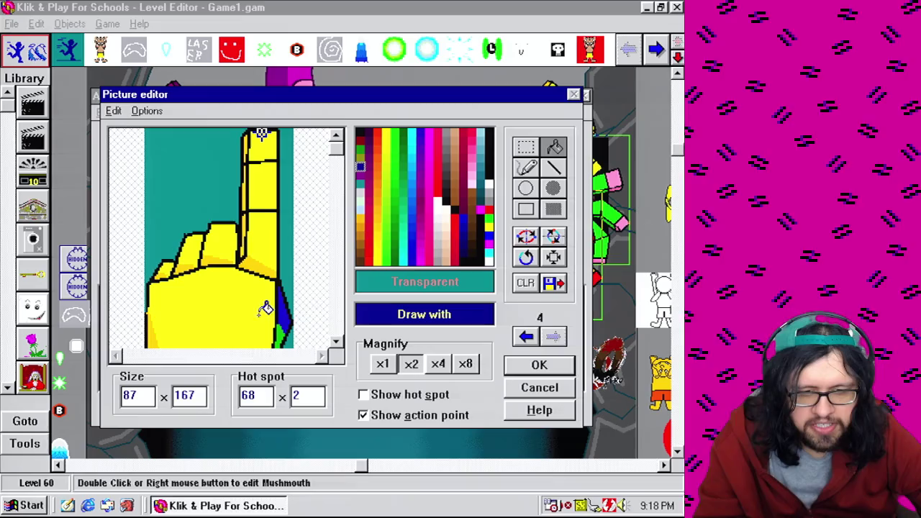
click(338, 325)
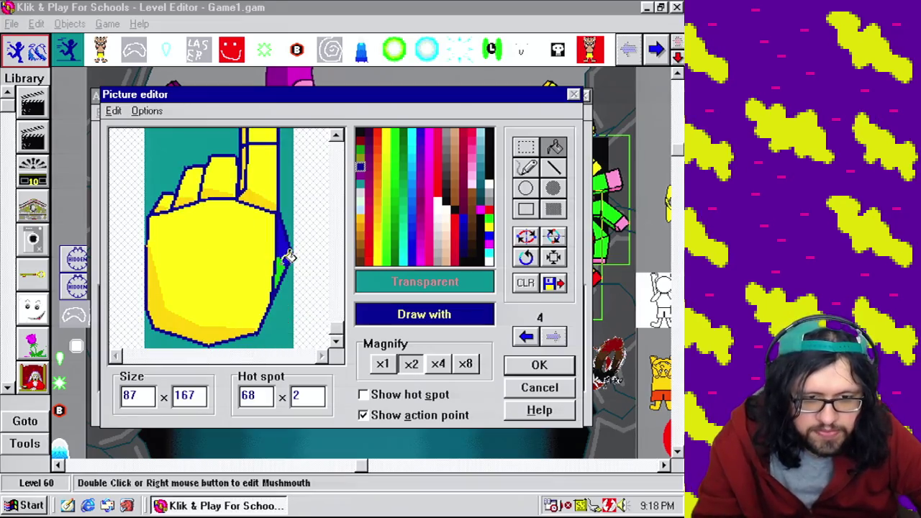
click(287, 261)
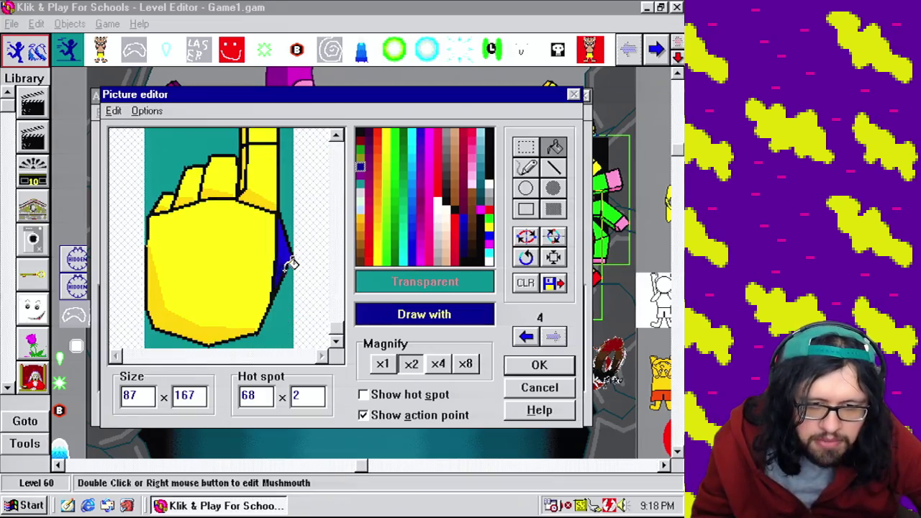
Pick the hand's green from frame 3 and reopen frame 4's yellow hand
click(526, 336)
right_click(256, 300)
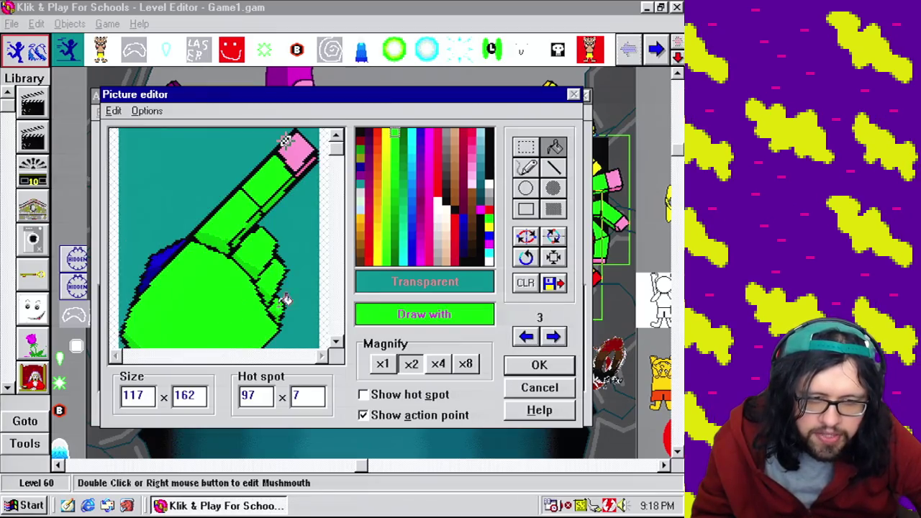
click(561, 366)
click(353, 349)
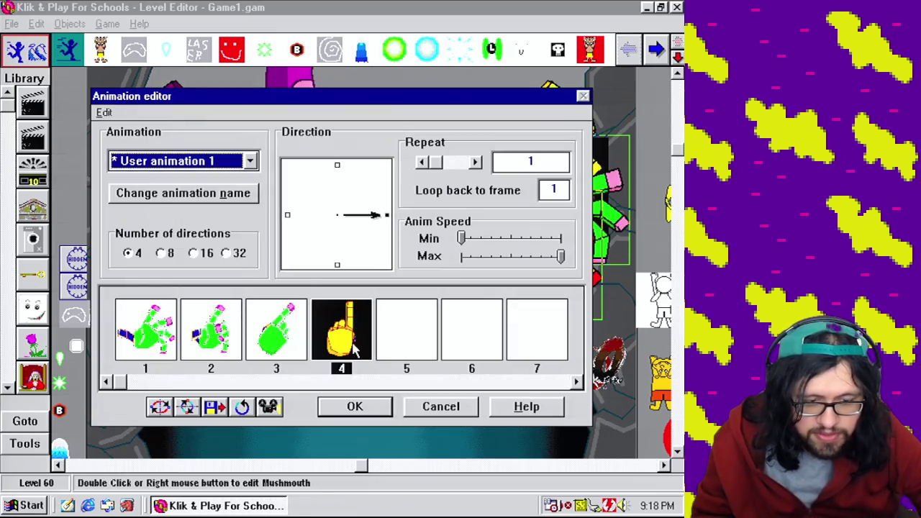
double_click(352, 349)
Fill frame 4's yellow palm, finger segments and knuckle green, then keep the edits
click(338, 308)
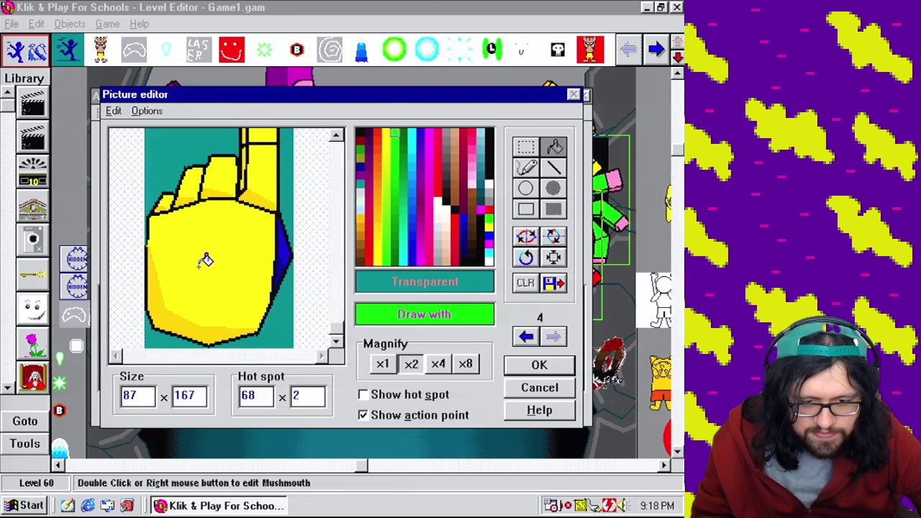
click(218, 262)
click(337, 226)
click(266, 216)
click(257, 186)
click(227, 235)
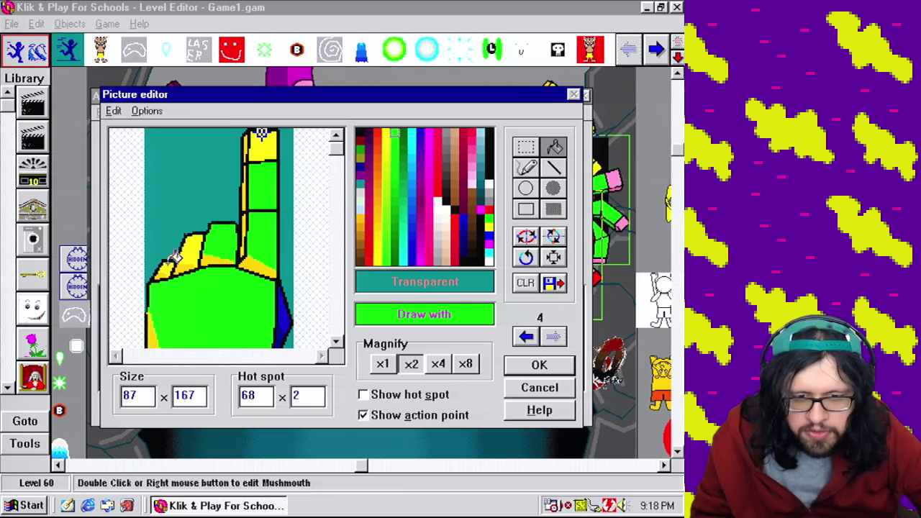
click(539, 365)
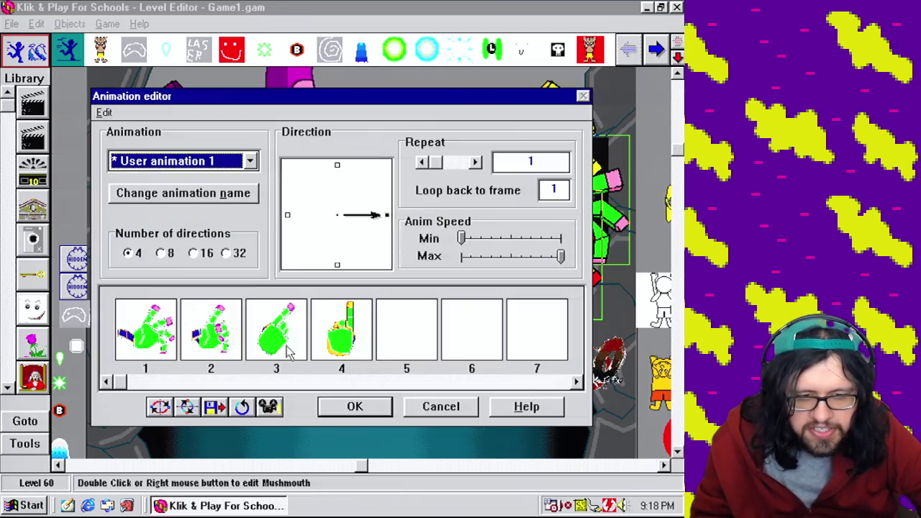
Open frame 3's tilted pink-tipped hand and sample its green for drawing
double_click(281, 330)
right_click(224, 234)
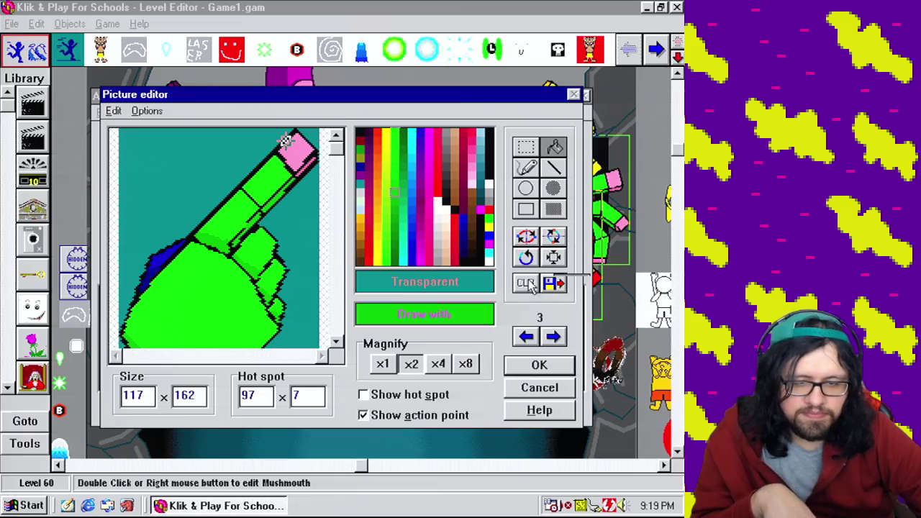
Fill frame 4's leftover yellow knuckle patches, lower-left patch and finger edge strip green
click(554, 336)
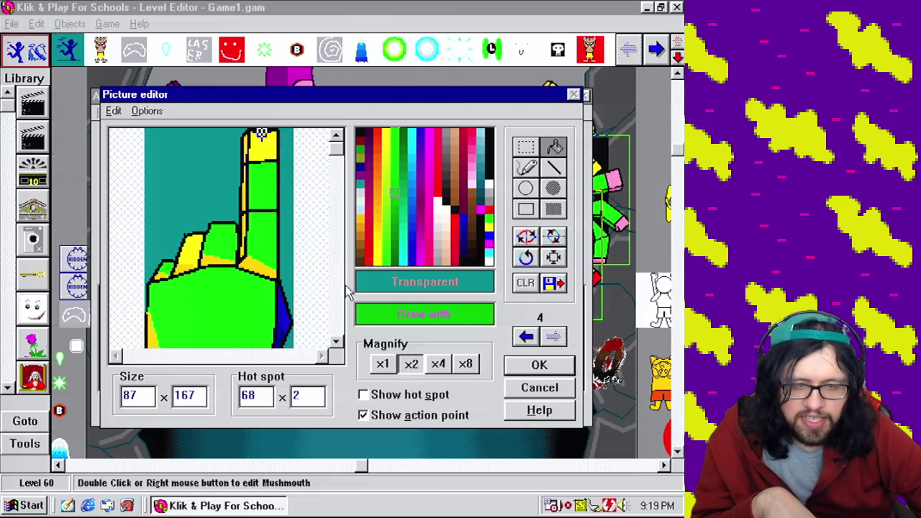
click(338, 307)
click(216, 324)
click(339, 268)
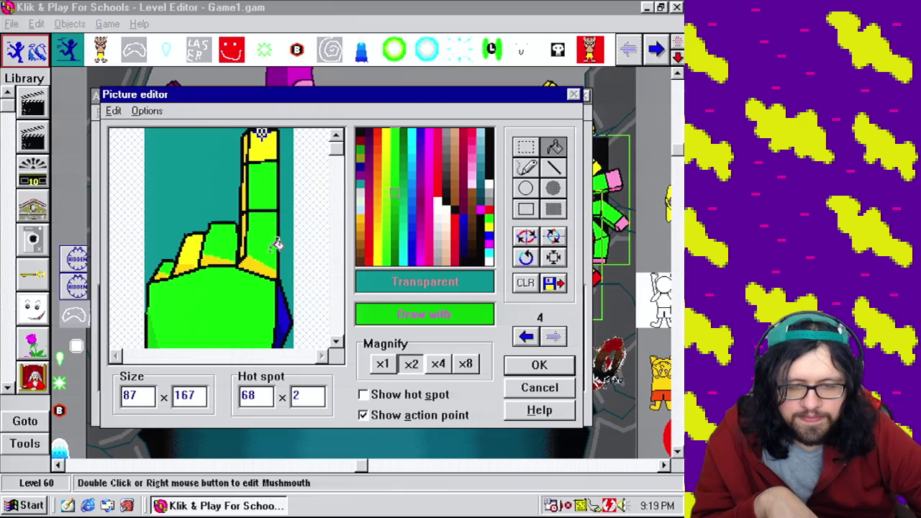
click(209, 240)
click(193, 251)
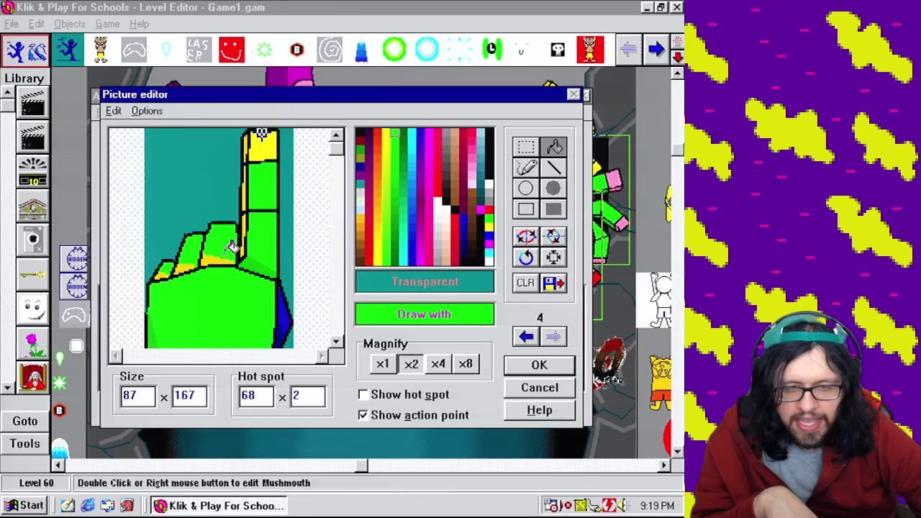
click(215, 248)
click(186, 264)
click(165, 269)
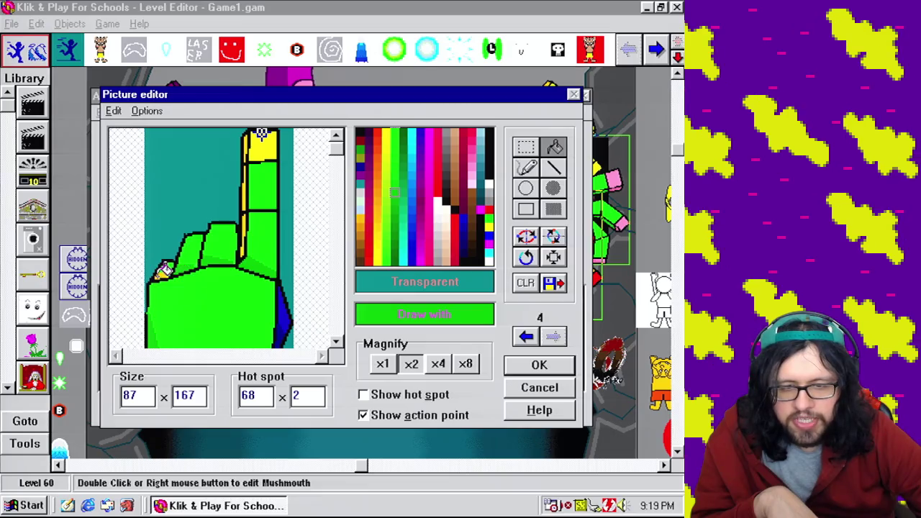
click(247, 198)
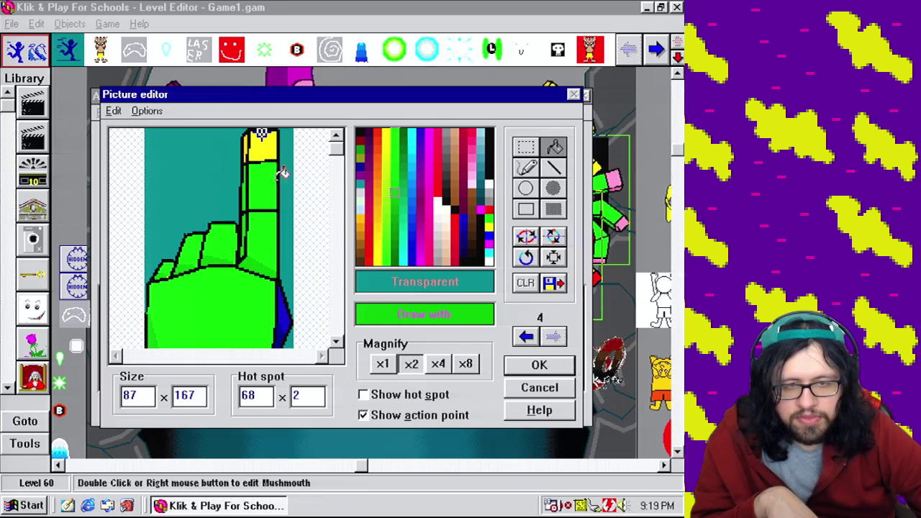
Sample pink from frame 3's fingertip, fill frame 4's fingertip pink, and keep the edits
click(527, 338)
right_click(301, 144)
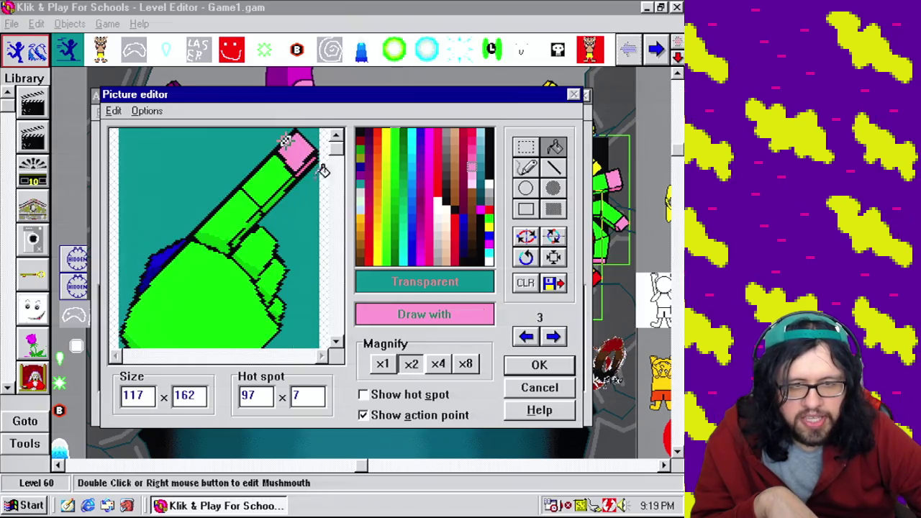
click(554, 336)
click(260, 144)
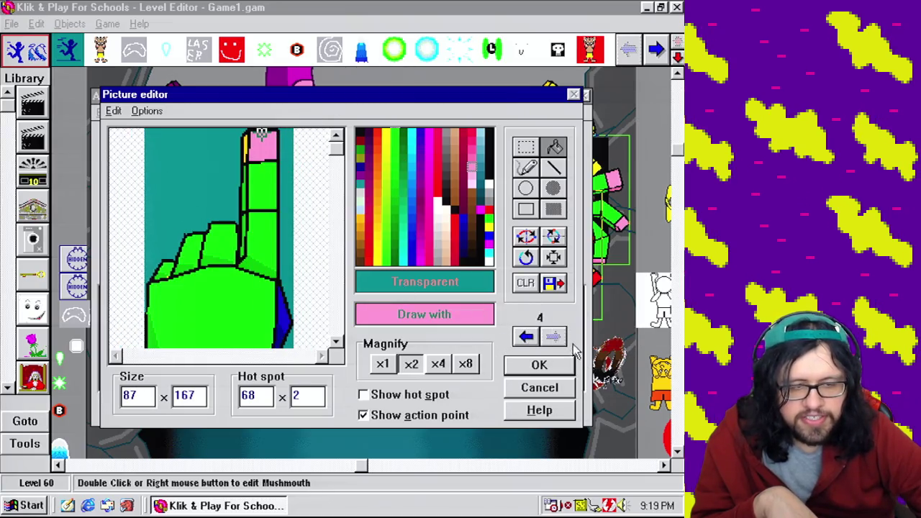
click(526, 337)
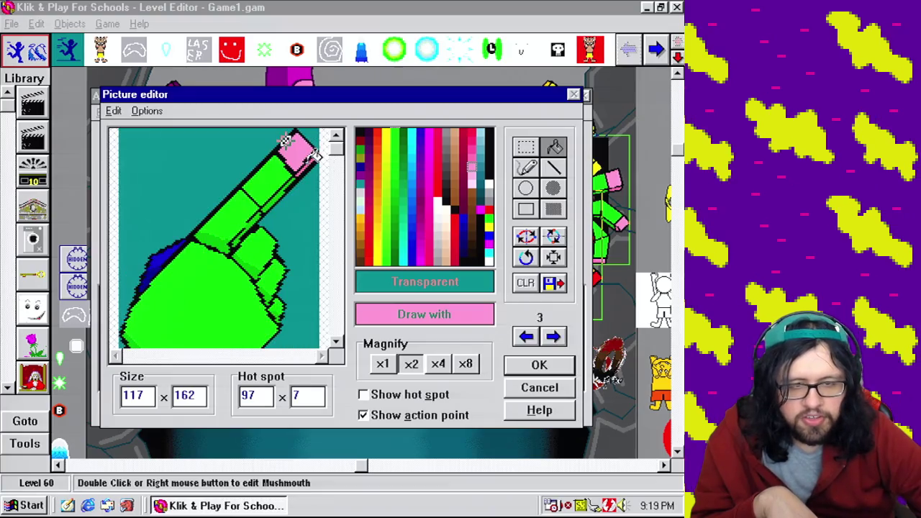
right_click(308, 148)
click(554, 337)
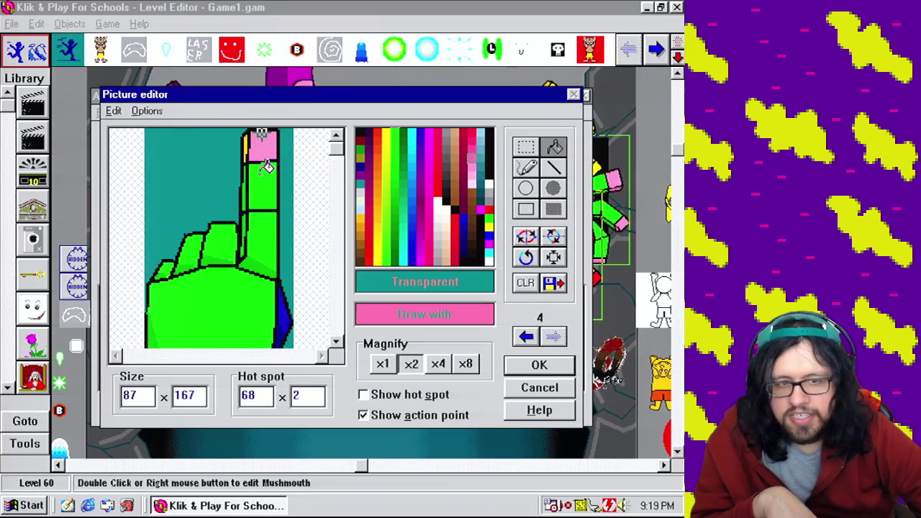
click(539, 365)
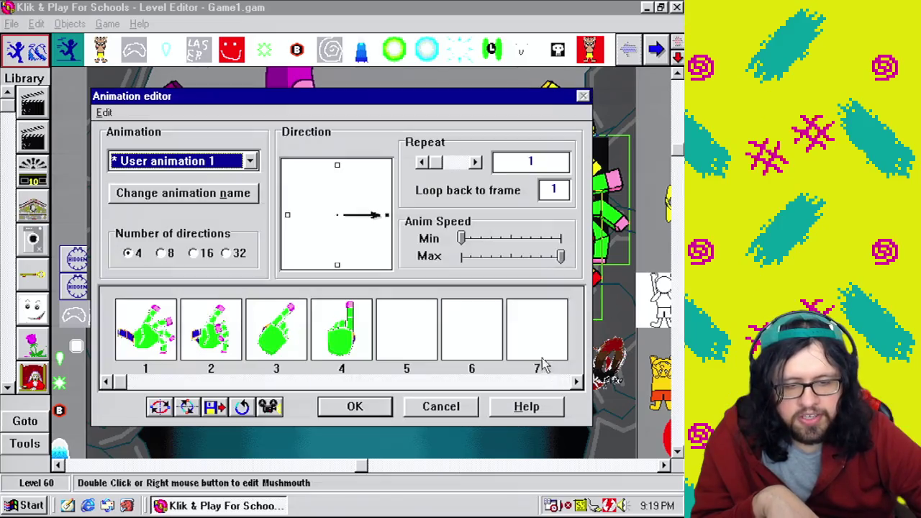
Select User animation 1, set matching mid-range minimum and maximum speeds, and reopen frame 4
click(357, 409)
right_click(444, 213)
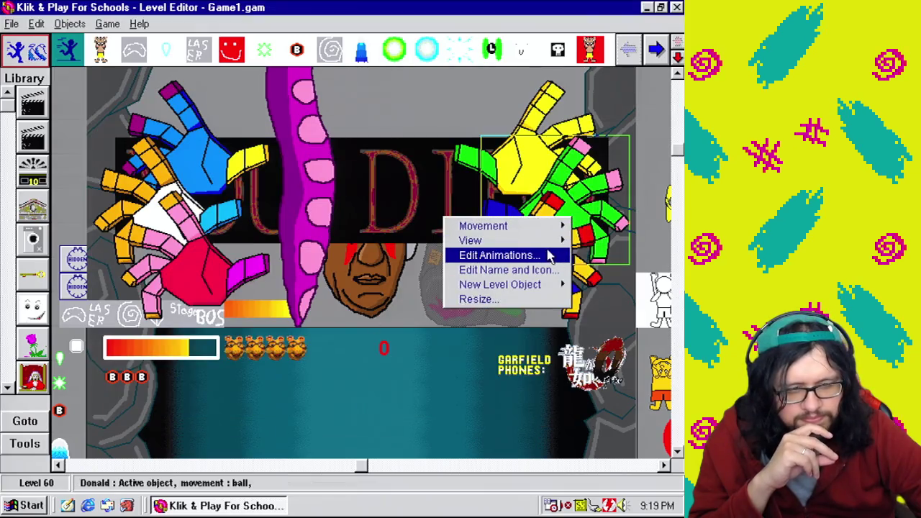
click(551, 254)
click(250, 161)
click(203, 345)
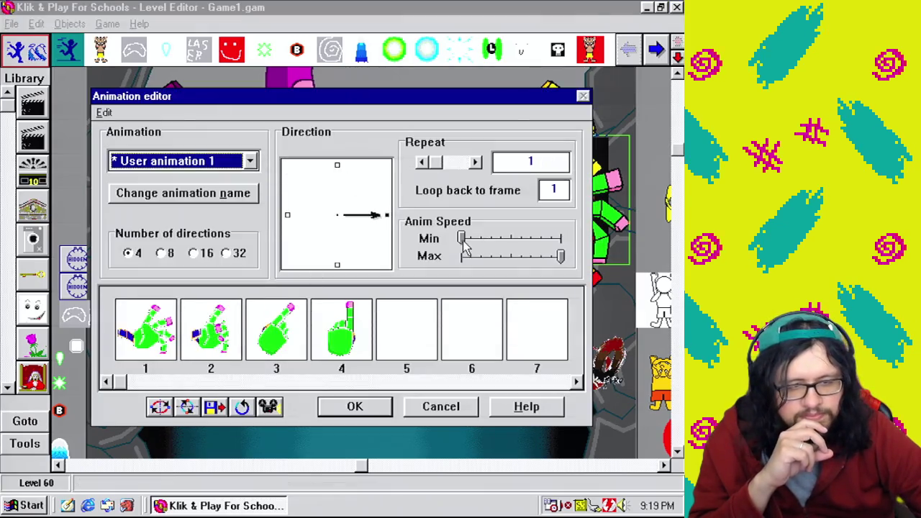
drag(463, 240, 489, 248)
mouse_move(560, 257)
mouse_down()
mouse_move(473, 273)
mouse_move(489, 279)
mouse_up()
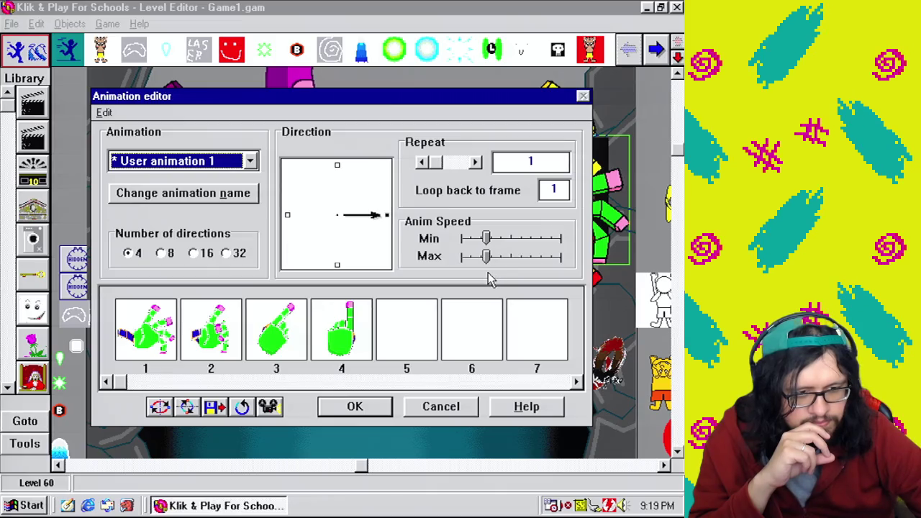
double_click(342, 336)
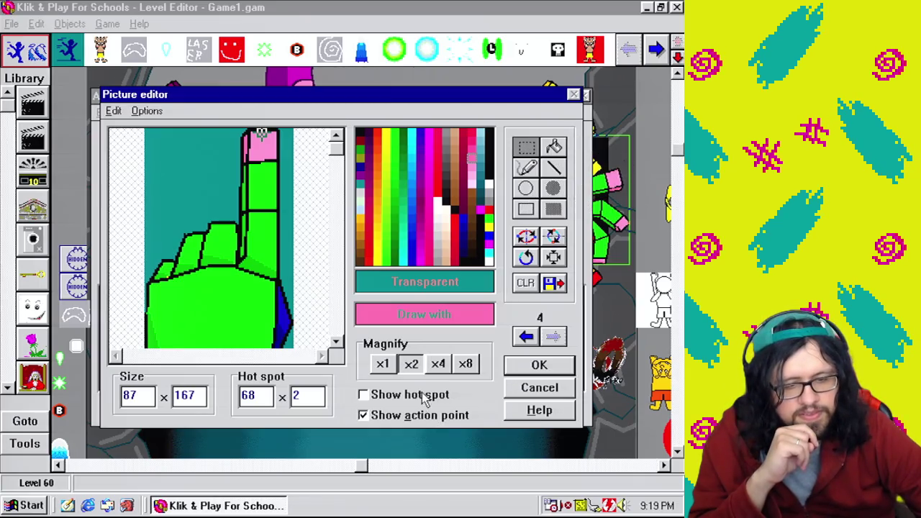
Turn off 'Show action point' on frame 4's picture and pick the Select area tool
click(422, 421)
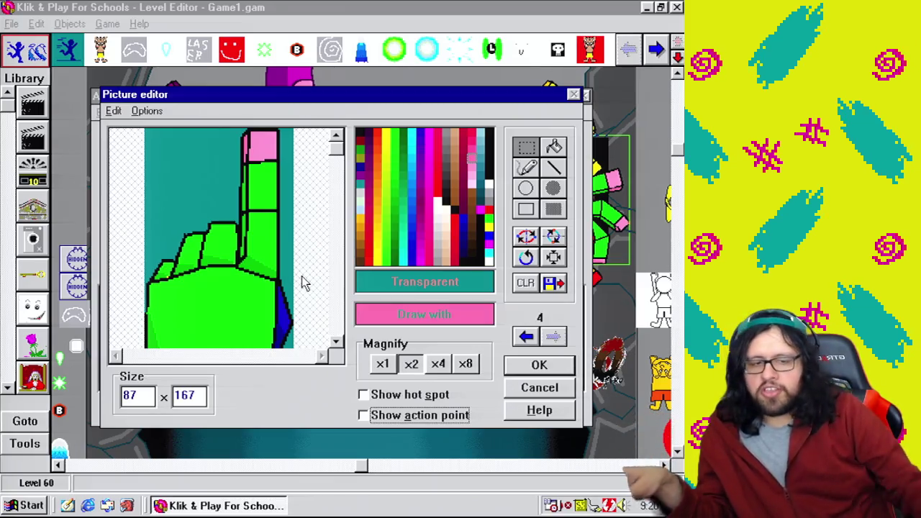
click(531, 155)
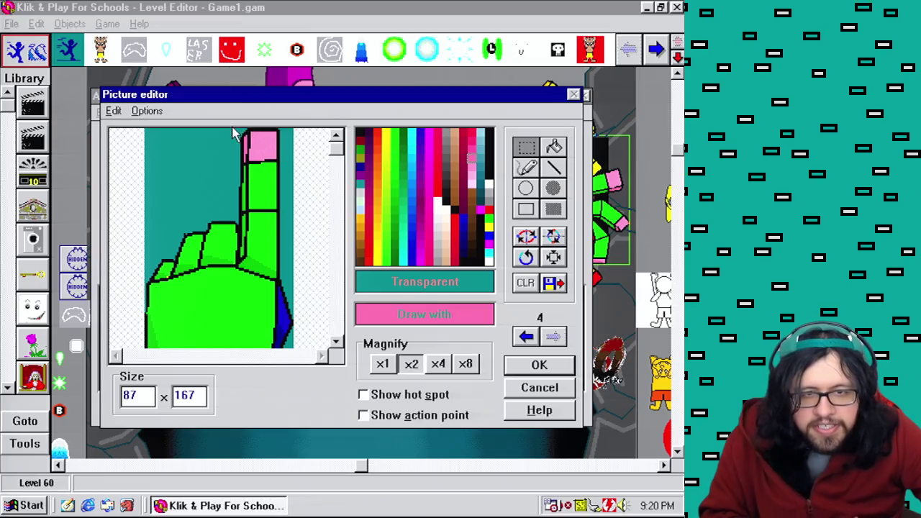
Move frame 4's raised pink-tipped finger left to the hand's middle and pick black
mouse_move(243, 132)
mouse_down()
mouse_move(282, 185)
mouse_move(282, 270)
mouse_up()
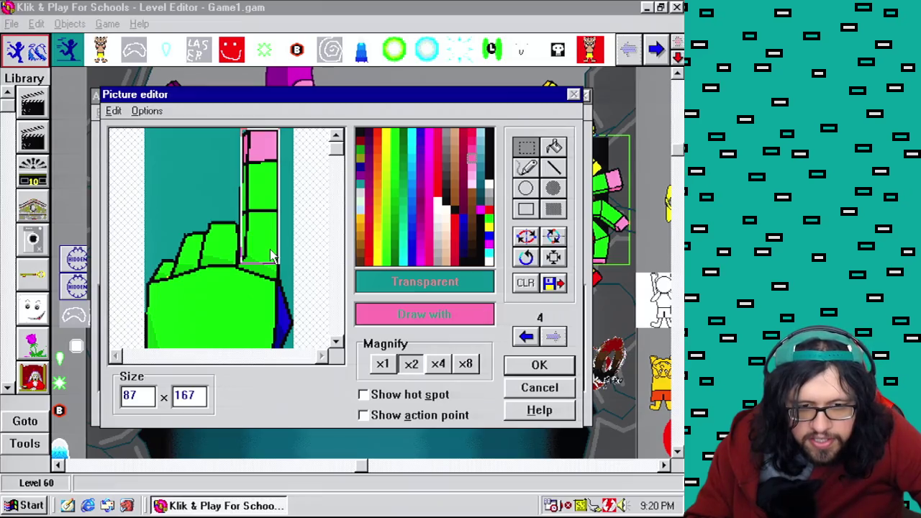
drag(272, 256, 232, 256)
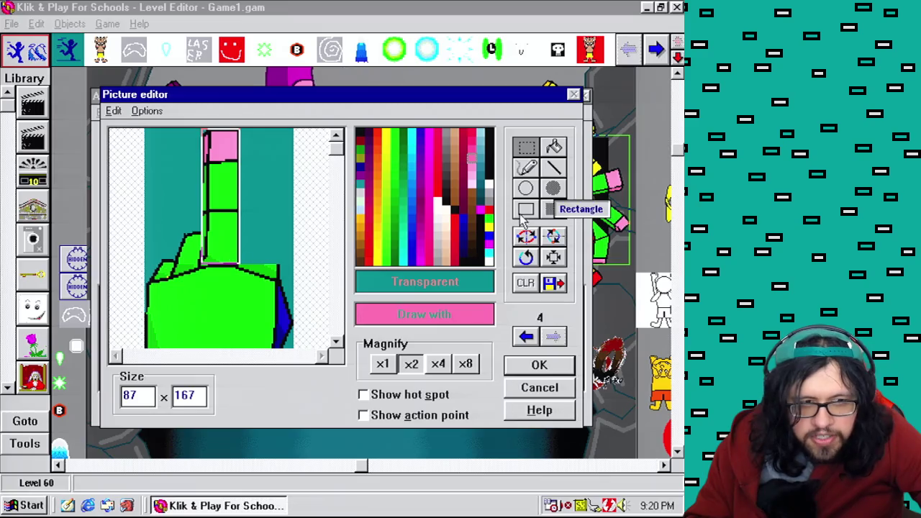
click(526, 168)
right_click(205, 237)
click(446, 201)
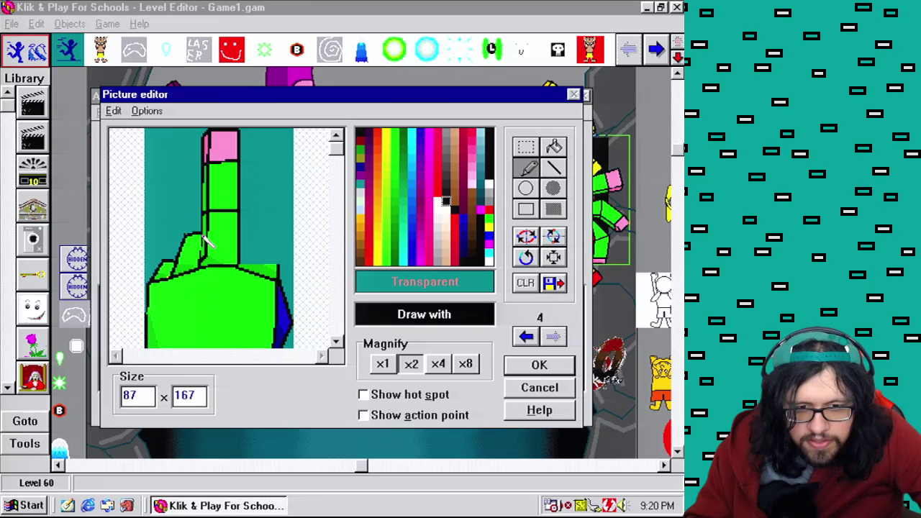
right_click(278, 270)
right_click(277, 259)
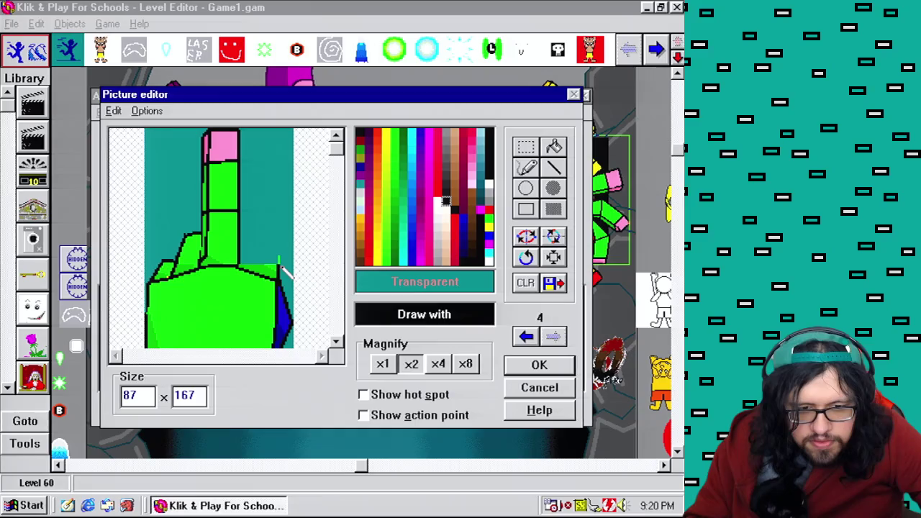
Draw a black knuckle outline arcing from the finger's base down to the right
drag(272, 244, 245, 239)
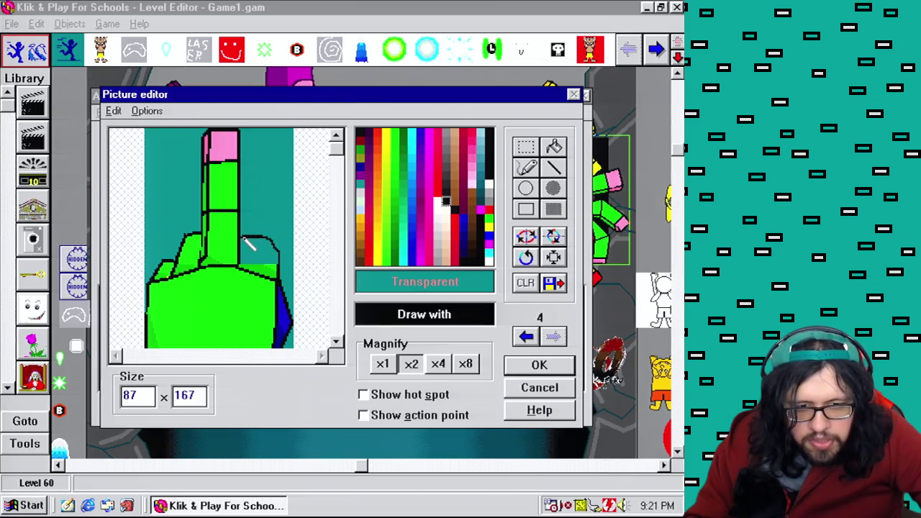
drag(272, 245, 282, 253)
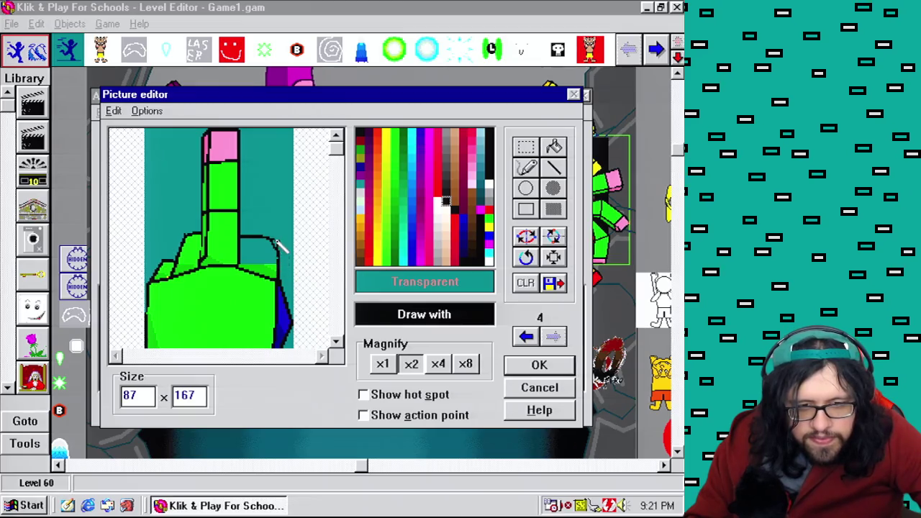
drag(270, 241, 282, 250)
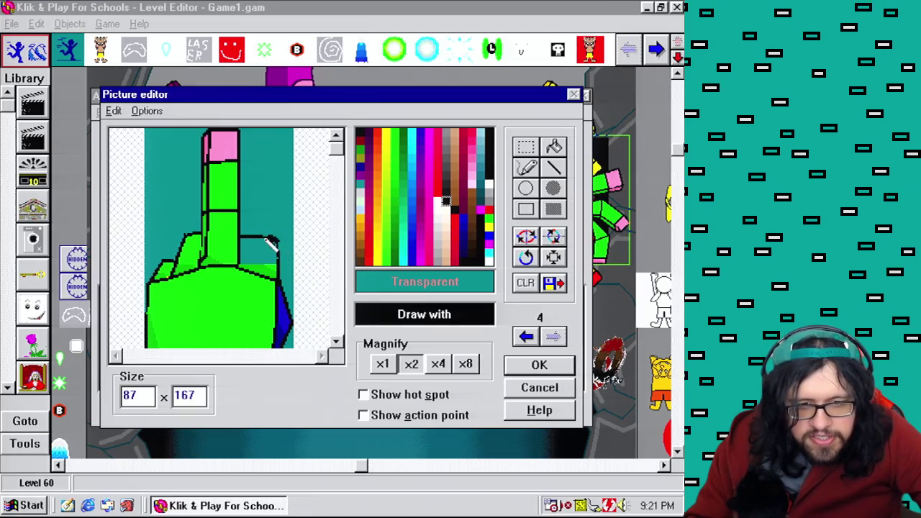
click(441, 364)
click(305, 355)
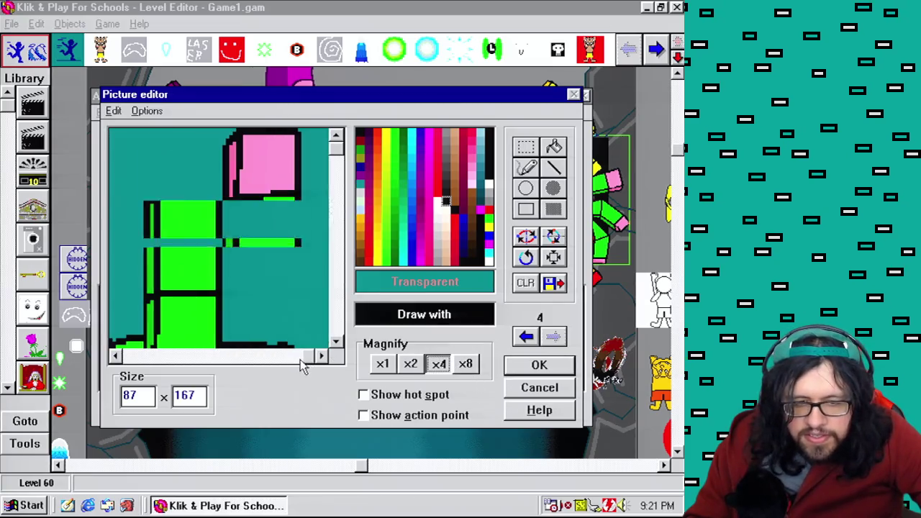
Flood-fill the teal gap beside the raised finger's base with bright green
click(336, 216)
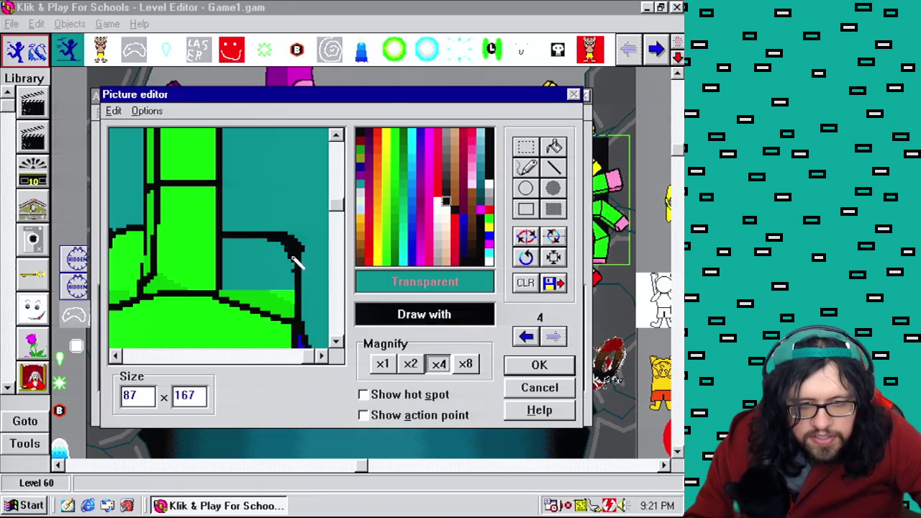
right_click(294, 259)
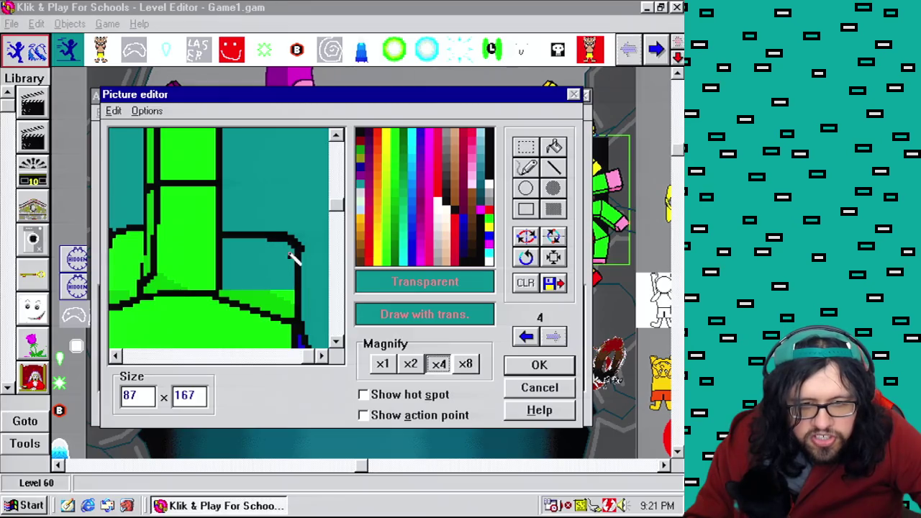
right_click(297, 246)
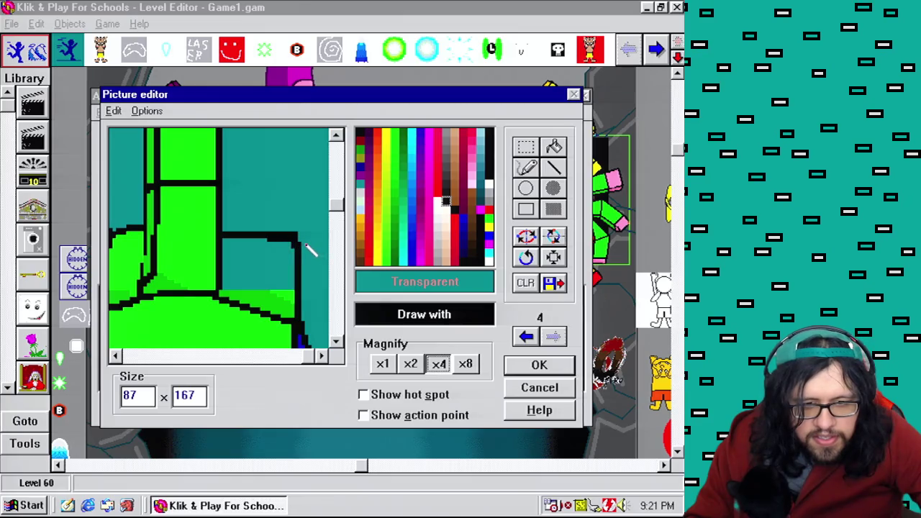
right_click(245, 252)
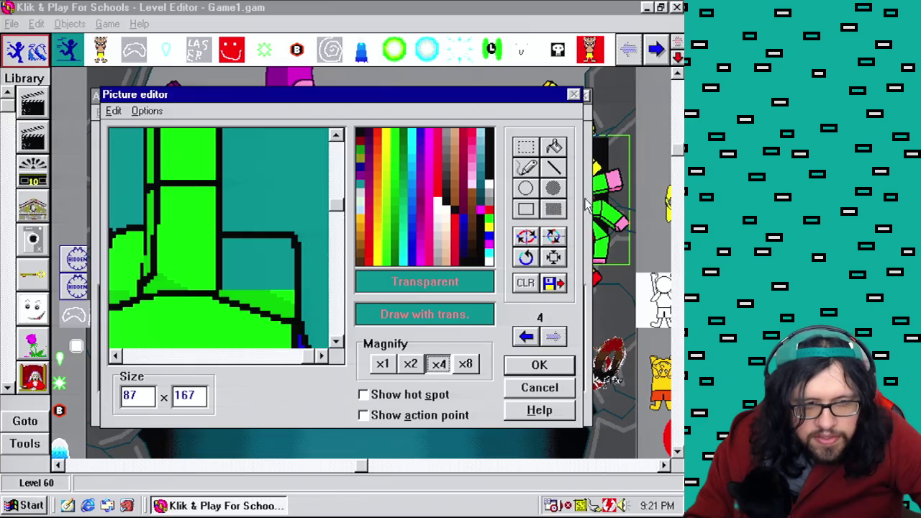
click(554, 146)
right_click(290, 292)
click(284, 277)
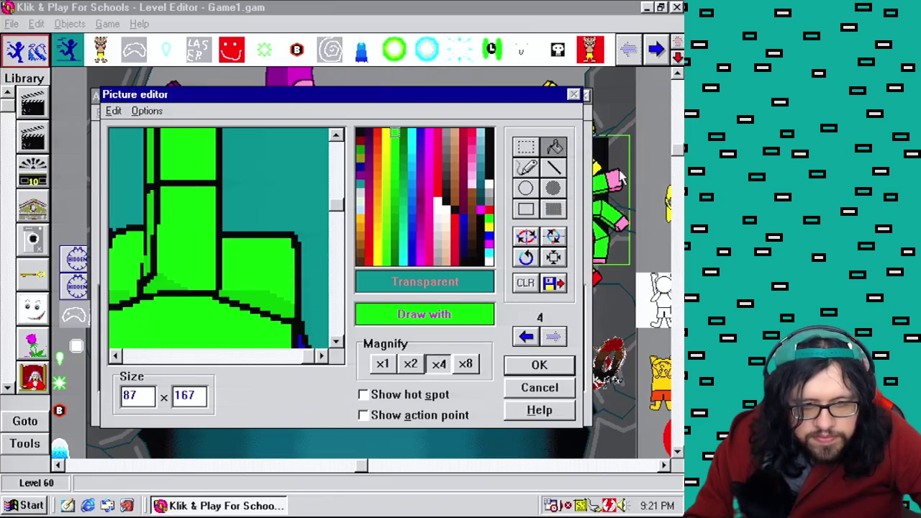
Shade the filled area with darker green using the pencil, then pick black
click(527, 167)
right_click(268, 306)
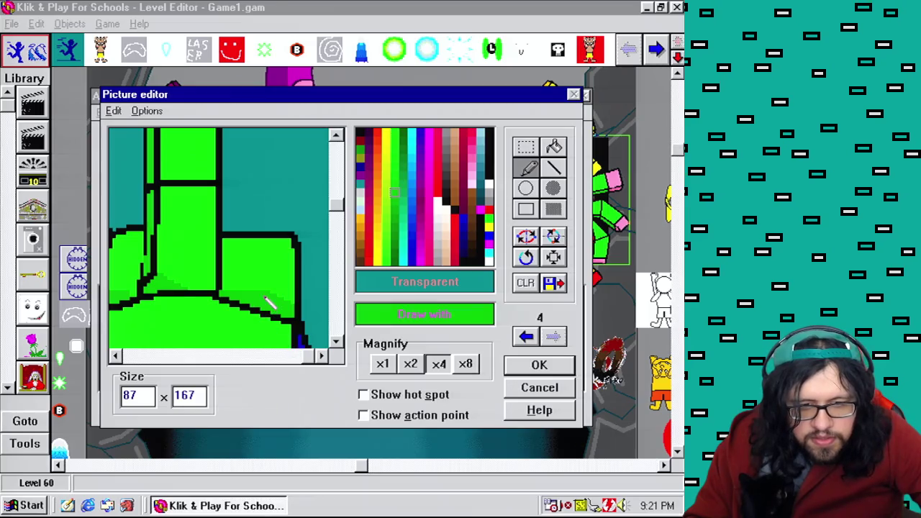
drag(221, 271, 245, 282)
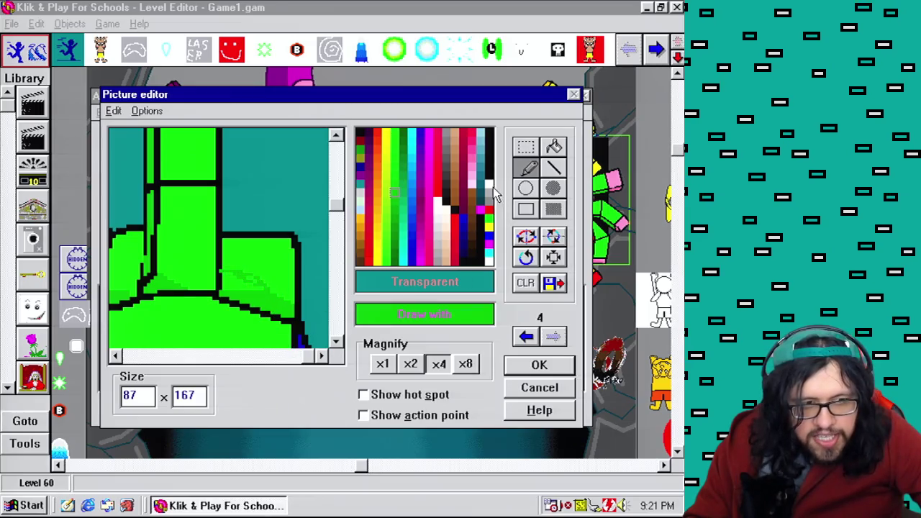
click(554, 147)
click(527, 167)
right_click(274, 287)
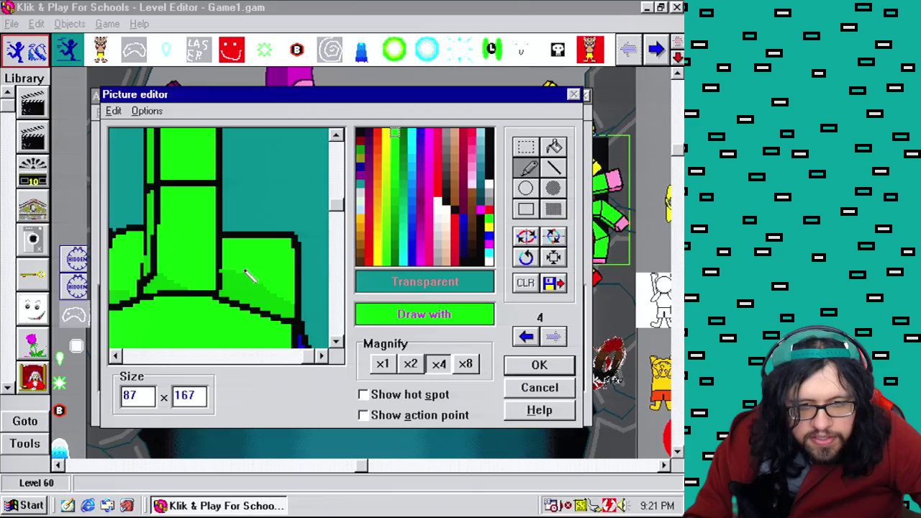
right_click(220, 272)
drag(314, 355, 133, 356)
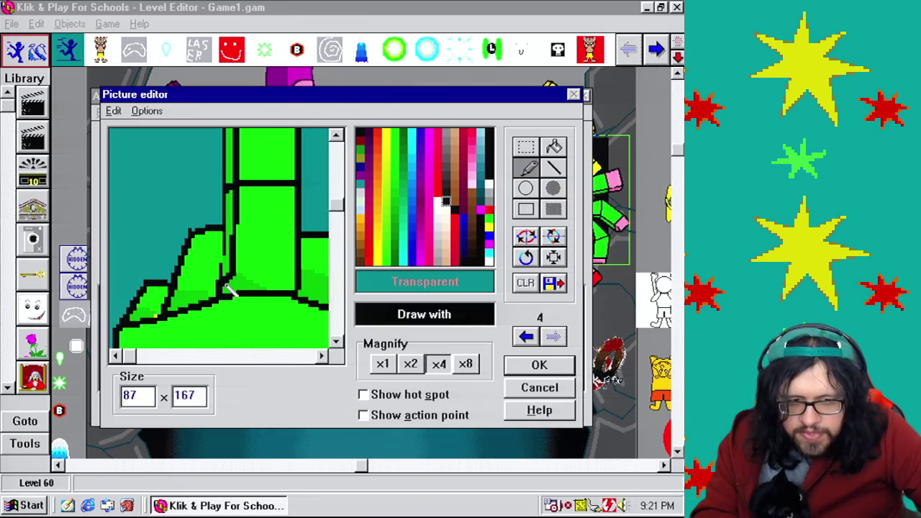
Clear the green knuckle areas left of the raised finger to transparent
click(554, 146)
right_click(165, 230)
click(154, 304)
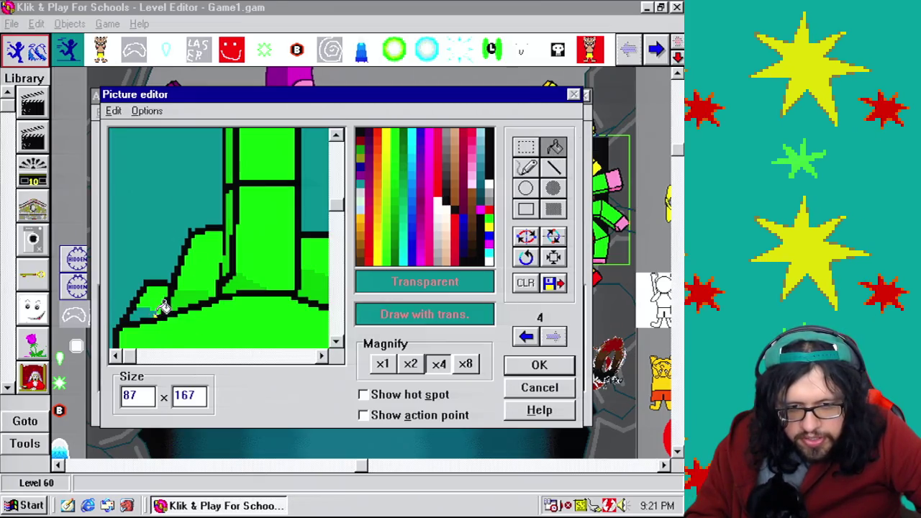
click(160, 301)
click(201, 290)
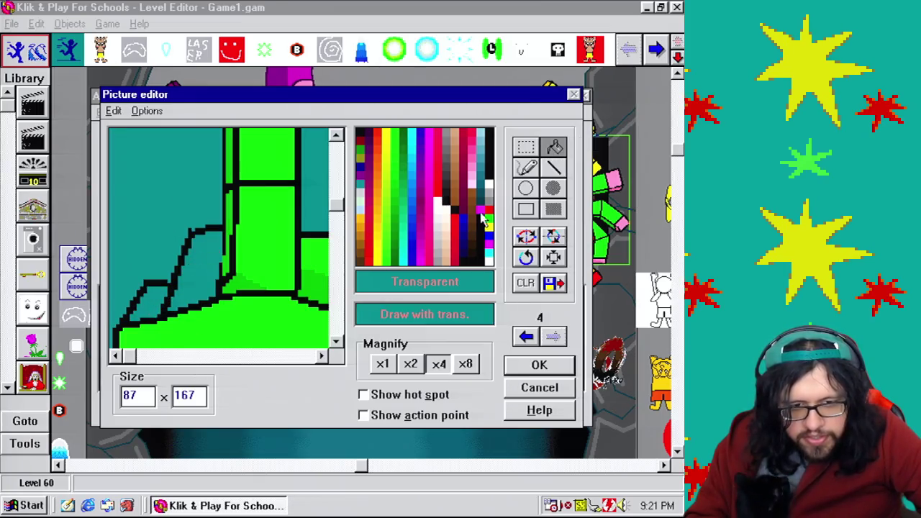
click(528, 167)
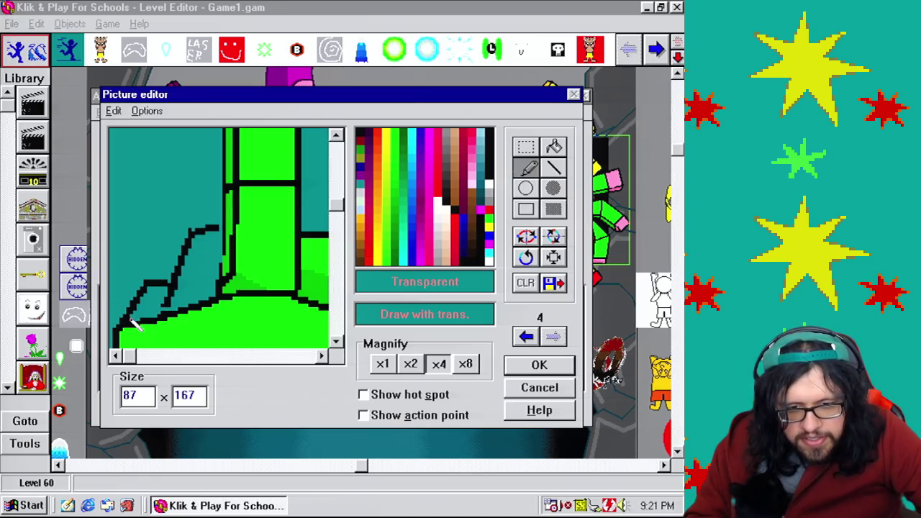
Remove the stray black lines and draw a new black outline for the left knuckles
click(554, 147)
click(188, 253)
click(554, 167)
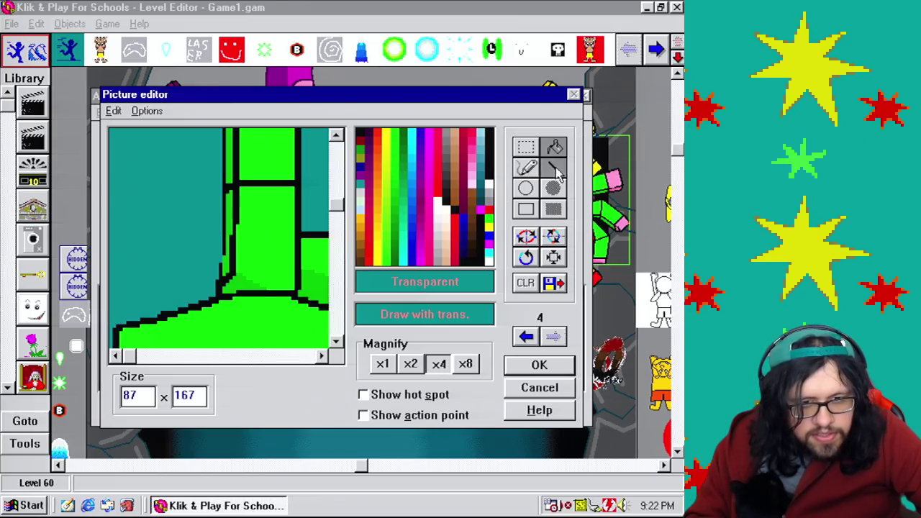
right_click(307, 185)
click(336, 181)
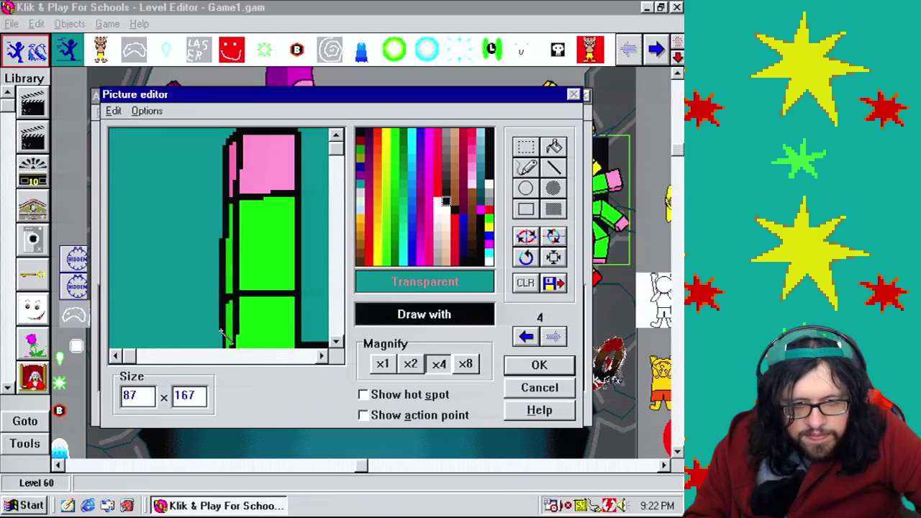
click(340, 329)
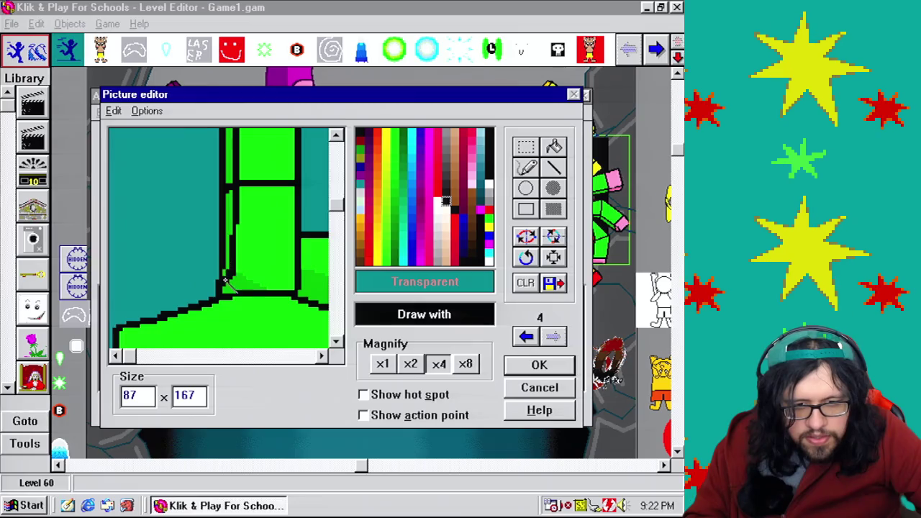
click(528, 167)
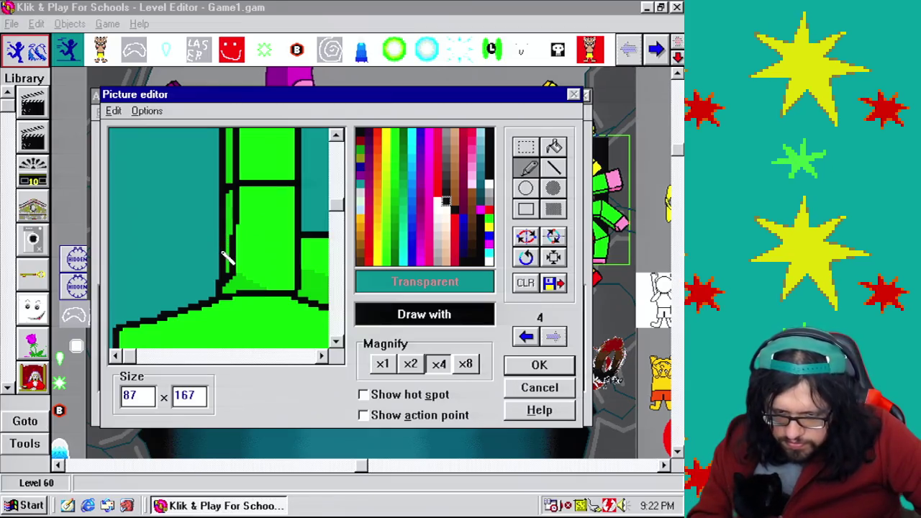
mouse_move(117, 328)
mouse_down()
mouse_move(123, 281)
mouse_move(148, 270)
mouse_move(160, 320)
mouse_move(164, 244)
mouse_move(215, 241)
mouse_move(174, 243)
mouse_move(154, 278)
mouse_move(161, 309)
mouse_move(161, 247)
mouse_move(191, 251)
mouse_move(128, 272)
mouse_move(121, 328)
mouse_move(120, 276)
mouse_up()
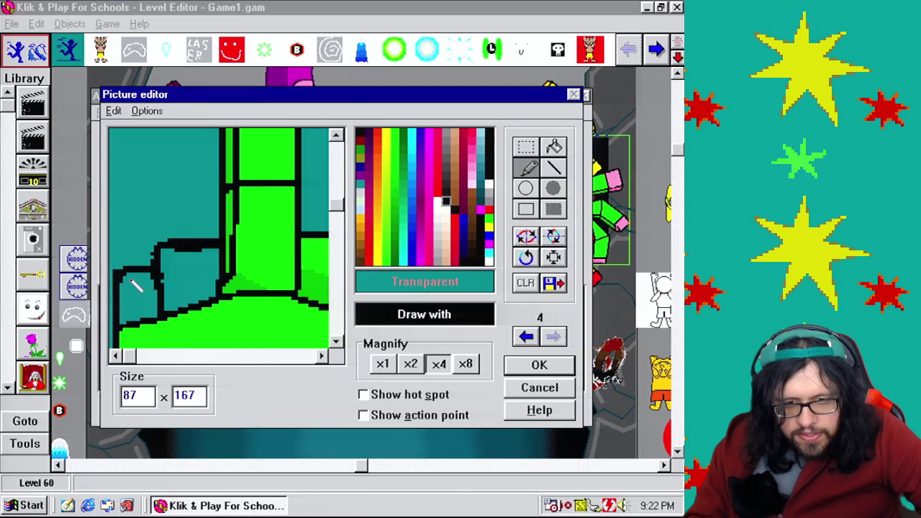
Flood-fill the new knuckle pockets of frame 4 with bright green
right_click(139, 289)
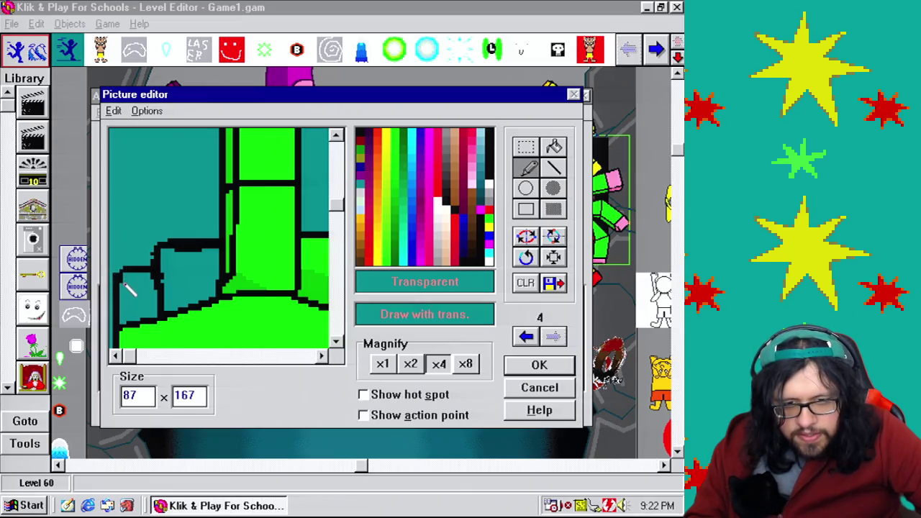
right_click(126, 273)
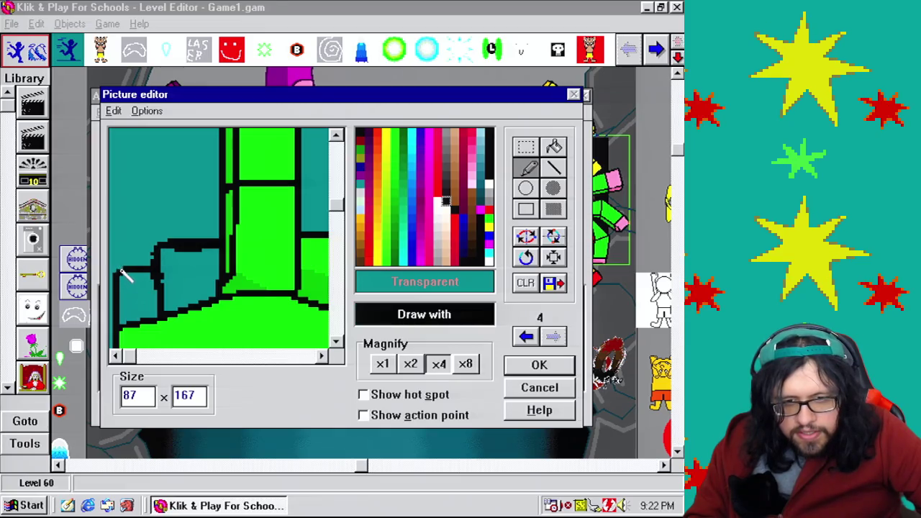
right_click(135, 282)
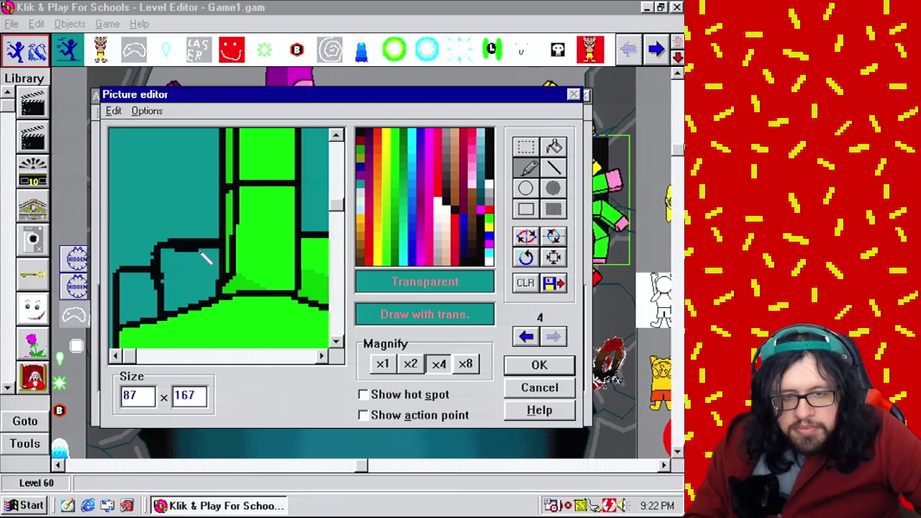
right_click(205, 244)
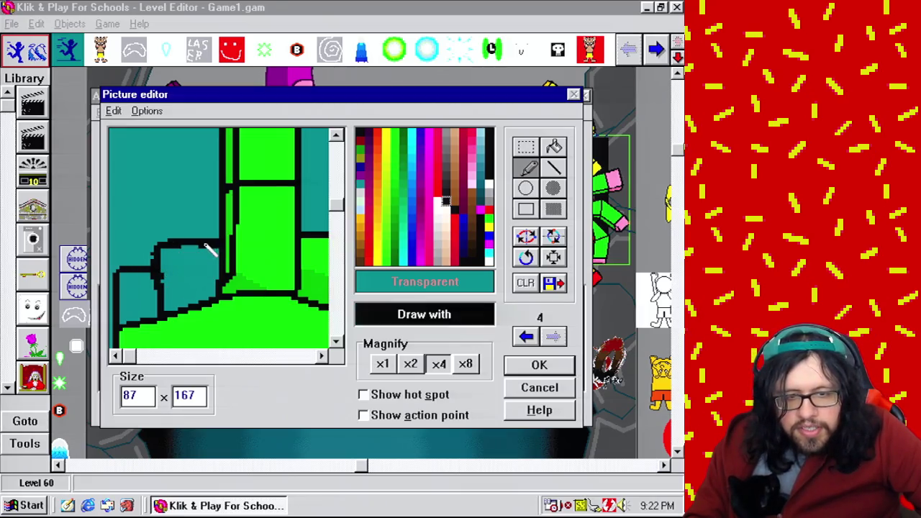
right_click(180, 266)
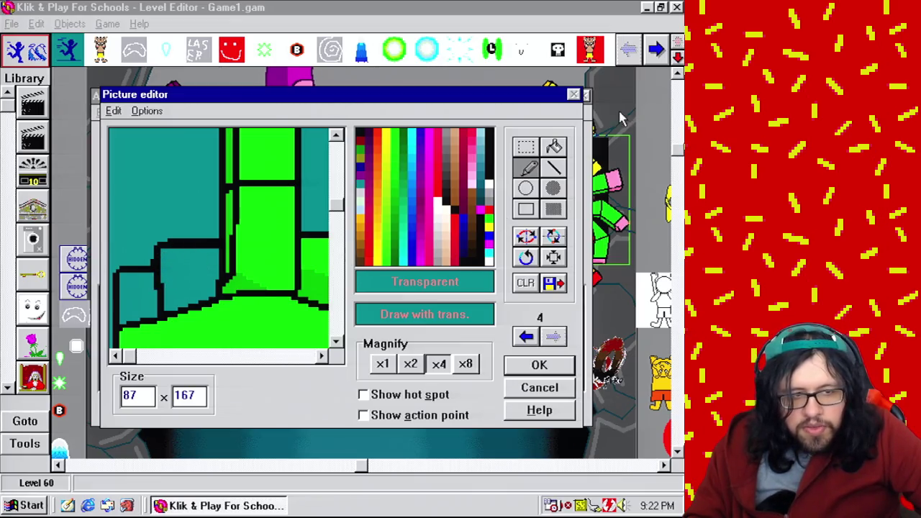
click(554, 147)
right_click(247, 216)
click(212, 256)
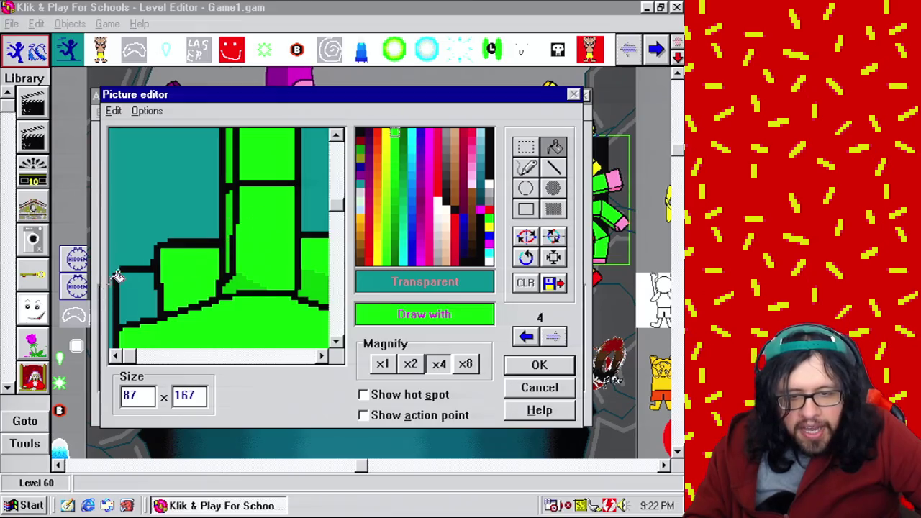
click(135, 277)
Shade the lower-left knuckle with a different green sampled from the hand
click(525, 167)
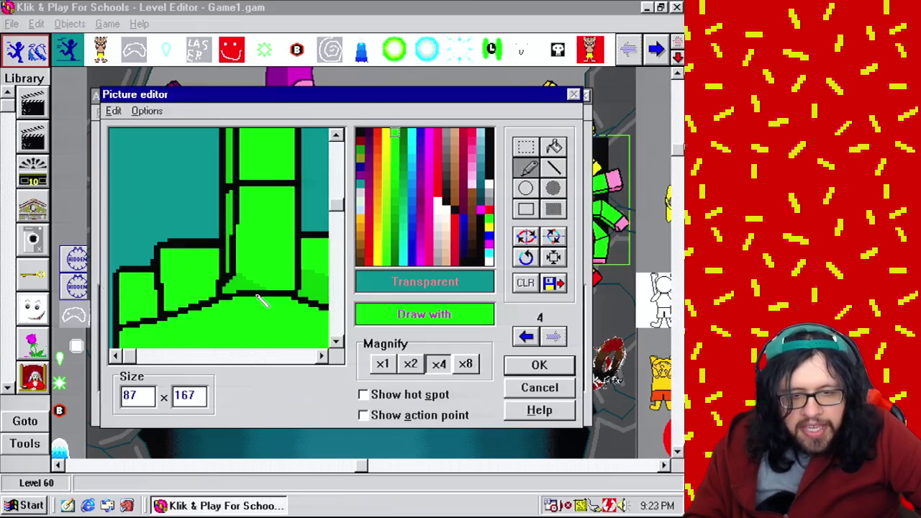
right_click(237, 286)
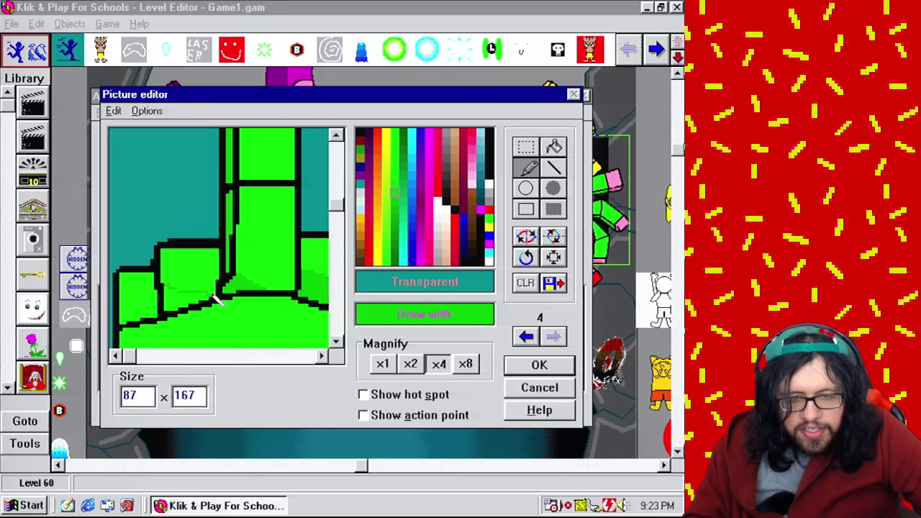
click(557, 148)
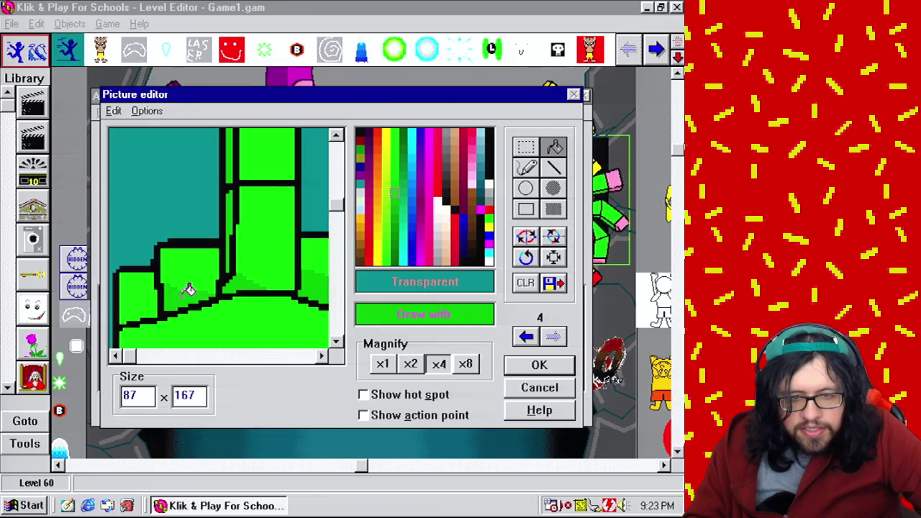
click(527, 169)
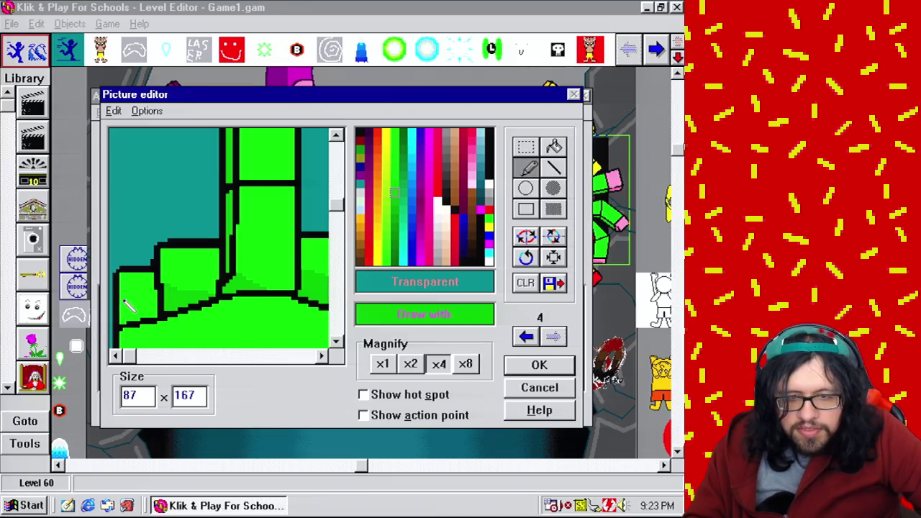
drag(126, 305, 157, 319)
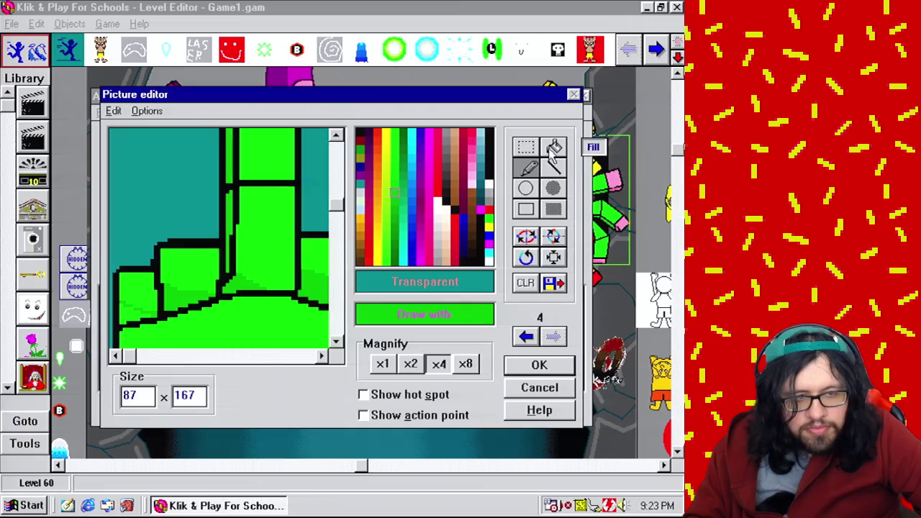
click(554, 147)
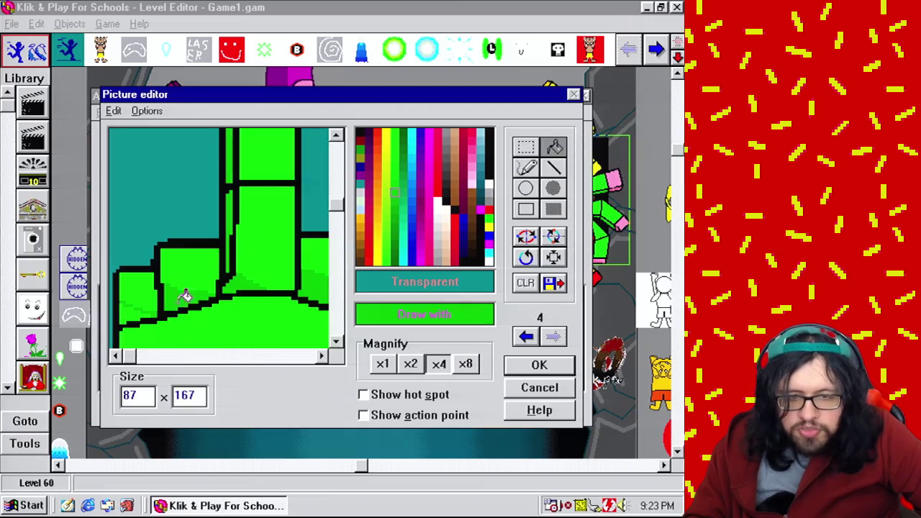
click(525, 167)
Check frame 4 at x1, x2 and x4 magnification, then keep it with OK
click(410, 364)
click(382, 364)
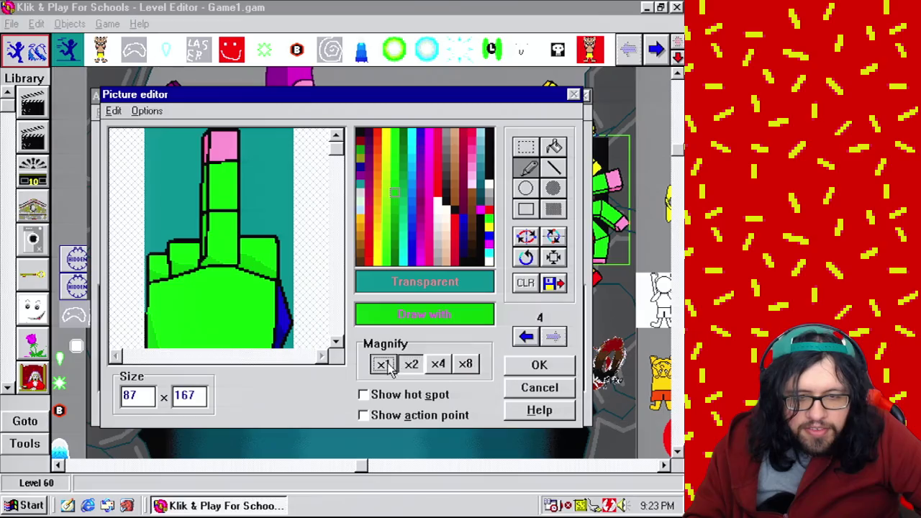
click(410, 364)
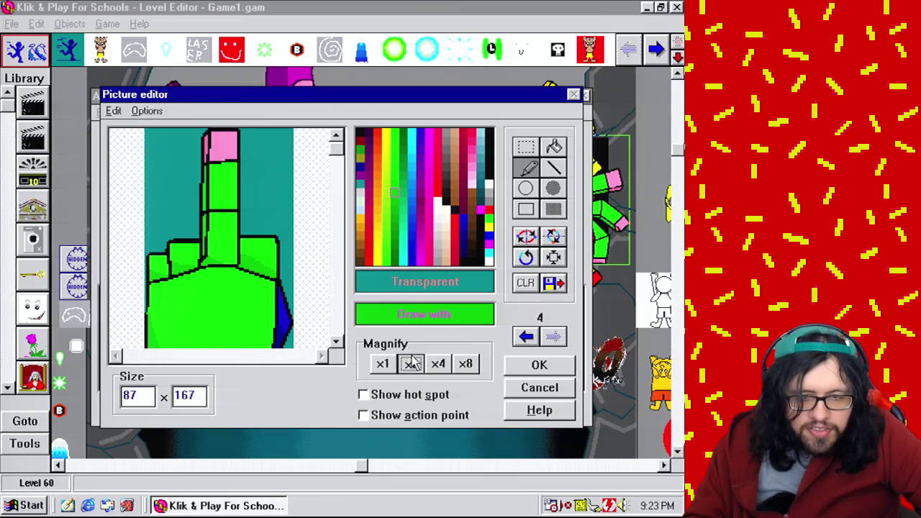
click(437, 364)
click(336, 316)
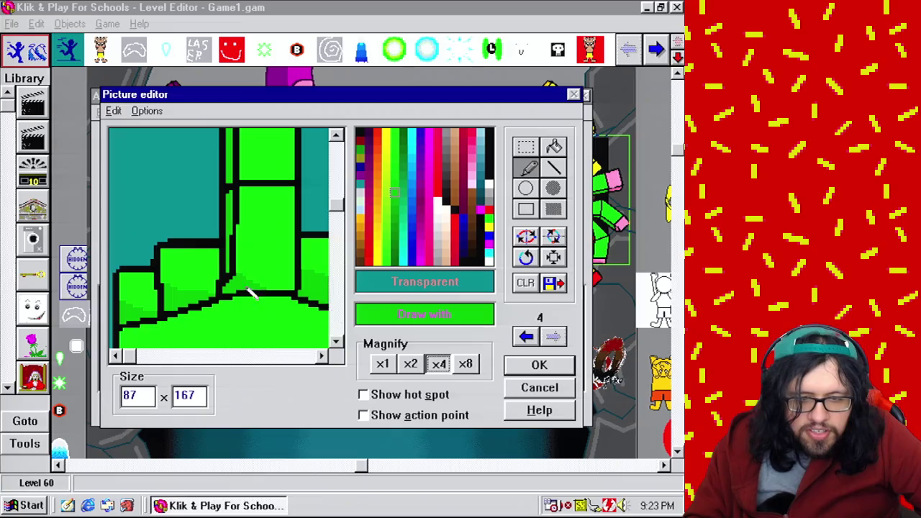
click(386, 367)
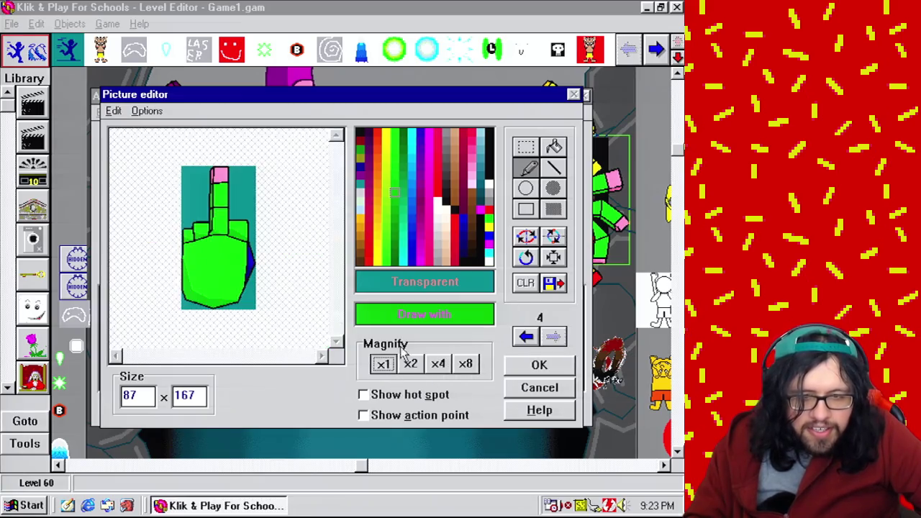
click(563, 368)
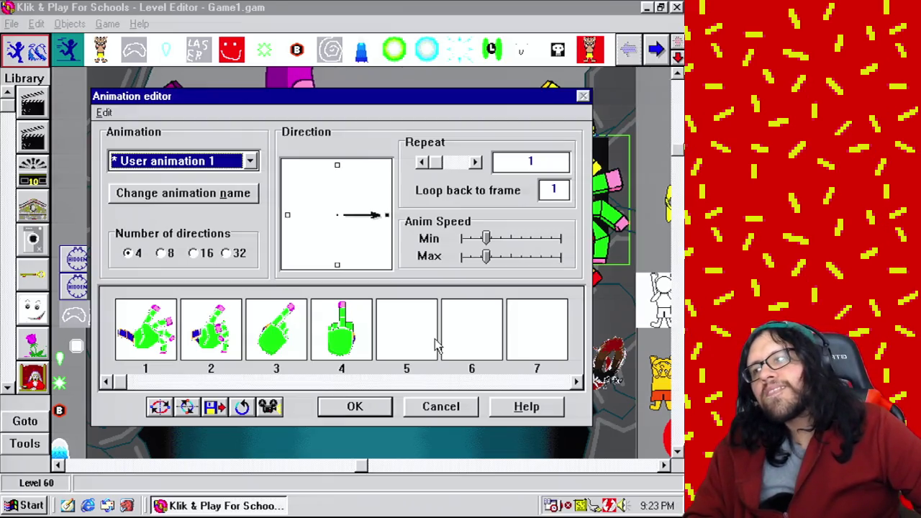
Reopen the hand's animations and switch to User animation 1
click(375, 410)
right_click(442, 216)
click(541, 255)
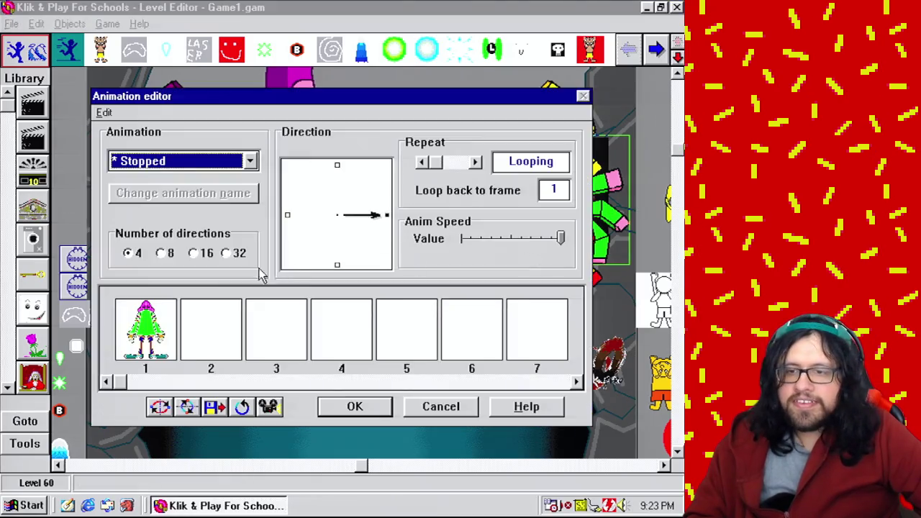
click(220, 160)
click(207, 346)
double_click(304, 351)
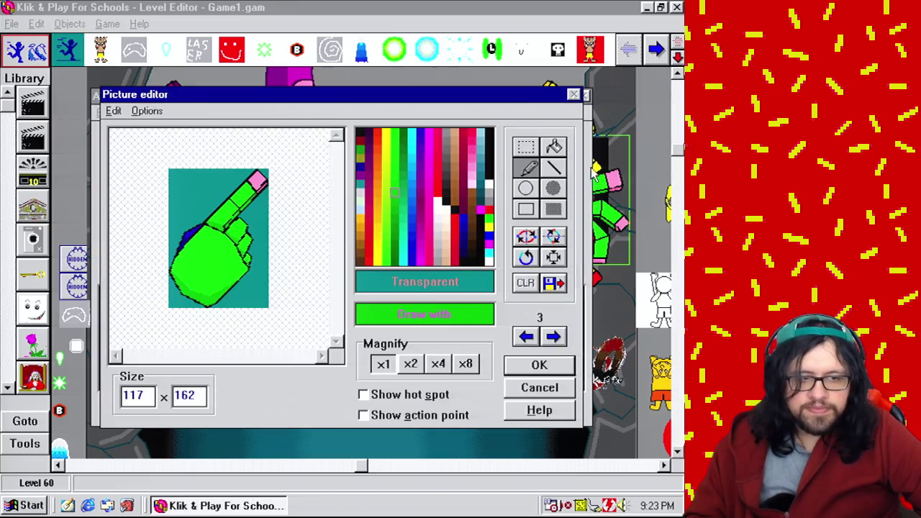
click(539, 365)
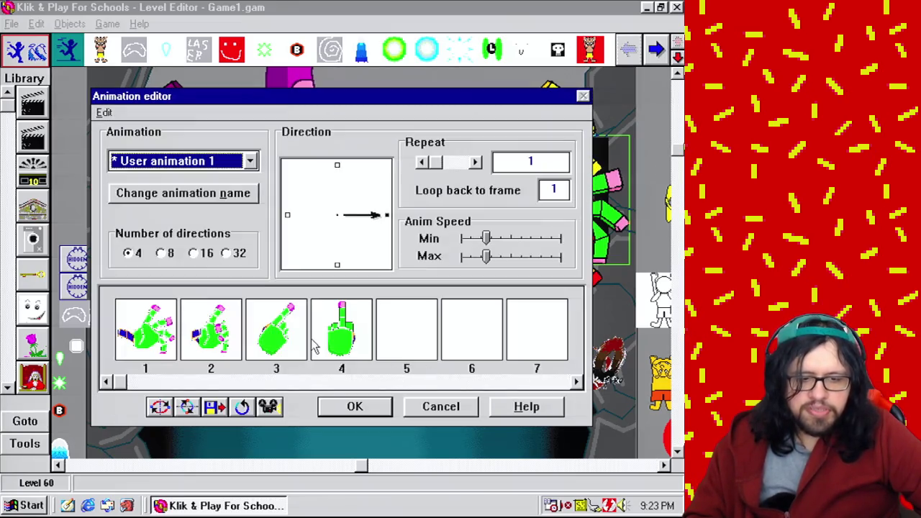
Copy the raised-finger frame into frame 5 and rotate it about 45°
drag(342, 347, 406, 339)
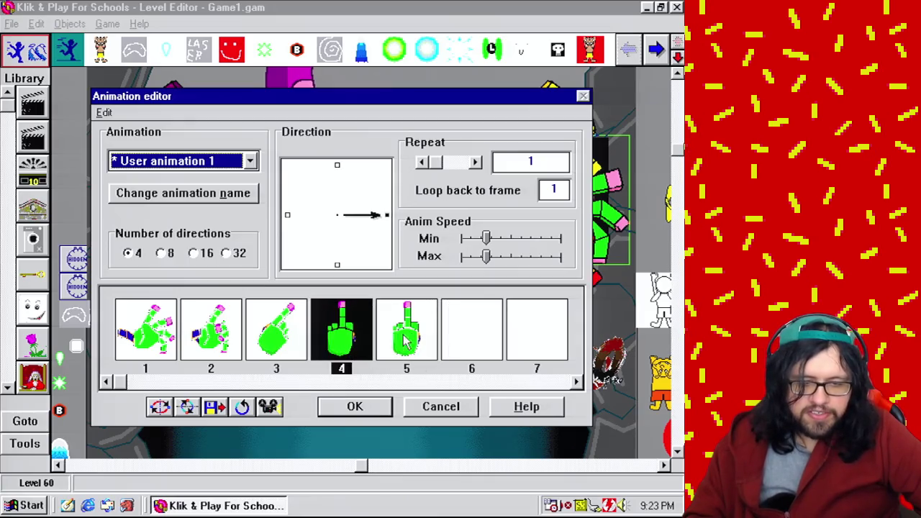
double_click(353, 338)
click(526, 257)
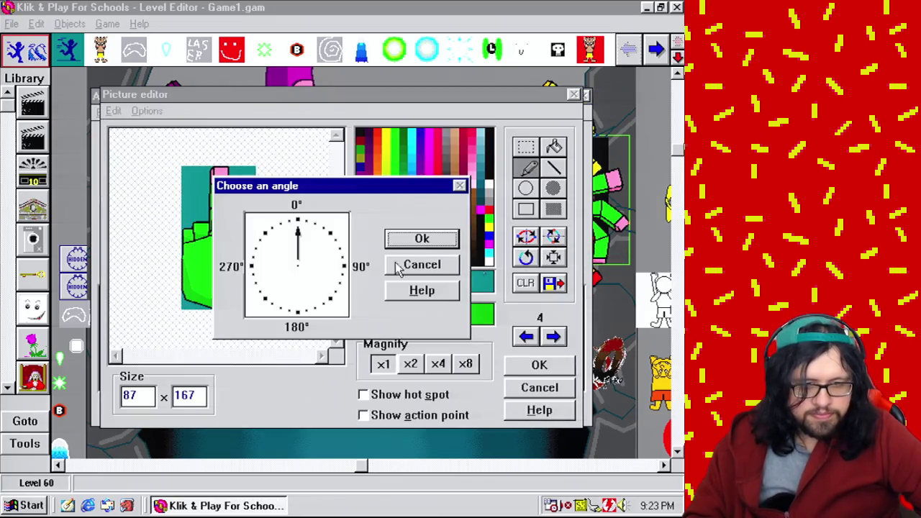
click(335, 245)
click(421, 241)
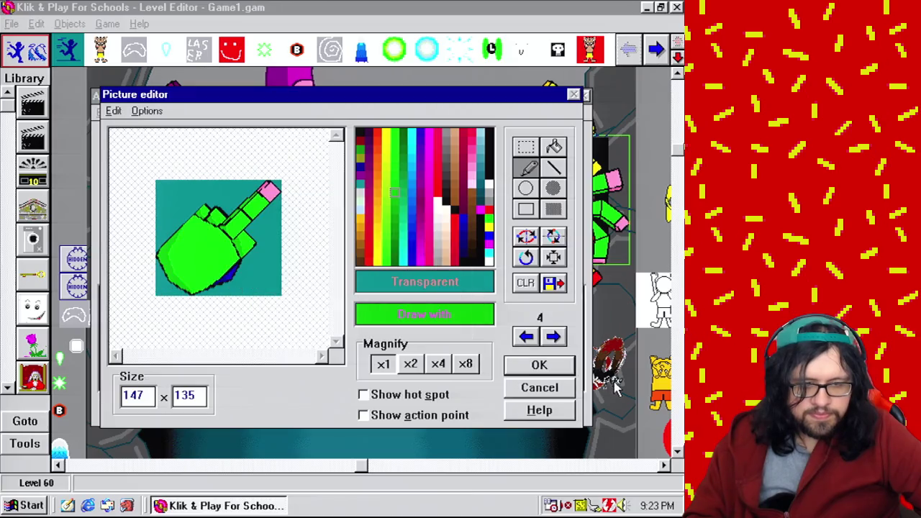
click(540, 366)
Delete the old third frame, preview the animation, and open the new tilted frame 3
click(284, 339)
key(Delete)
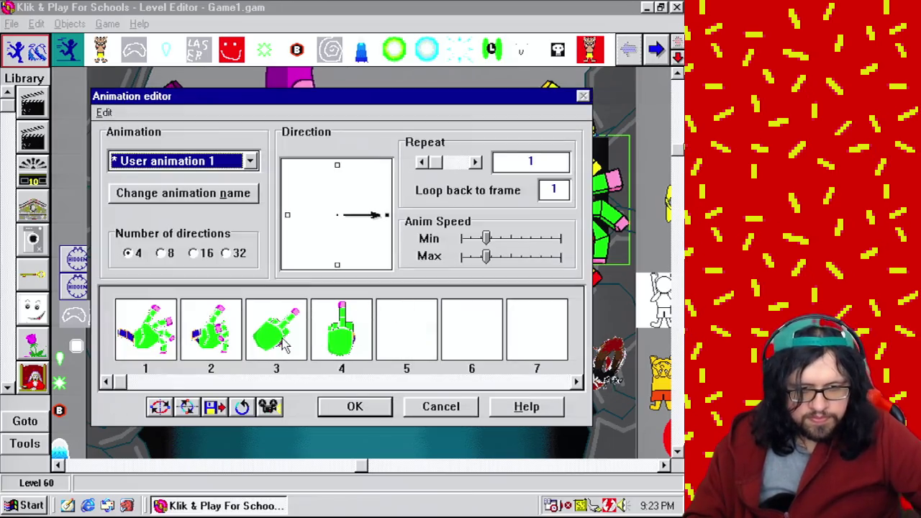
click(272, 406)
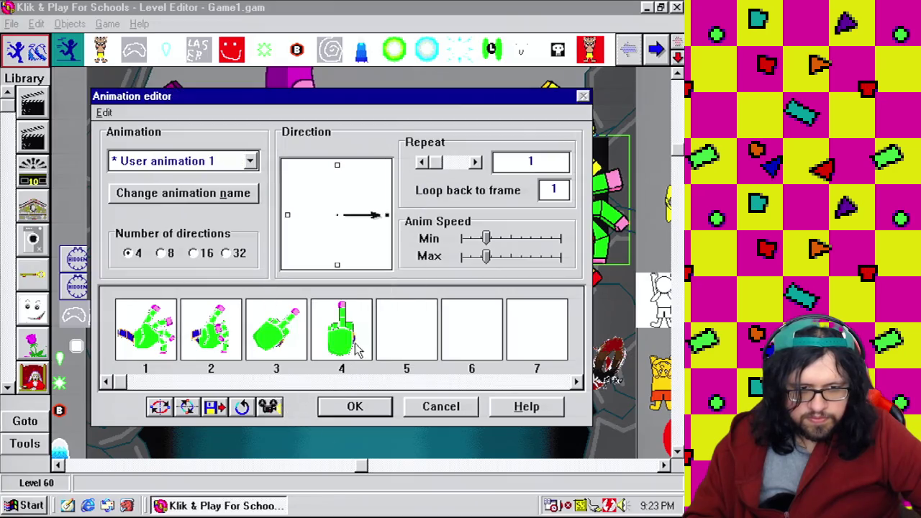
double_click(277, 344)
click(431, 395)
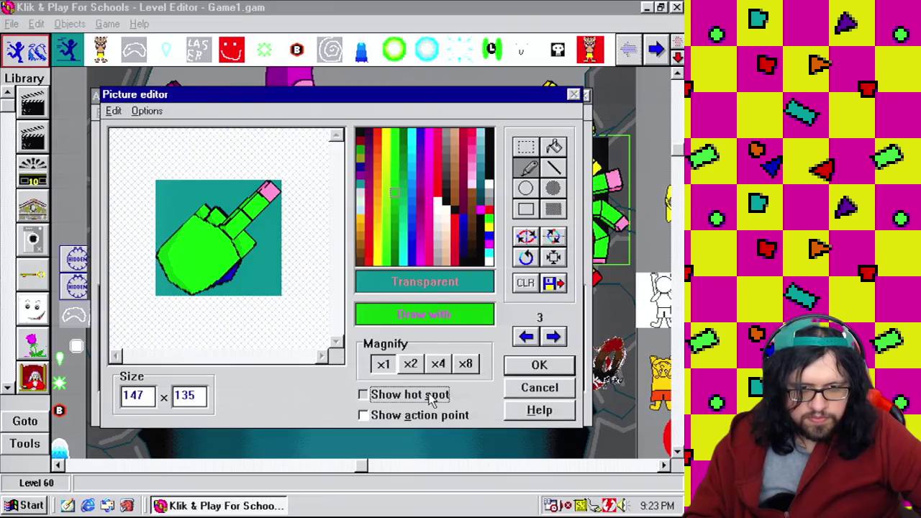
Step to the raised-finger frame and drag its action point down to 45 x 65
click(529, 336)
click(553, 336)
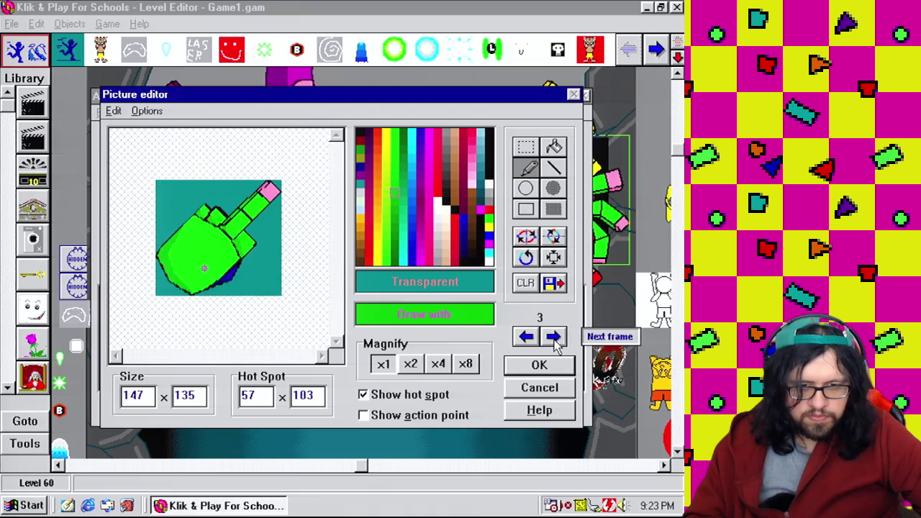
click(555, 338)
click(411, 415)
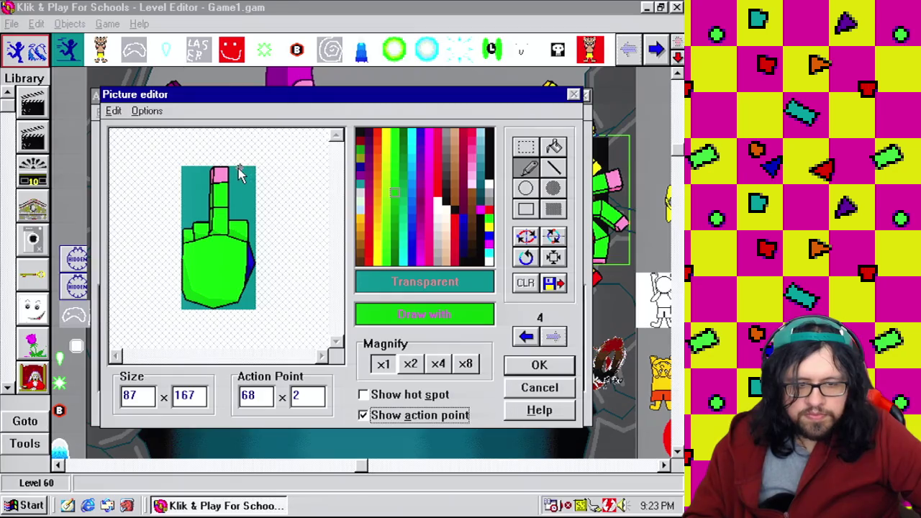
drag(240, 173, 219, 222)
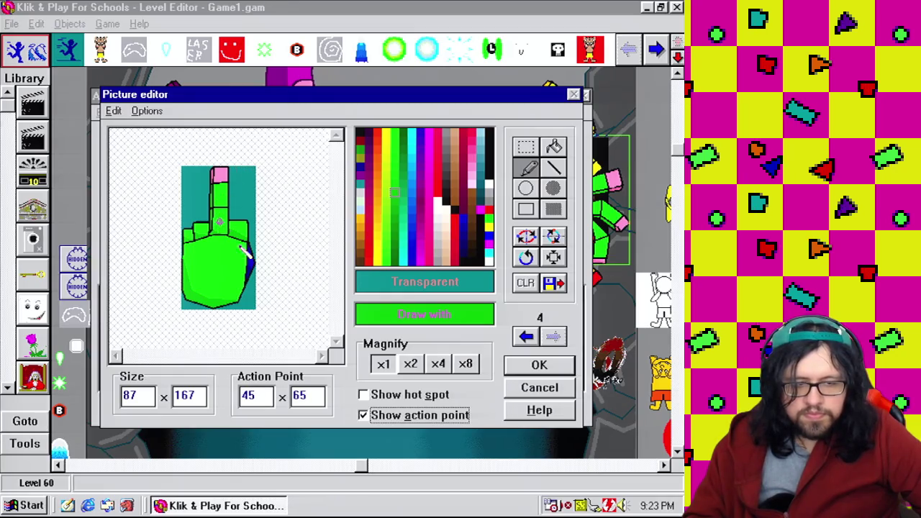
click(539, 366)
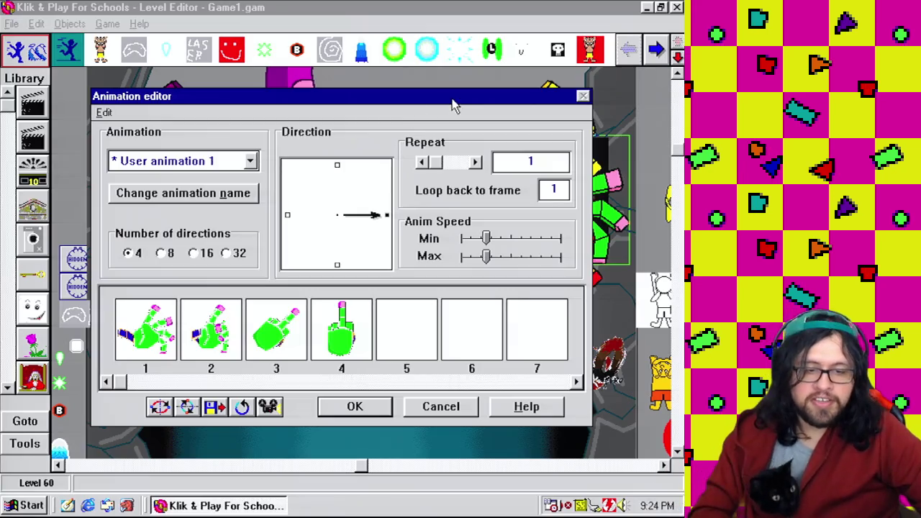
click(225, 198)
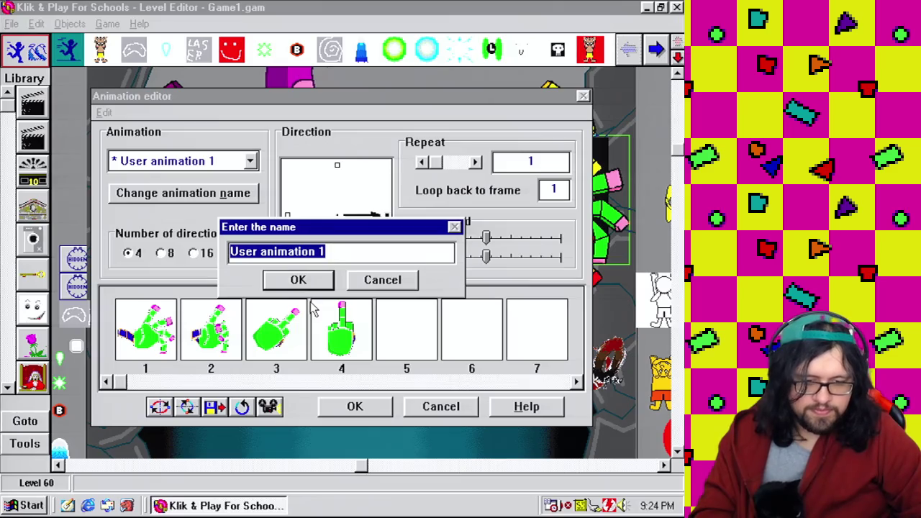
Name User animation 1 'Flipping the bird'
text(F)
key(BackSpace)
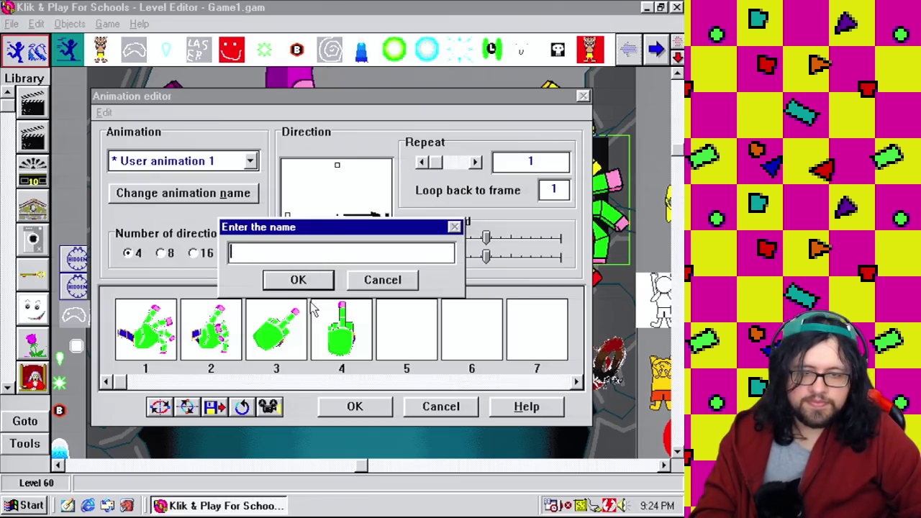
text(Flipping)
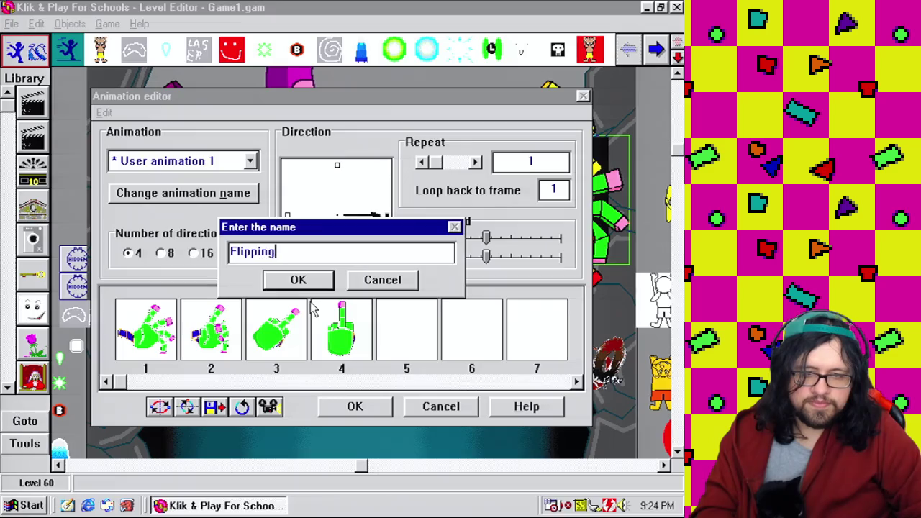
text( the bird)
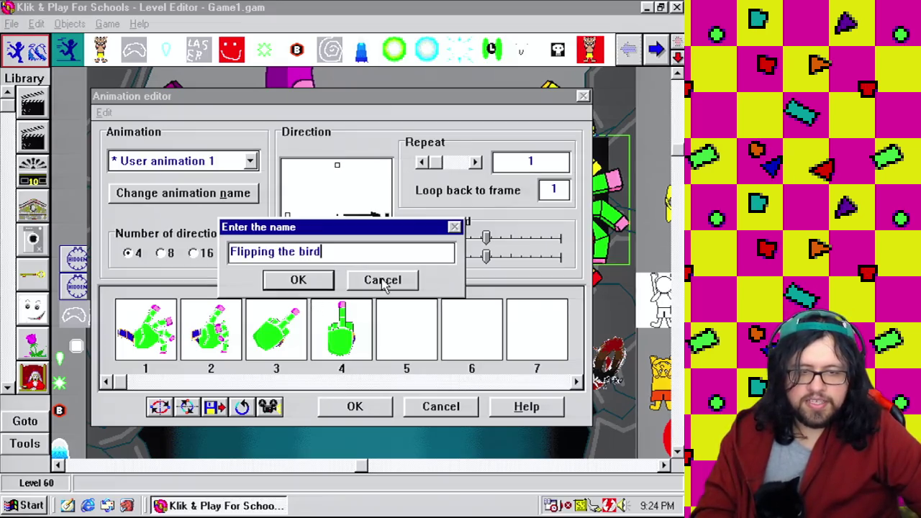
click(298, 280)
click(340, 327)
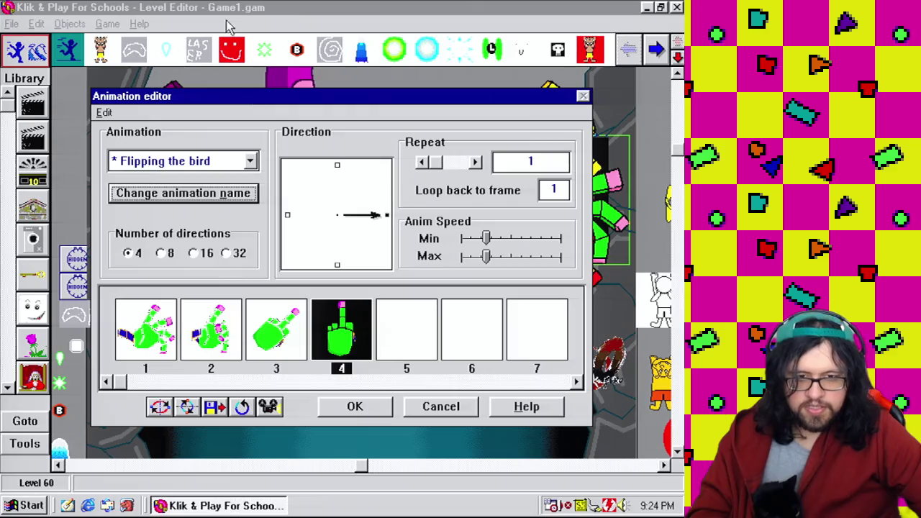
Make User animation 2 loop at full speed, name it 'The Bird', and close the editor
click(227, 164)
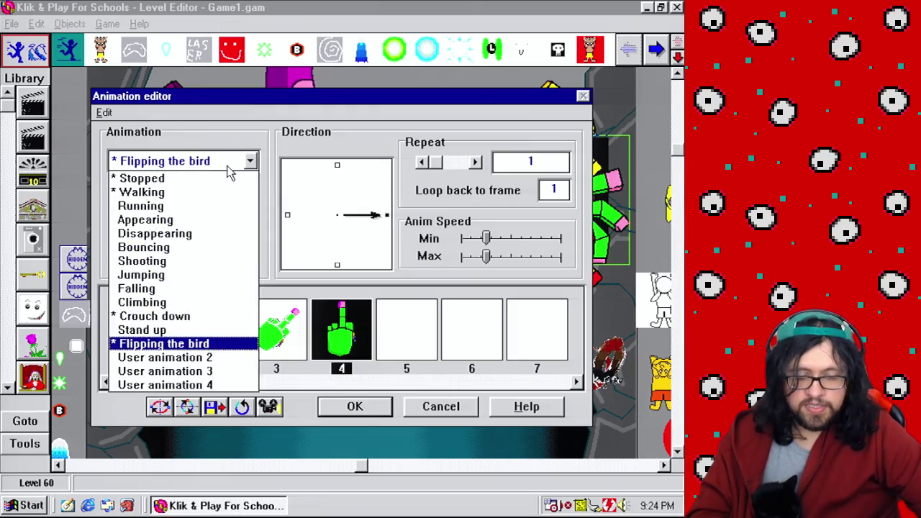
click(195, 358)
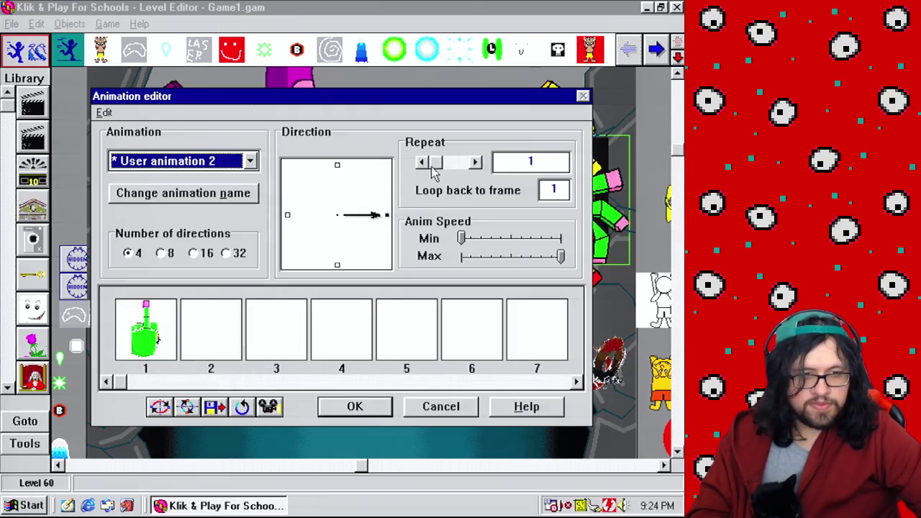
click(422, 162)
drag(463, 238, 561, 239)
click(252, 198)
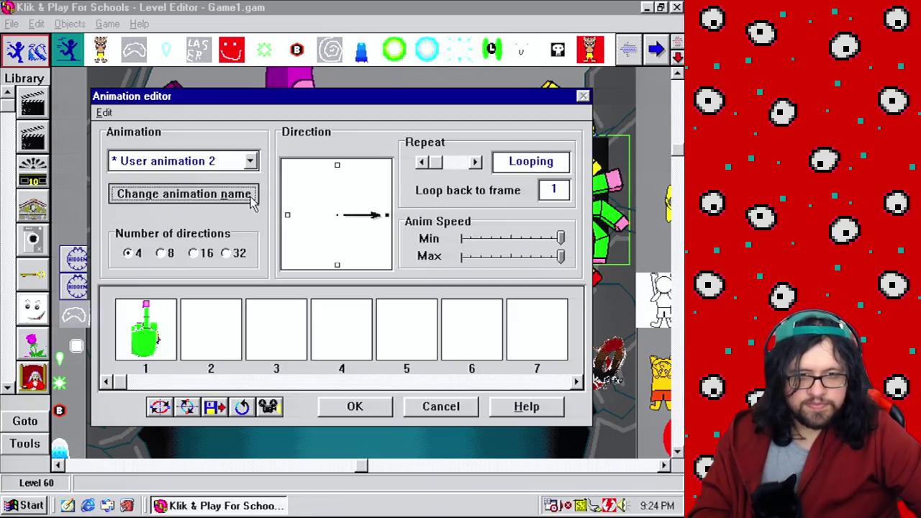
text(The Bird)
click(306, 287)
click(352, 408)
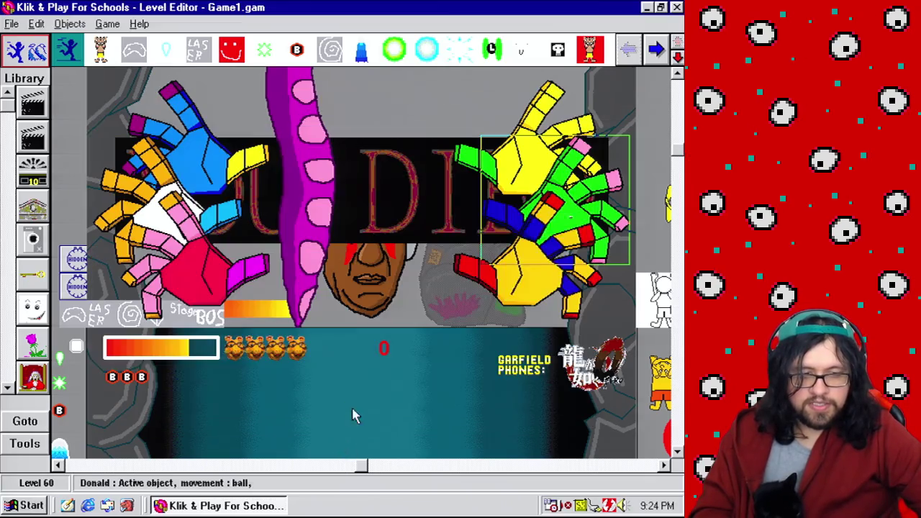
Deselect the hands, scroll down to Arthur's dialogue box, and switch to the Event Editor
click(404, 97)
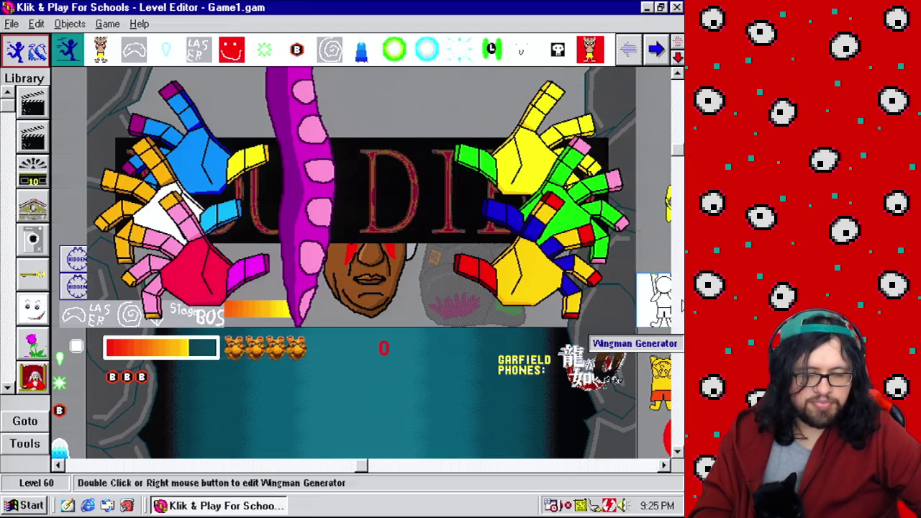
click(679, 306)
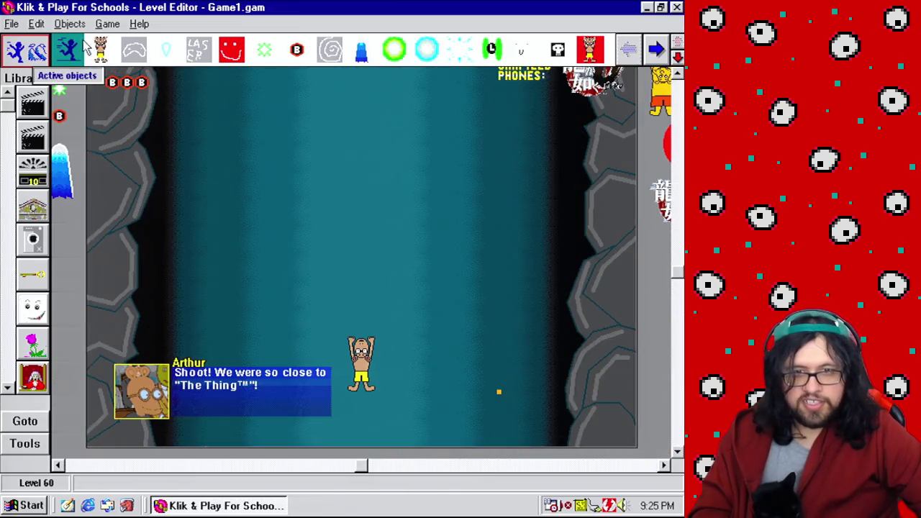
click(106, 25)
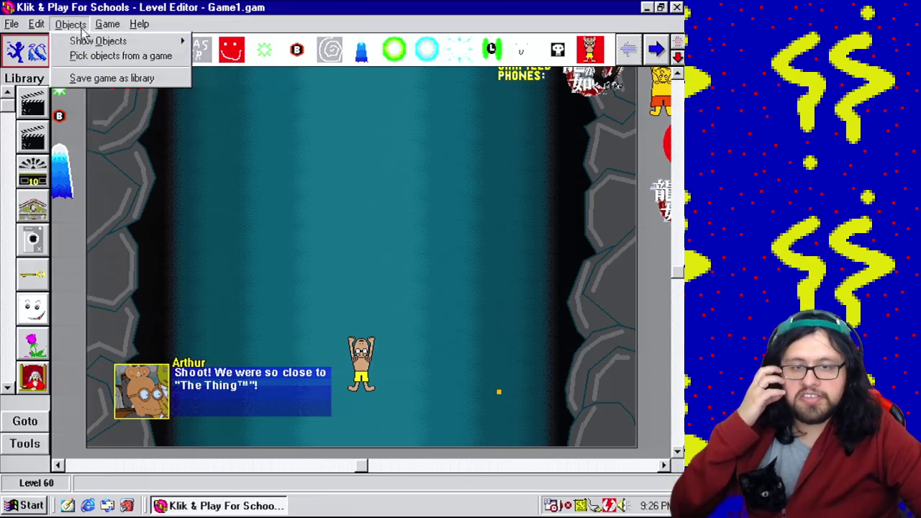
click(136, 85)
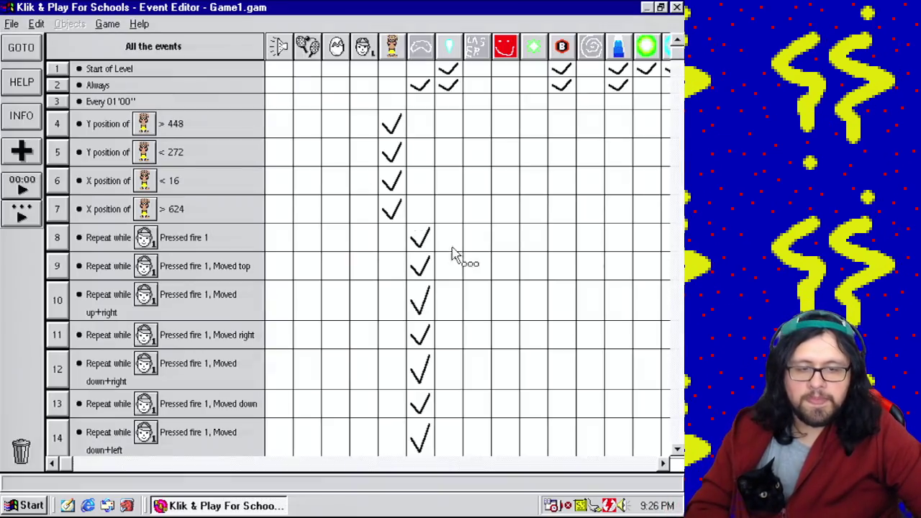
Start event 327 with boss state value A ≥ 7 and a green-object count > 0
drag(680, 61, 676, 430)
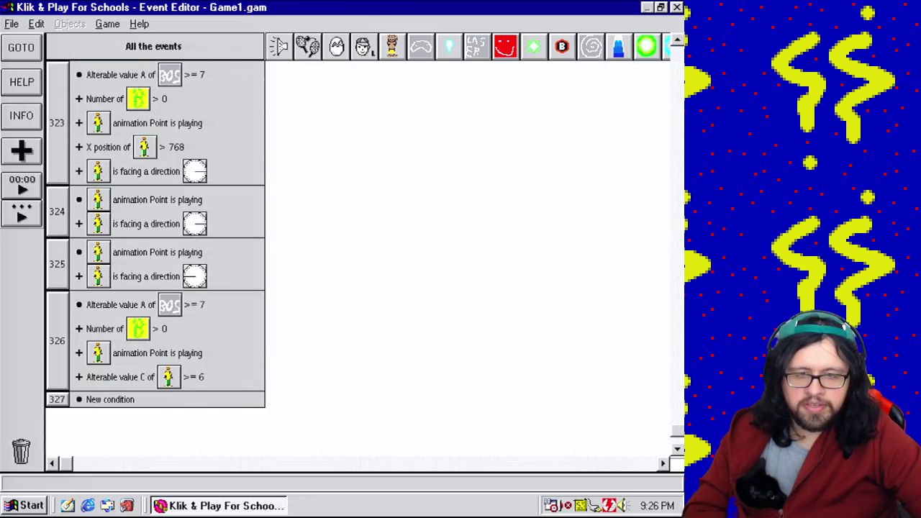
scroll(156, 259, up, 10)
drag(677, 420, 680, 430)
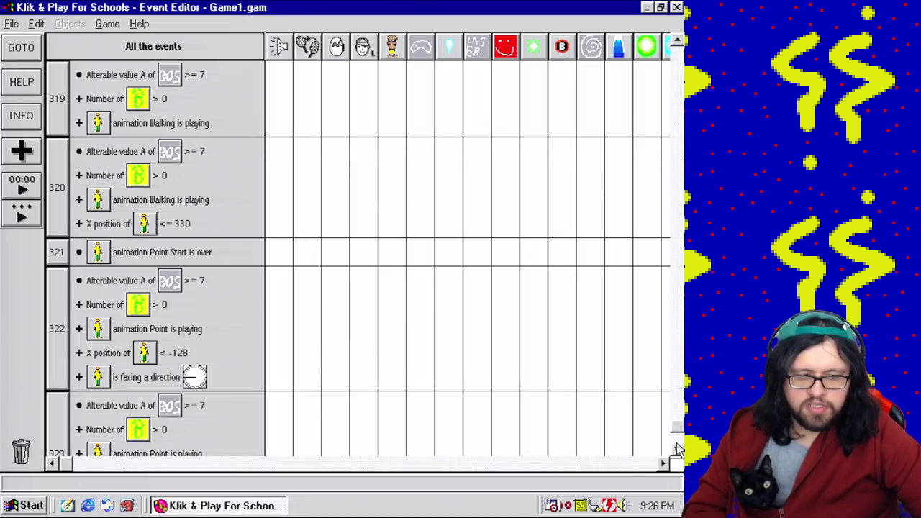
drag(680, 430, 677, 432)
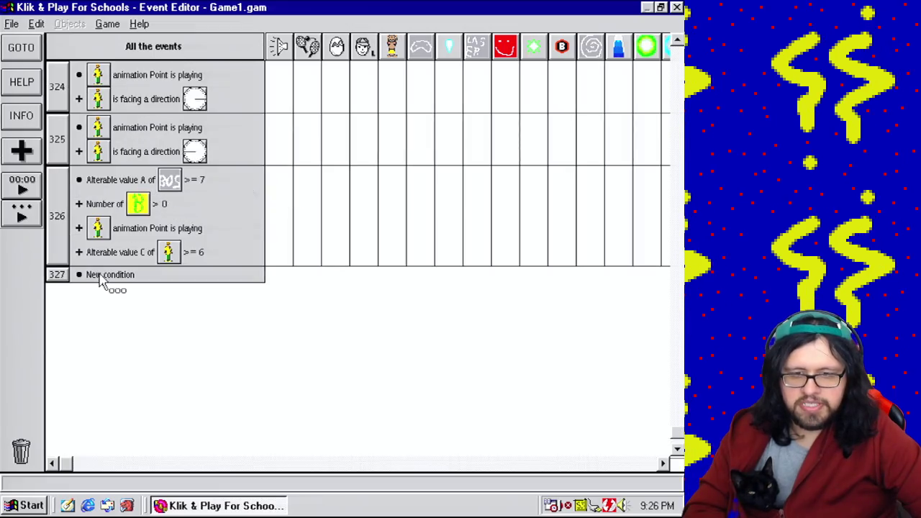
mouse_move(140, 189)
mouse_down()
mouse_move(123, 255)
mouse_move(111, 274)
mouse_move(85, 282)
mouse_up()
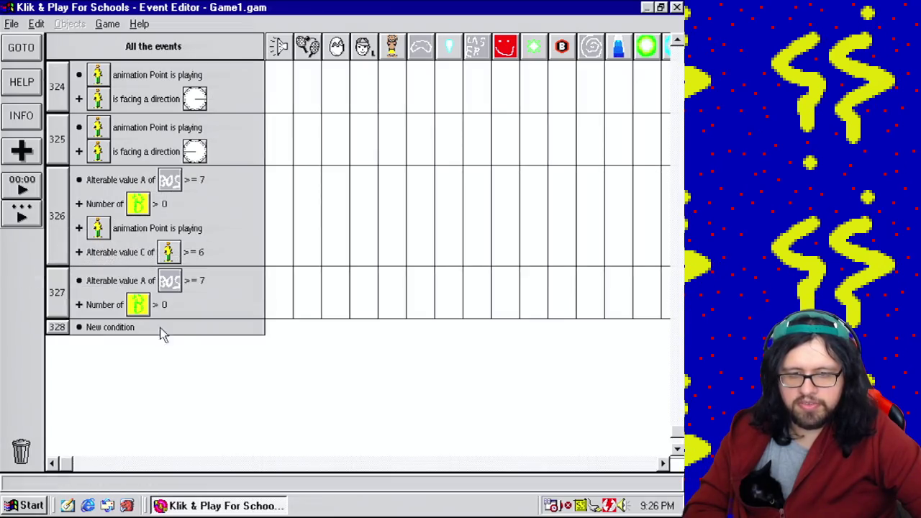
double_click(140, 305)
drag(451, 200, 444, 353)
double_click(429, 314)
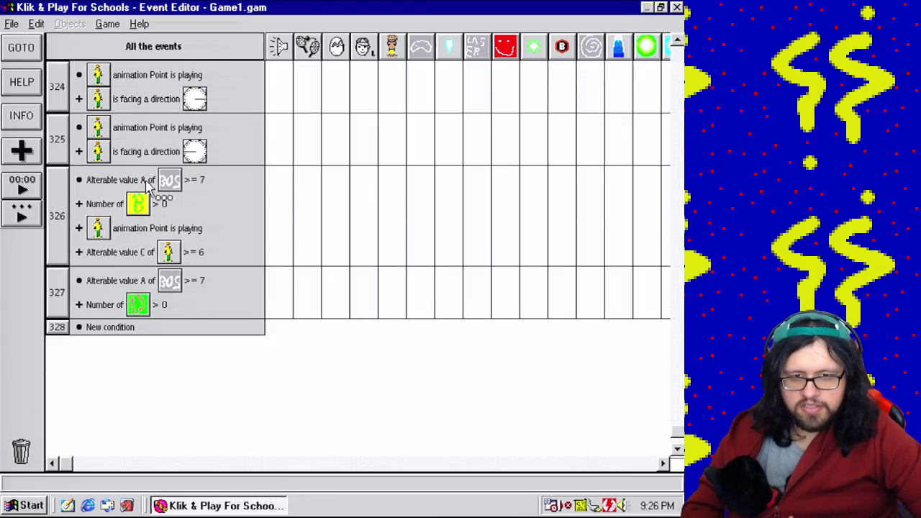
Add a condition requiring Donald's Walking animation to be playing
drag(63, 299, 75, 305)
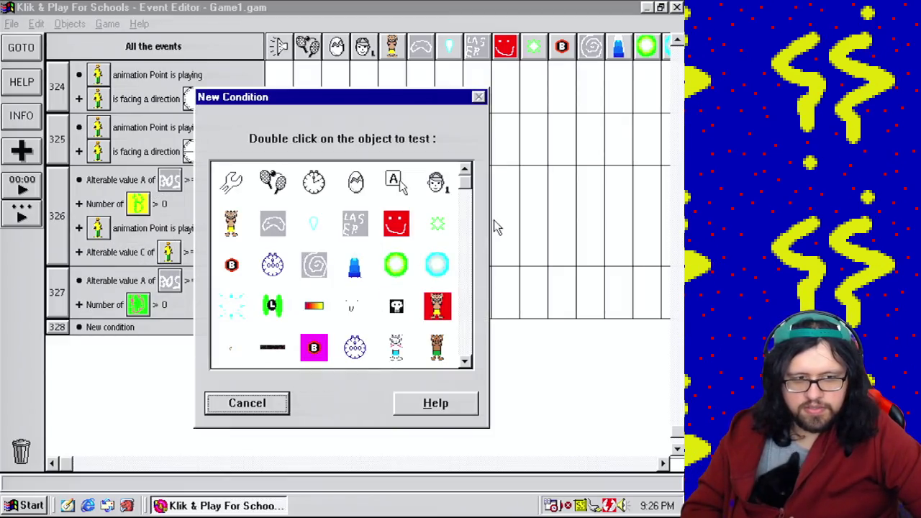
drag(475, 193, 482, 353)
double_click(273, 349)
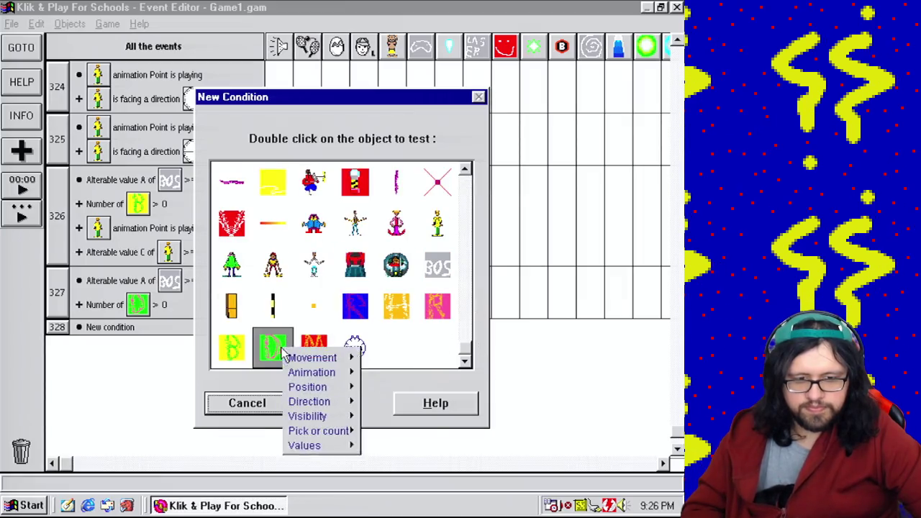
mouse_move(329, 384)
click(372, 383)
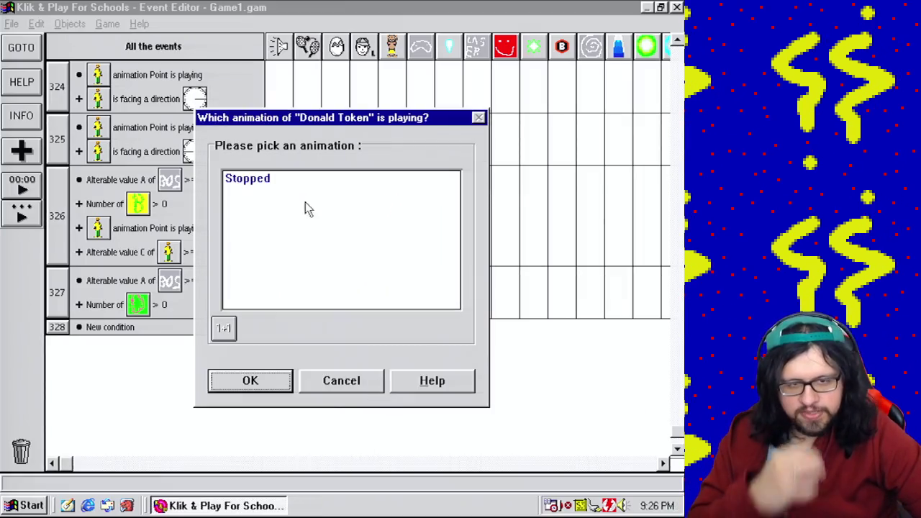
click(346, 388)
drag(473, 206, 478, 353)
double_click(238, 267)
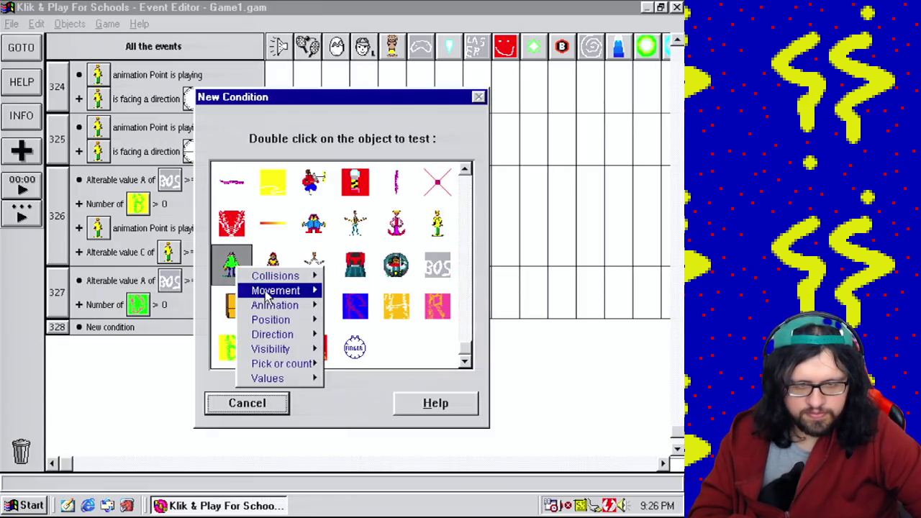
mouse_move(277, 304)
click(360, 304)
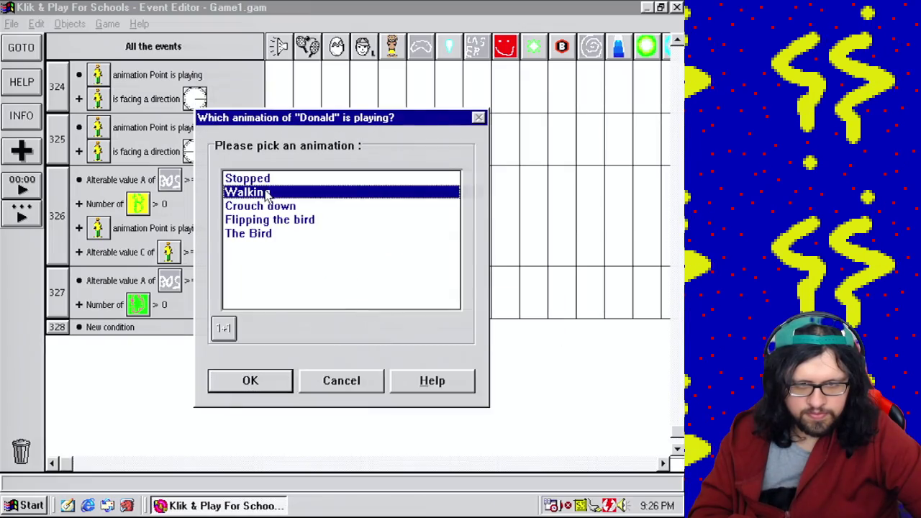
click(272, 389)
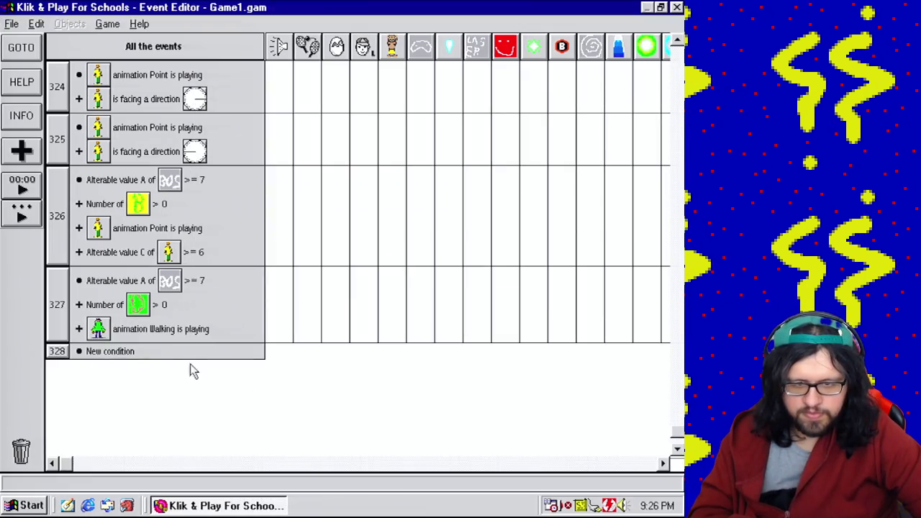
Make Donald look toward point 320, 240 in event 327
click(484, 464)
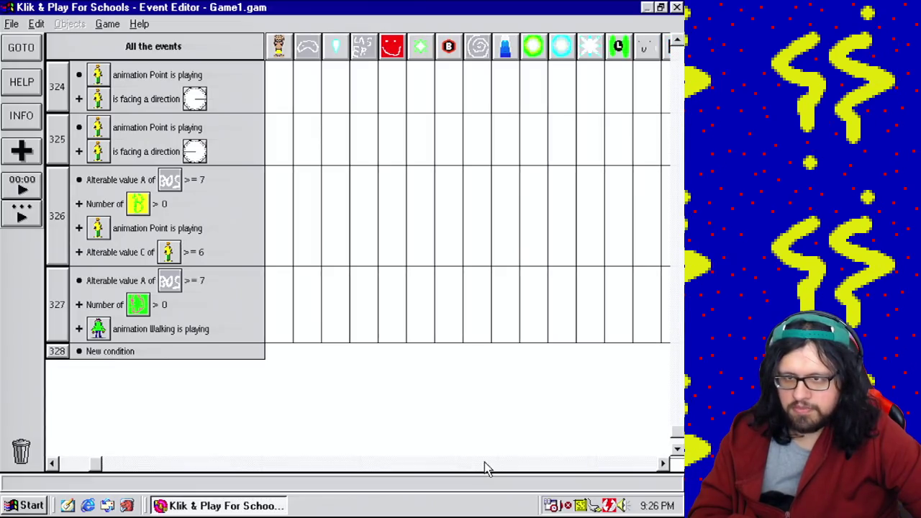
click(484, 464)
click(484, 465)
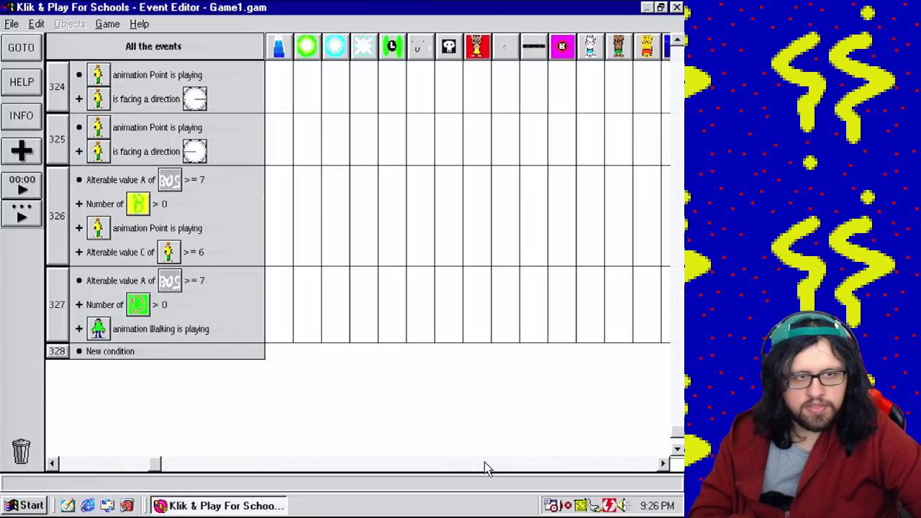
click(484, 464)
click(484, 464)
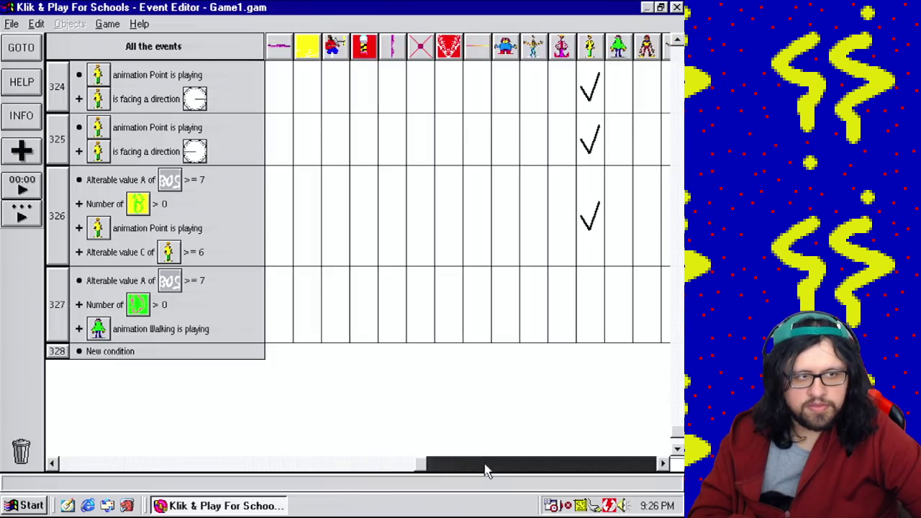
click(485, 466)
right_click(508, 316)
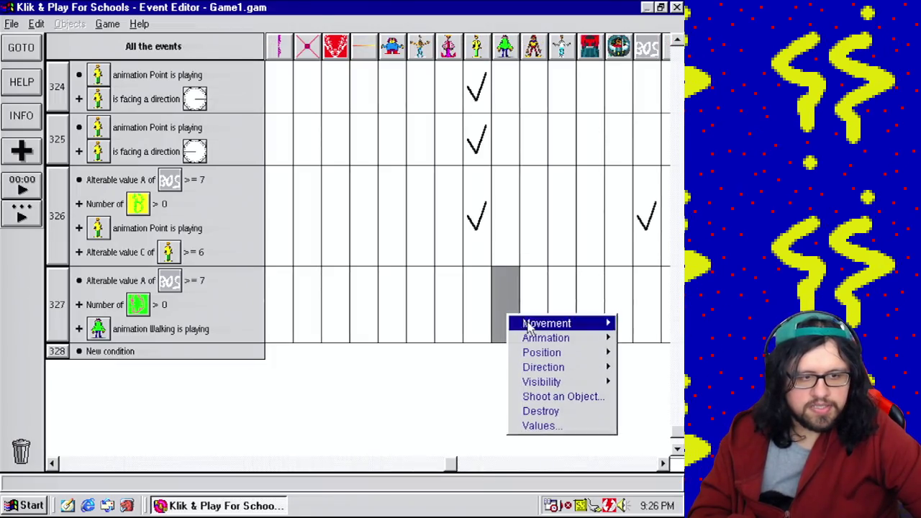
mouse_move(529, 368)
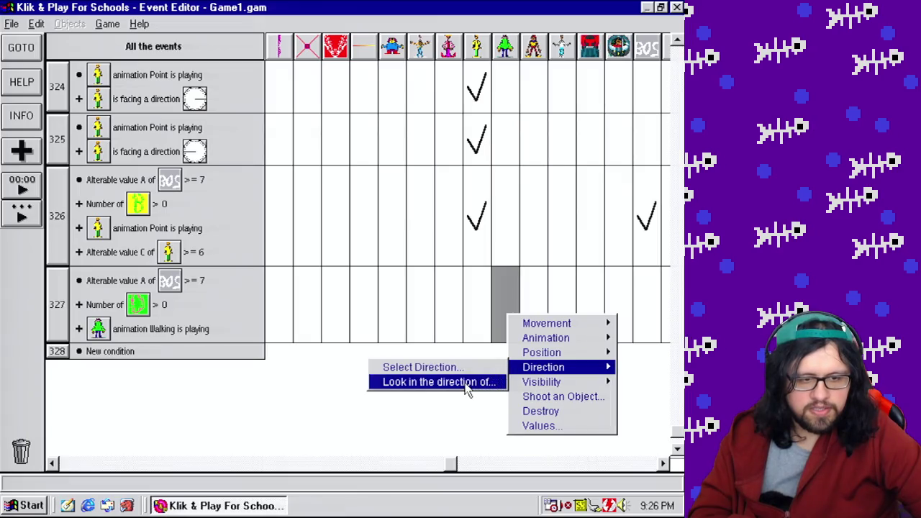
click(467, 389)
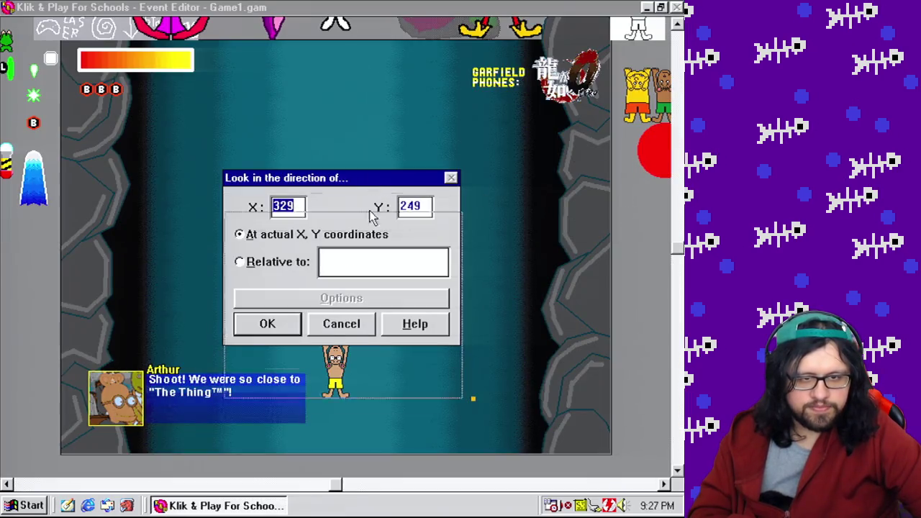
drag(341, 252, 475, 253)
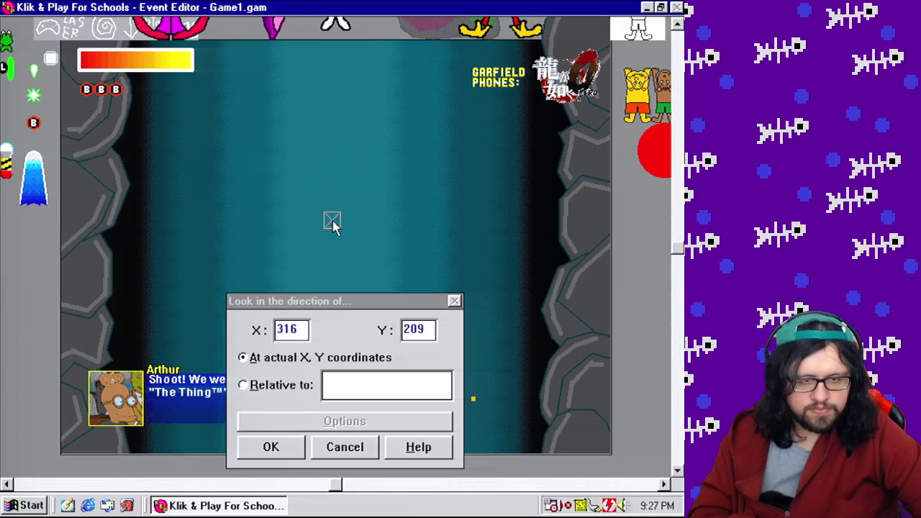
double_click(278, 332)
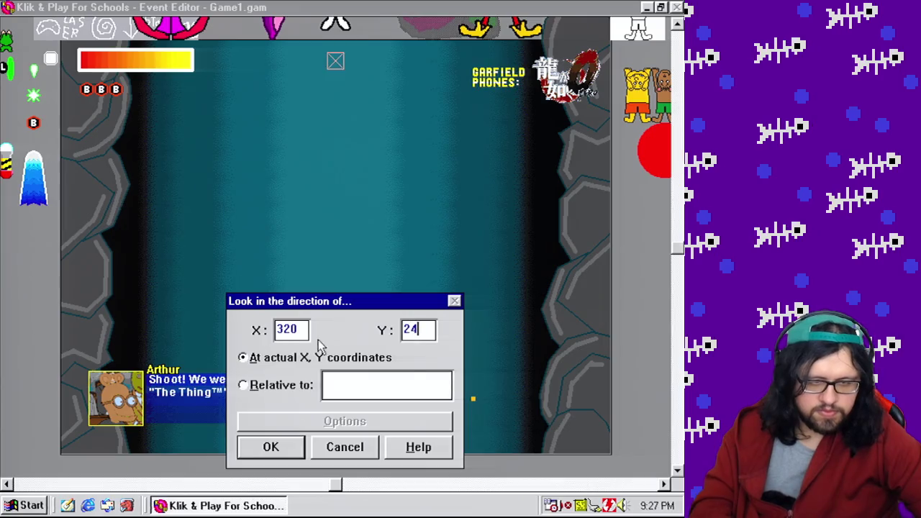
click(293, 449)
Add a Set Speed action for Donald to event 327
right_click(517, 317)
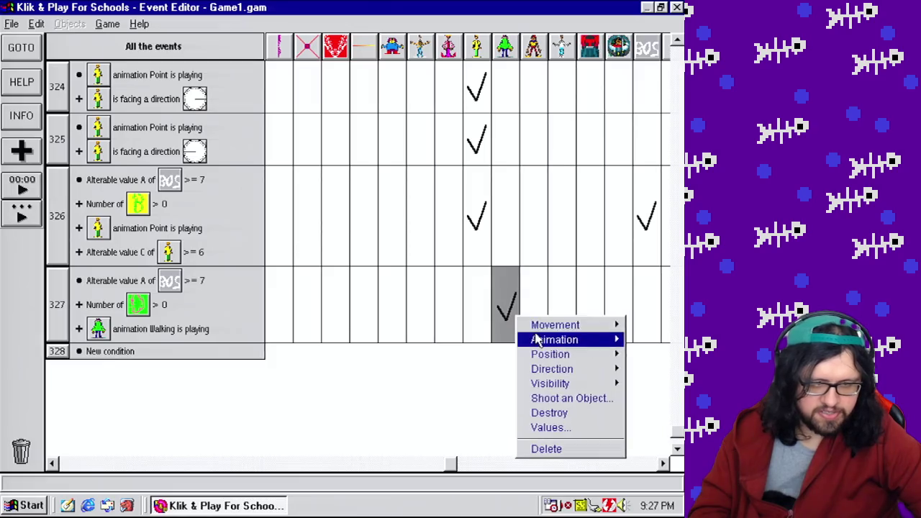
mouse_move(538, 329)
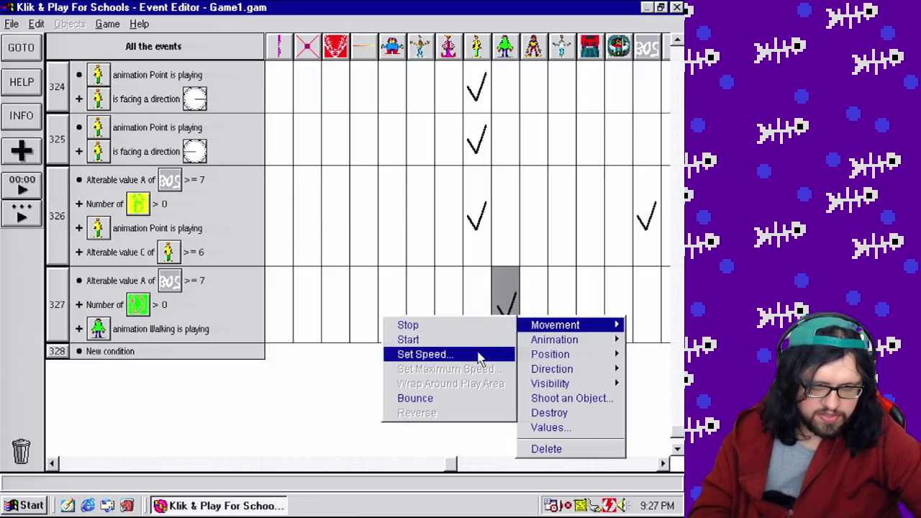
click(479, 356)
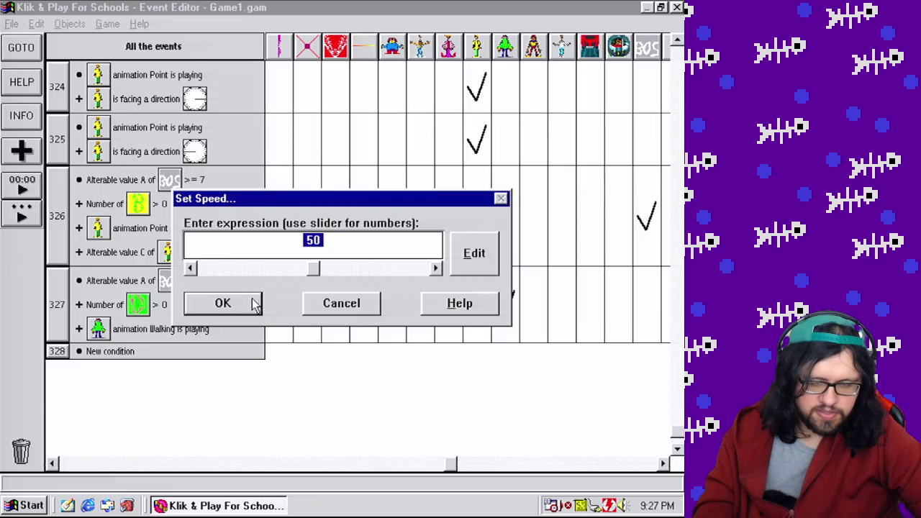
click(223, 302)
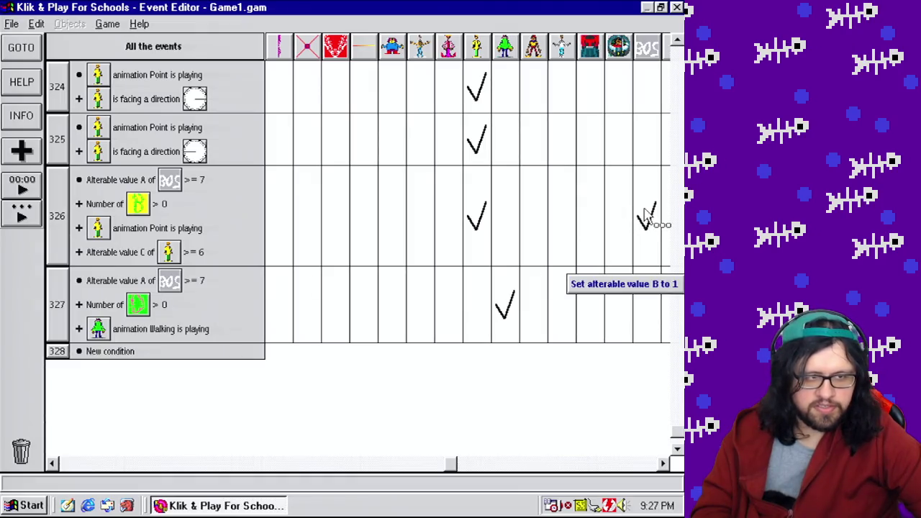
Change event 326's Boss State action so alterable value B becomes 5
scroll(676, 215, up, 5)
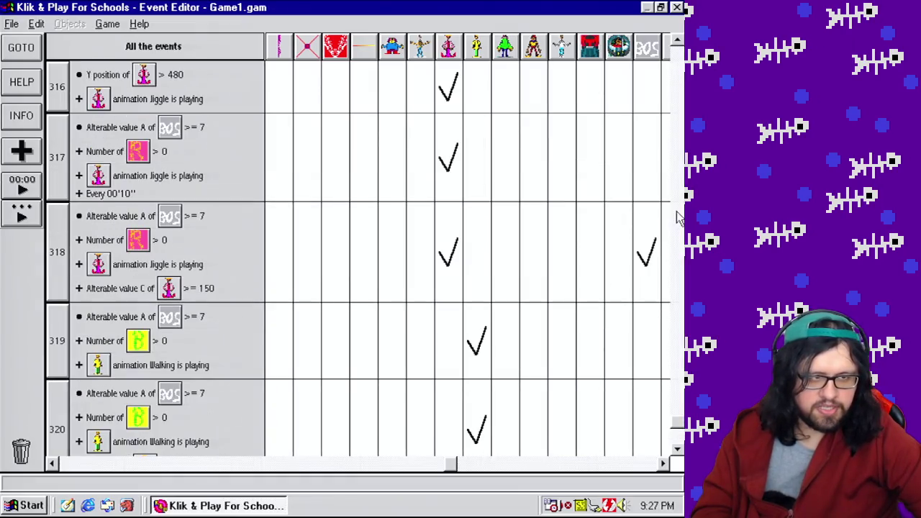
scroll(359, 259, down, 3)
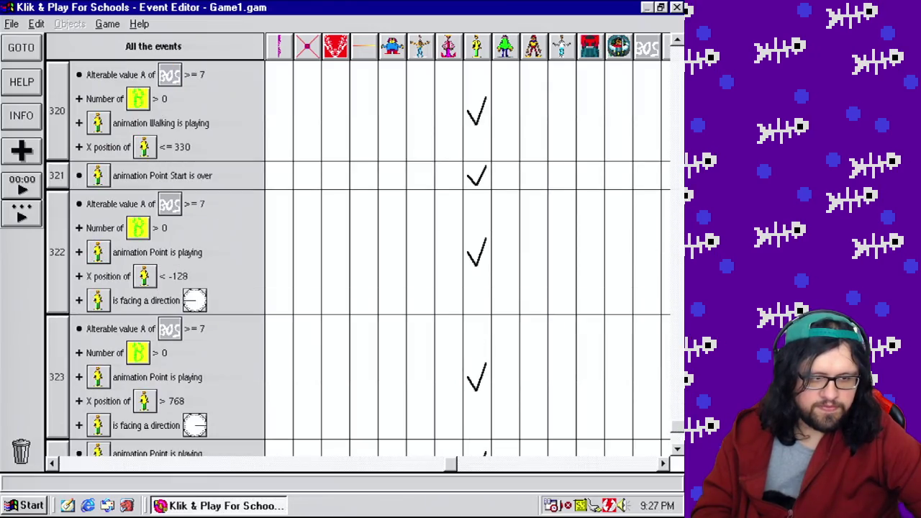
scroll(655, 263, down, 3)
double_click(655, 263)
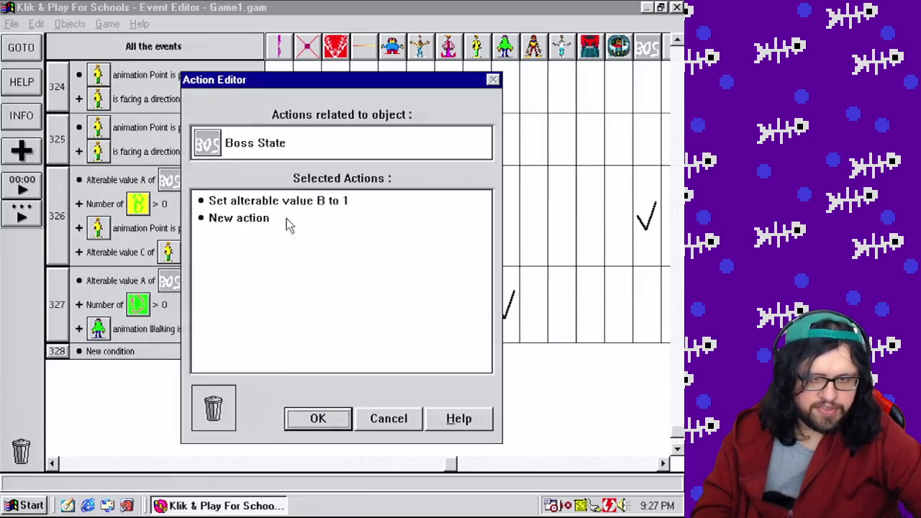
right_click(316, 205)
click(364, 339)
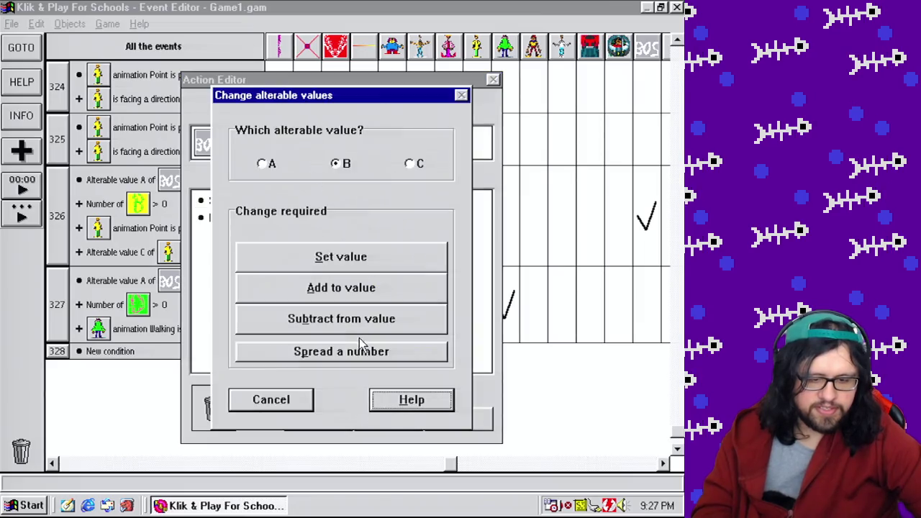
click(351, 266)
click(190, 306)
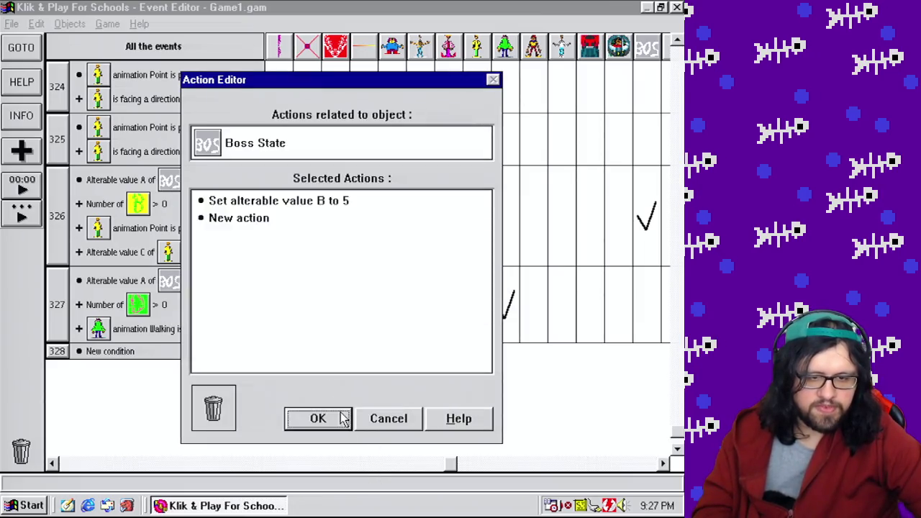
click(317, 419)
Save the game to Game1.gam
click(29, 77)
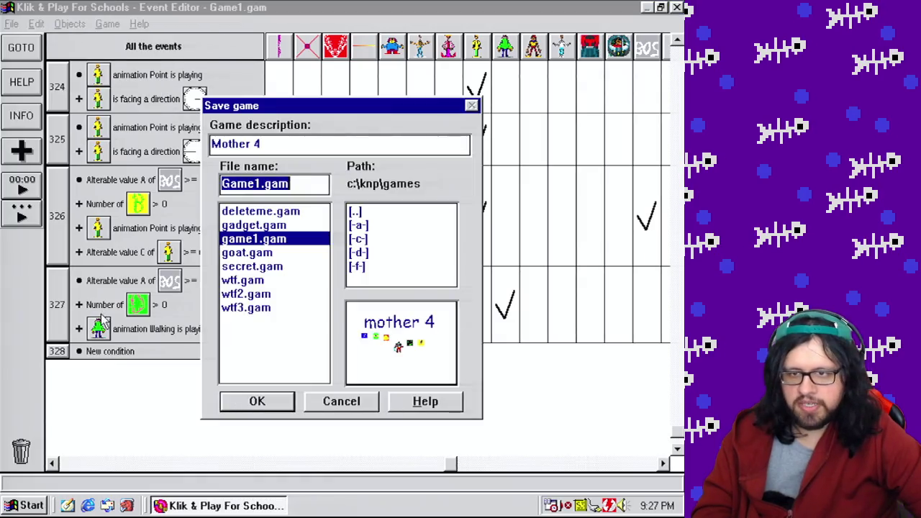
click(257, 401)
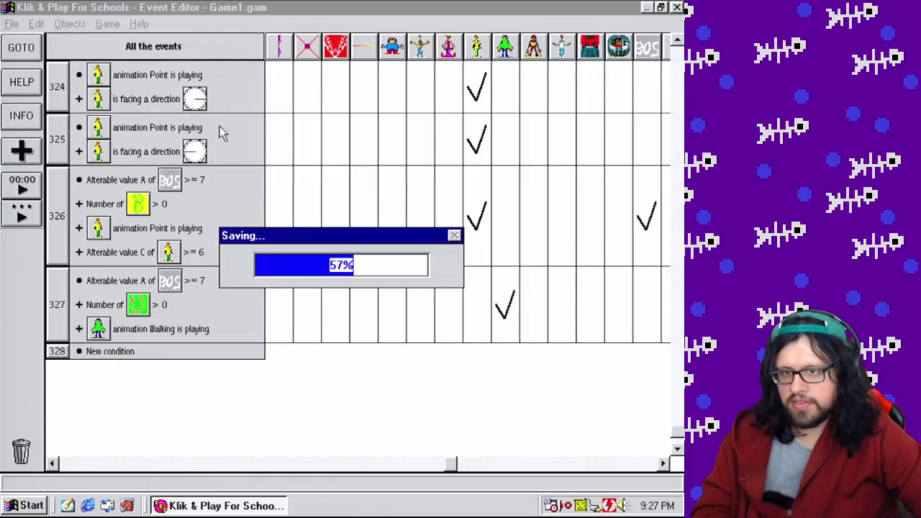
click(108, 24)
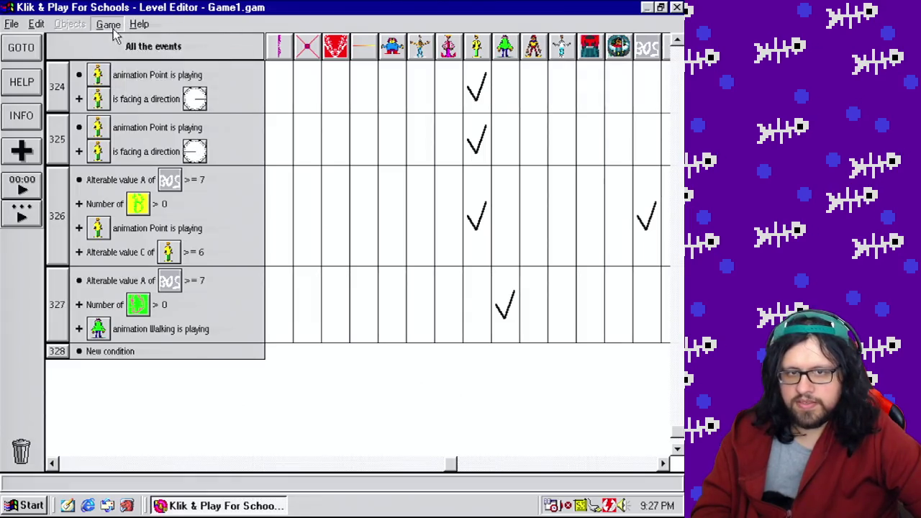
Return to the level 60 layout and test-play the boss level
click(130, 57)
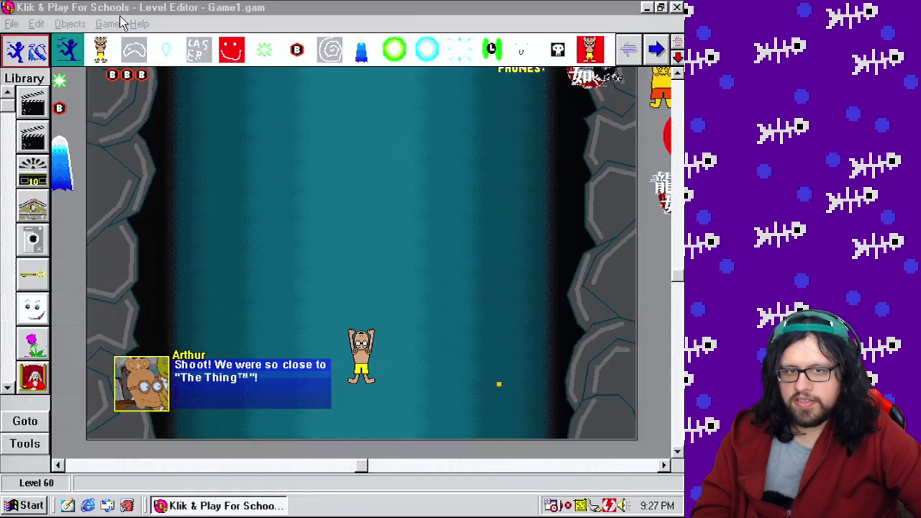
click(107, 23)
click(140, 144)
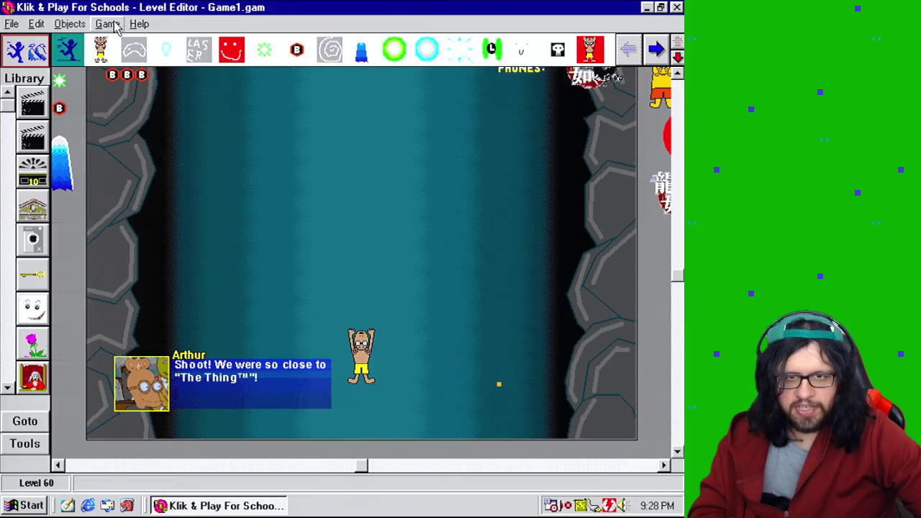
click(106, 24)
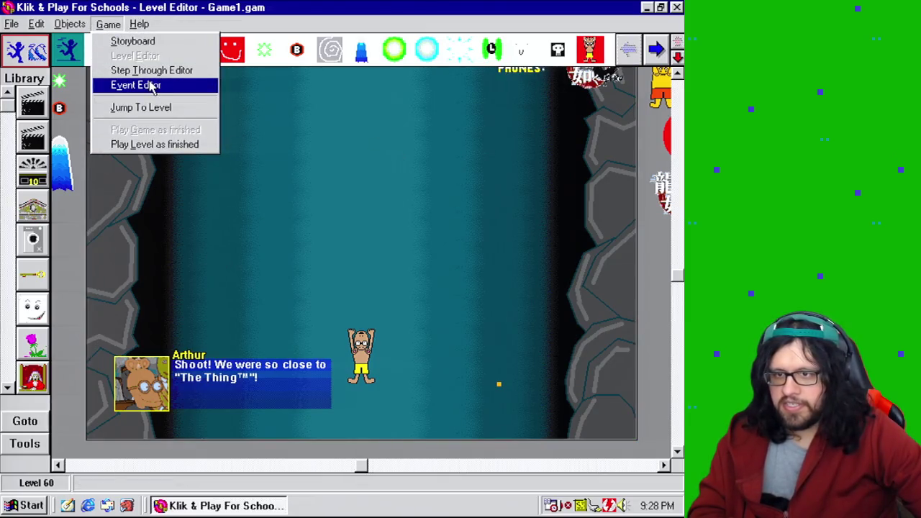
Copy event 327's Alterable value A >= 7, green objects > 0 and Walking tests into new event 328
click(152, 86)
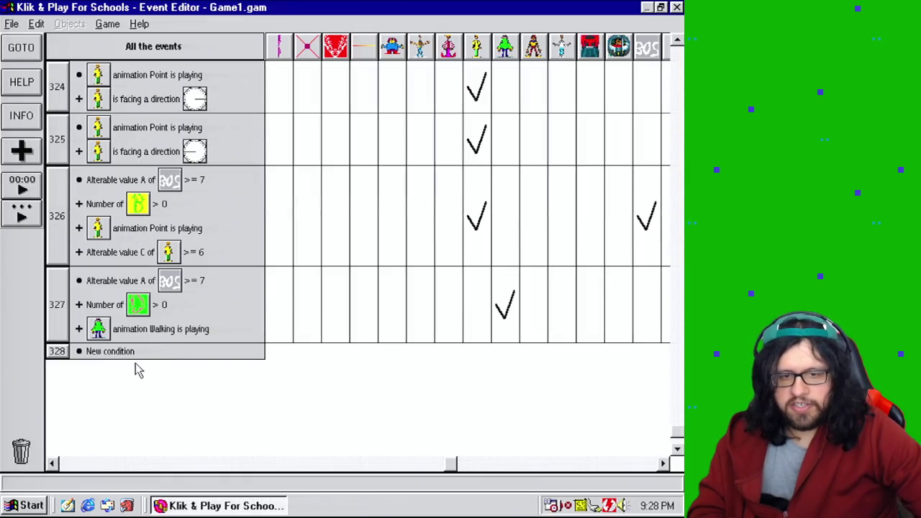
drag(128, 283, 132, 359)
drag(122, 305, 61, 356)
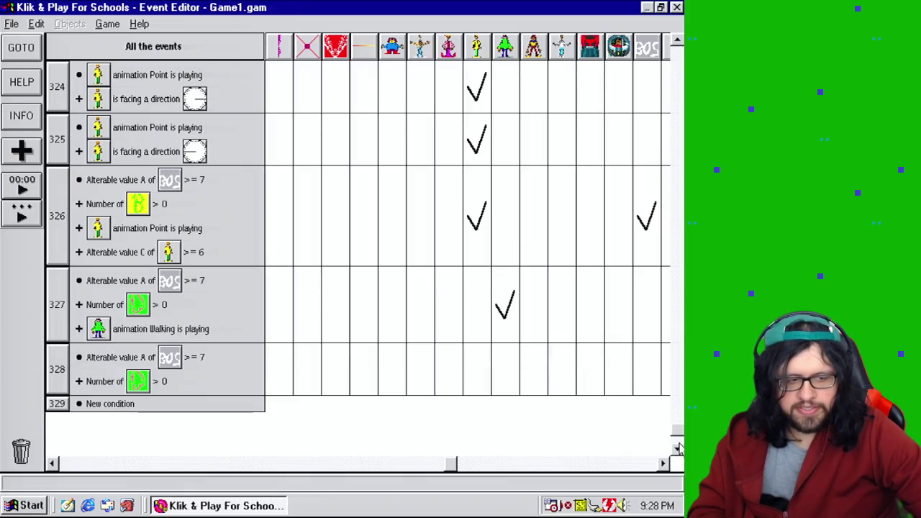
click(677, 447)
click(677, 42)
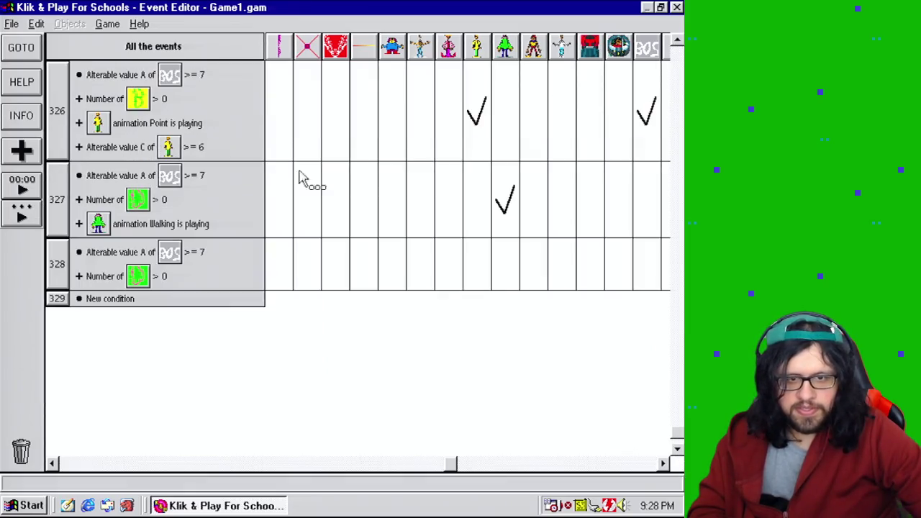
mouse_move(162, 223)
mouse_down()
mouse_move(74, 263)
mouse_move(74, 274)
mouse_up()
Add a condition that the green character's X position is <= 320
double_click(75, 275)
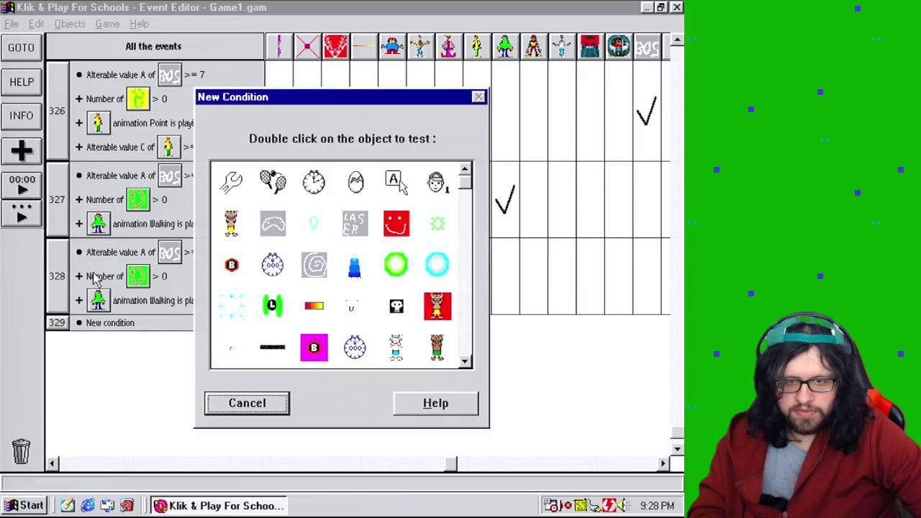
drag(467, 183, 464, 338)
double_click(230, 261)
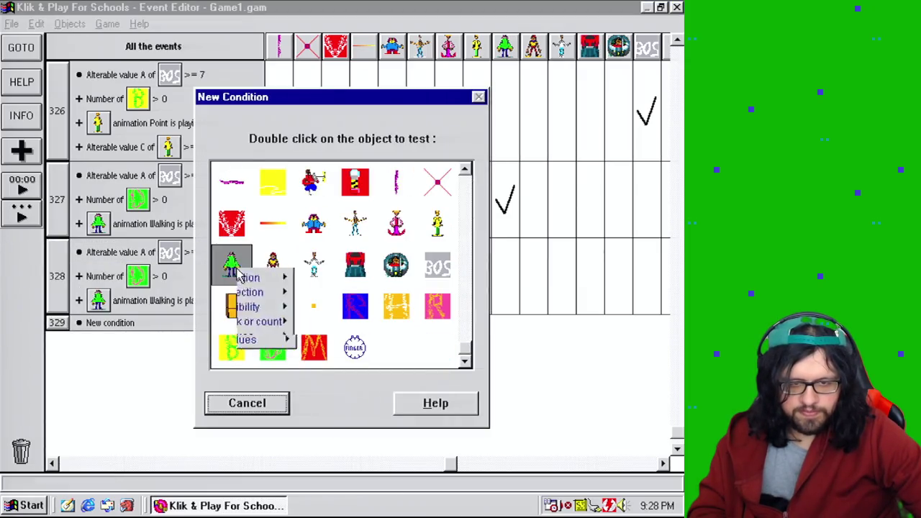
mouse_move(315, 328)
click(402, 335)
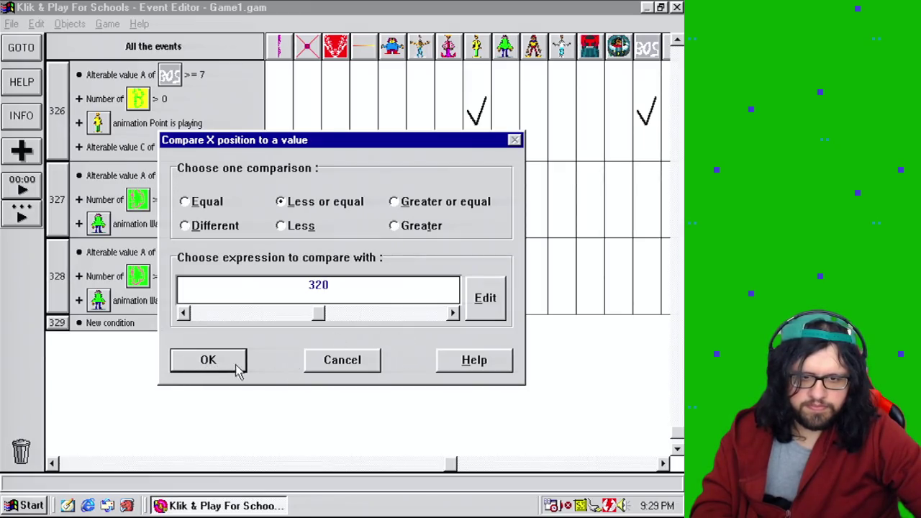
click(208, 364)
Make event 328 set the green character's speed to 0
click(505, 286)
mouse_move(513, 294)
click(432, 317)
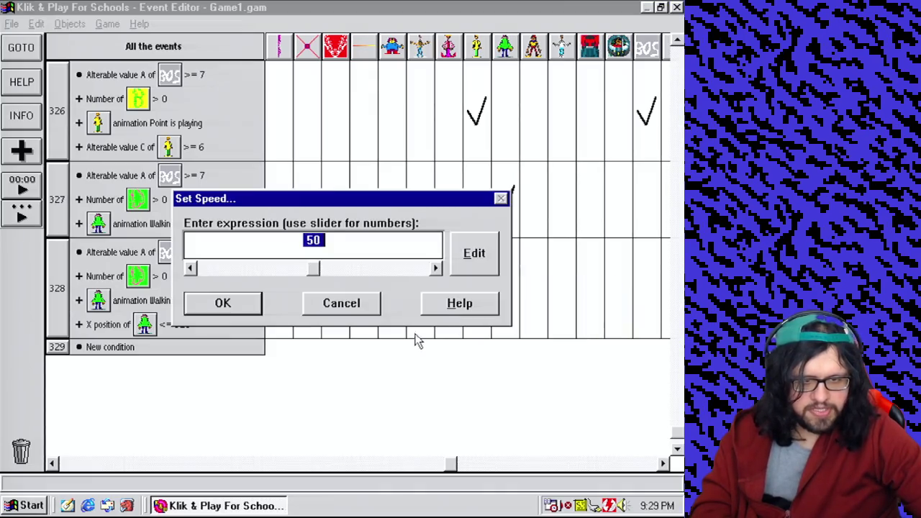
text(0)
click(222, 303)
Make event 328 change the green character's animation to Flipping the bird
click(515, 299)
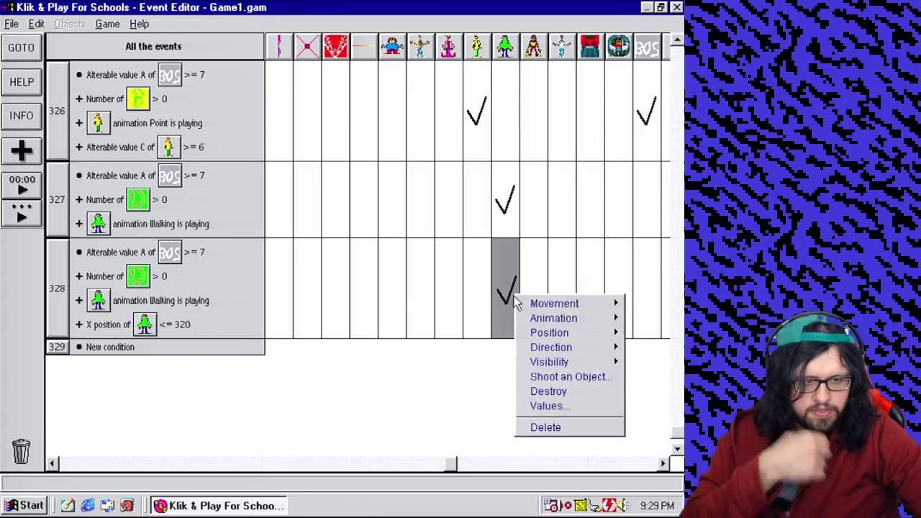
mouse_move(551, 318)
mouse_move(489, 347)
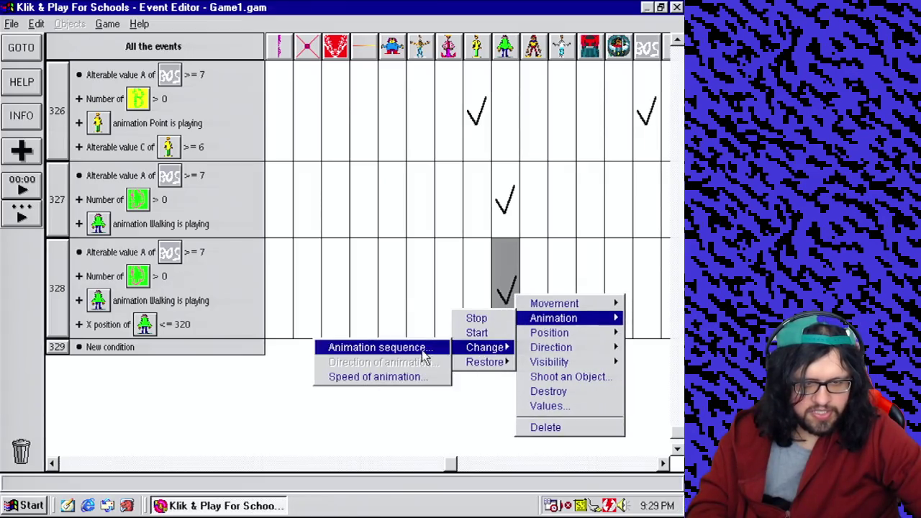
click(424, 347)
click(310, 219)
click(274, 381)
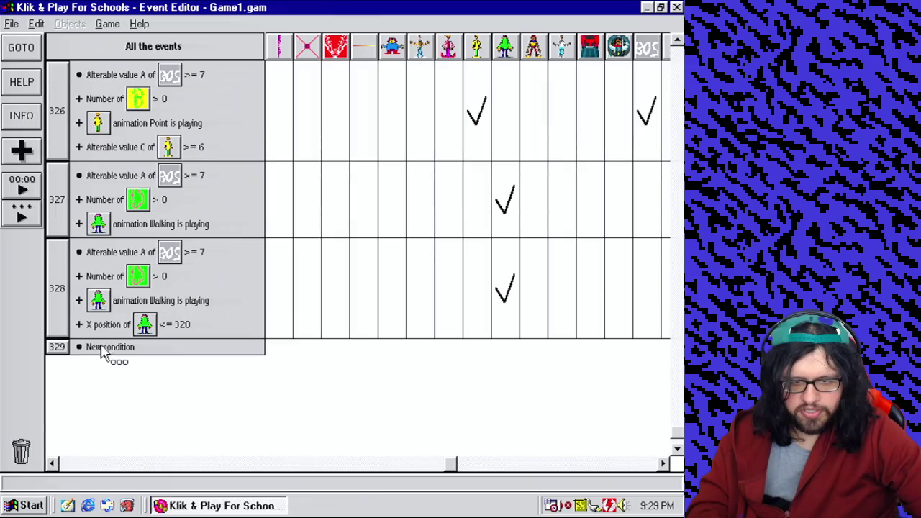
double_click(105, 353)
click(467, 338)
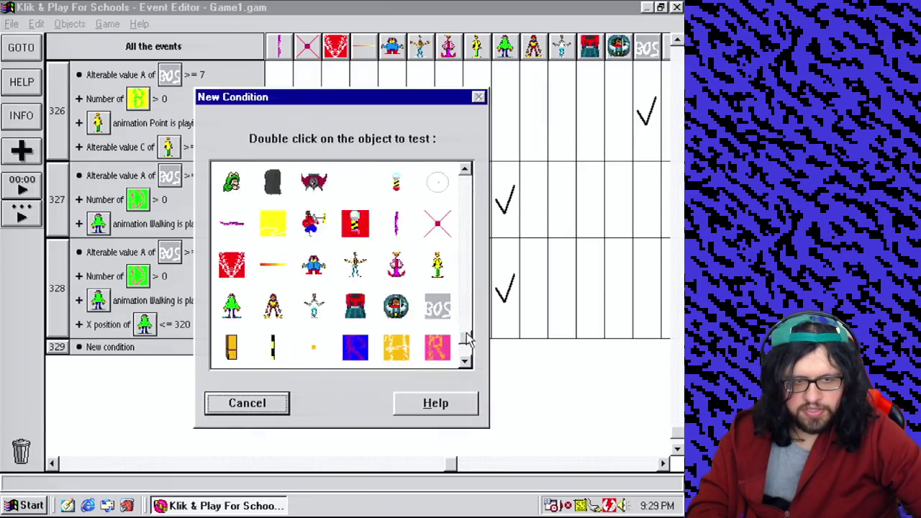
Trigger event 329 when the green character's Flipping the bird animation has finished
scroll(468, 338, down, 1)
right_click(232, 264)
mouse_move(265, 310)
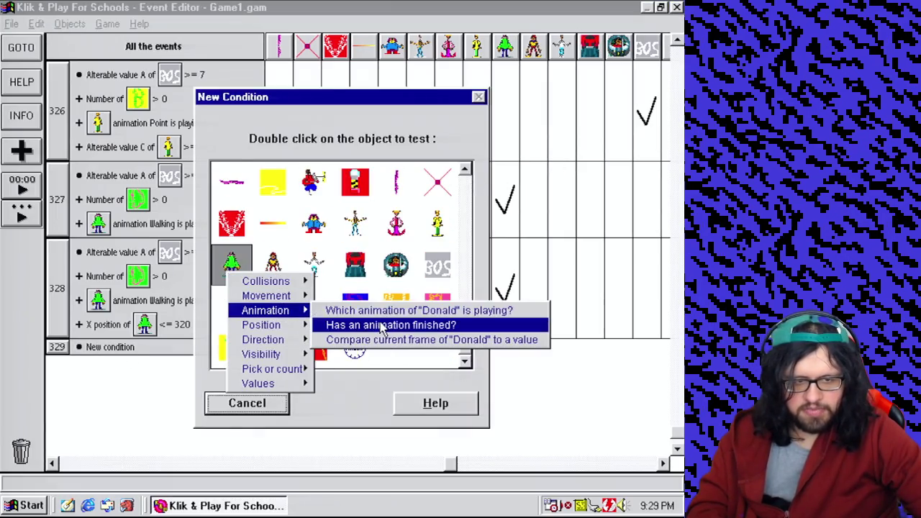
click(381, 326)
click(305, 223)
click(267, 381)
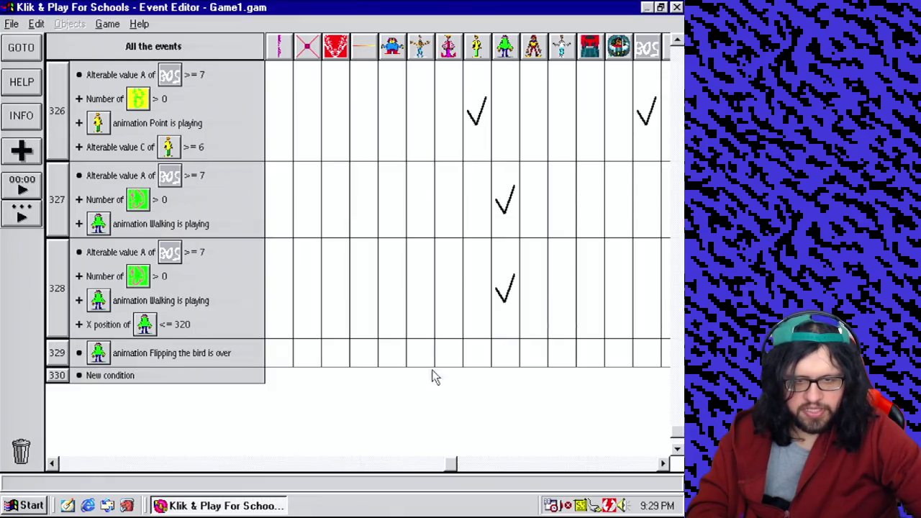
Make event 329 change the green character's animation sequence to The Bird
click(507, 360)
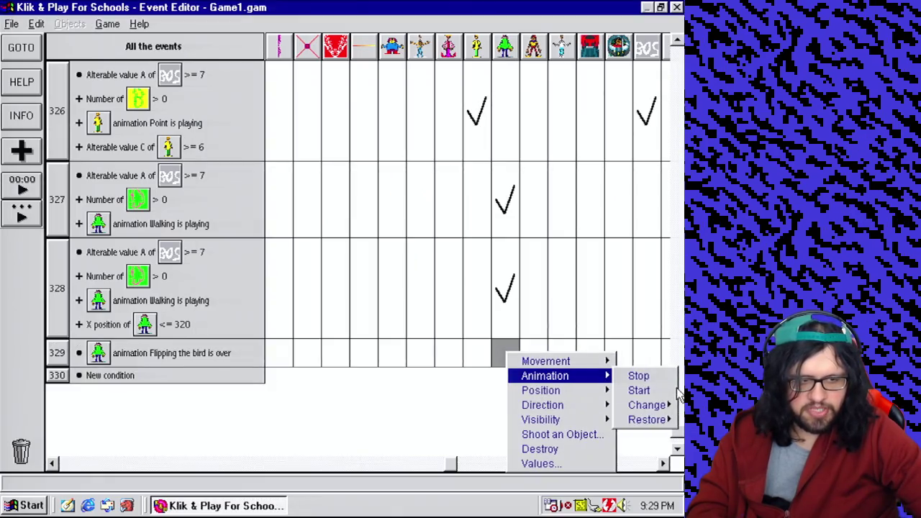
click(557, 405)
click(283, 237)
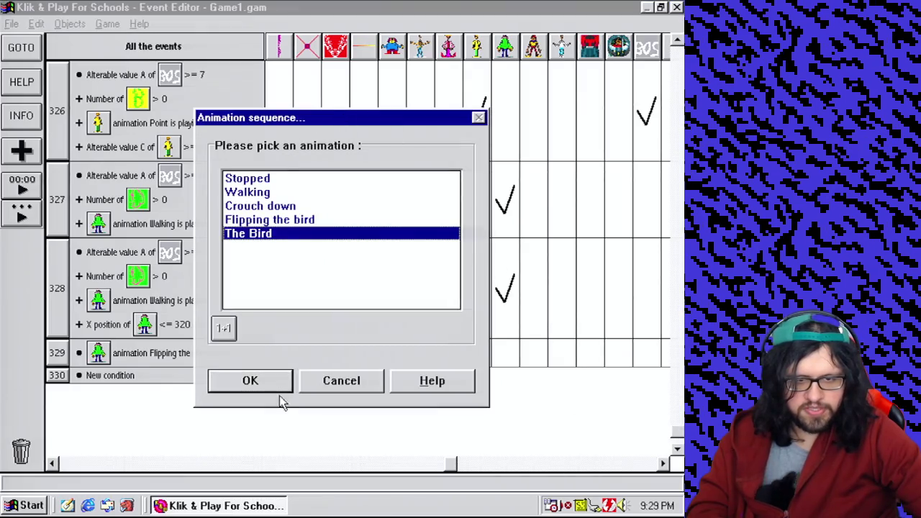
click(278, 389)
click(108, 23)
click(122, 35)
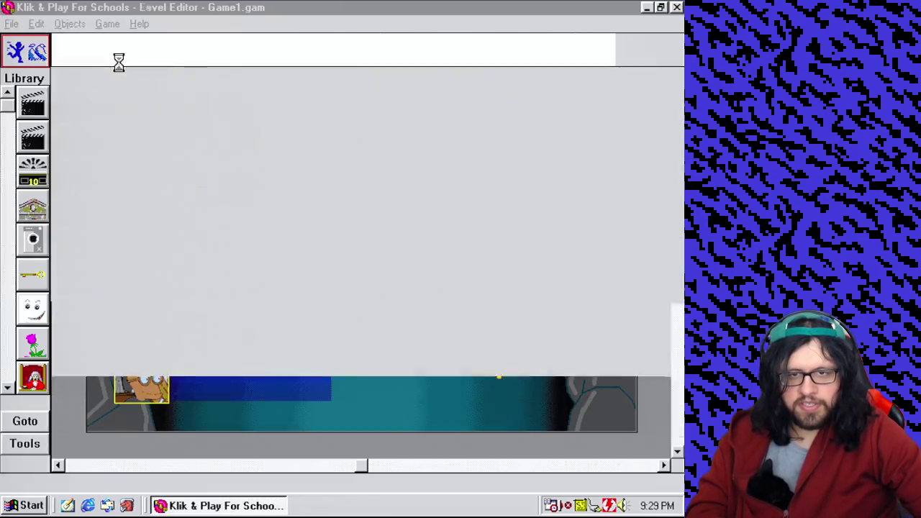
Play the boss level as a finished game, then close the game window
click(108, 24)
click(164, 144)
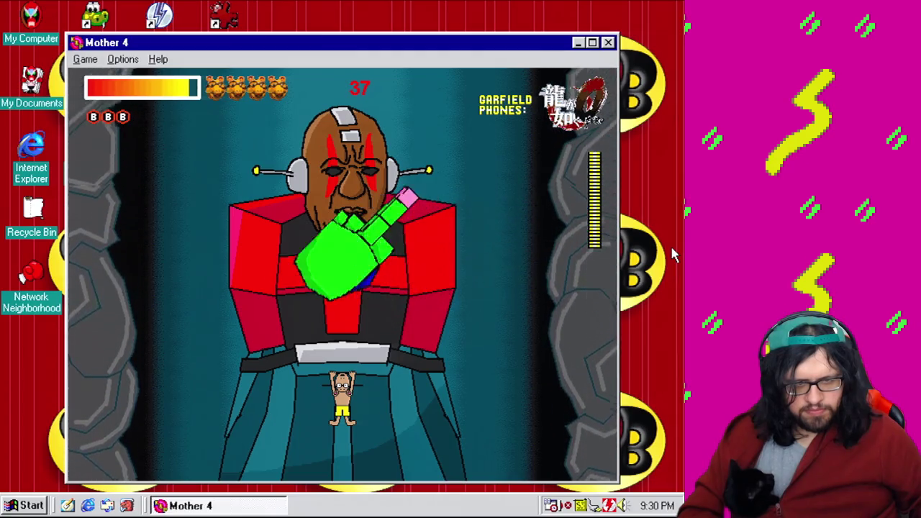
click(609, 42)
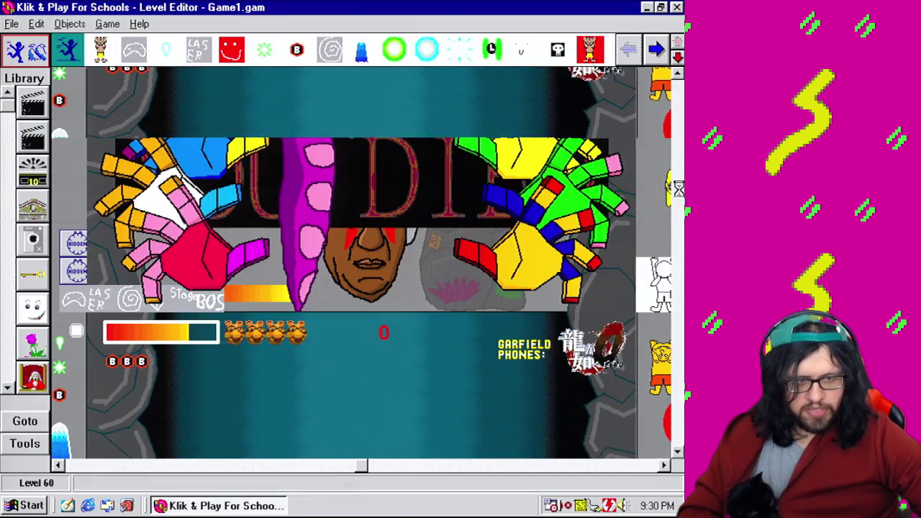
Open the hand's Flipping the bird animation and copy frame 4 into slot 5
right_click(591, 200)
click(503, 230)
click(198, 161)
click(180, 357)
click(192, 160)
click(213, 344)
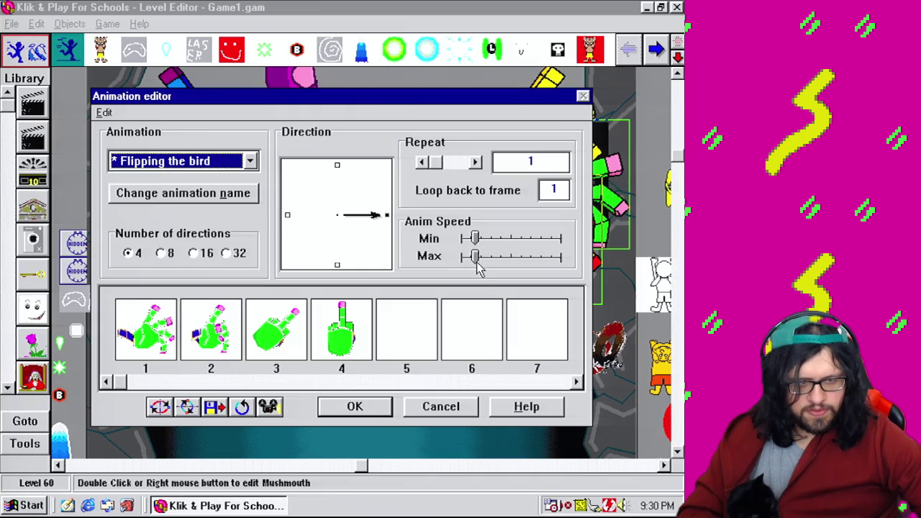
mouse_move(343, 341)
mouse_down()
mouse_move(428, 331)
mouse_move(417, 335)
mouse_up()
Rotate the new fifth frame a few degrees, preview the animation and keep the changes
double_click(359, 341)
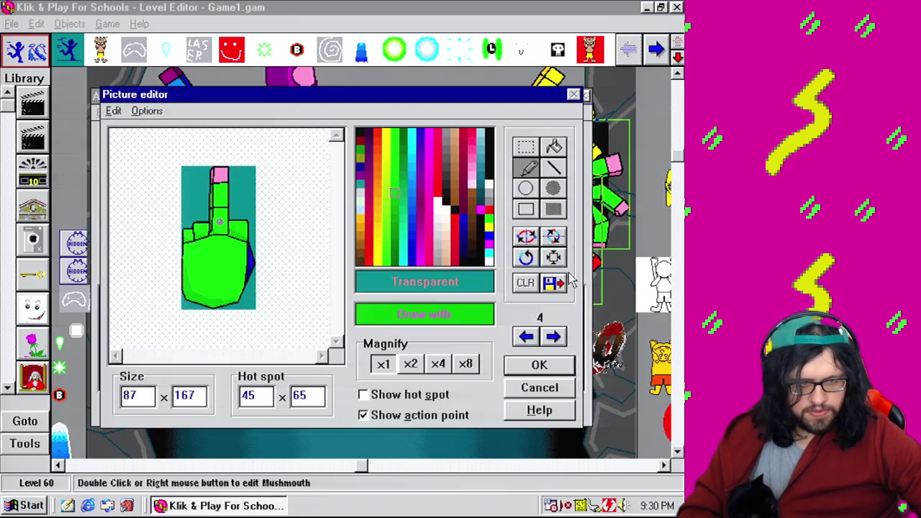
click(553, 236)
click(554, 236)
click(525, 257)
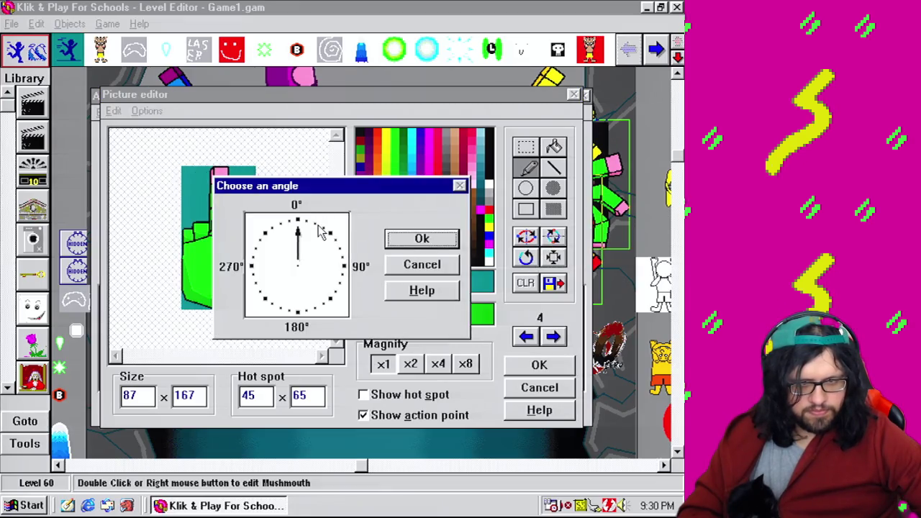
click(438, 239)
click(539, 366)
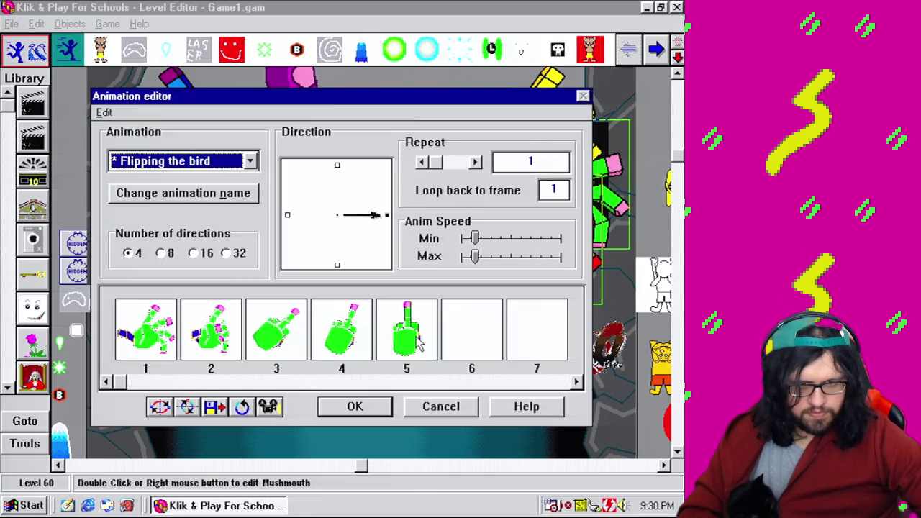
click(282, 410)
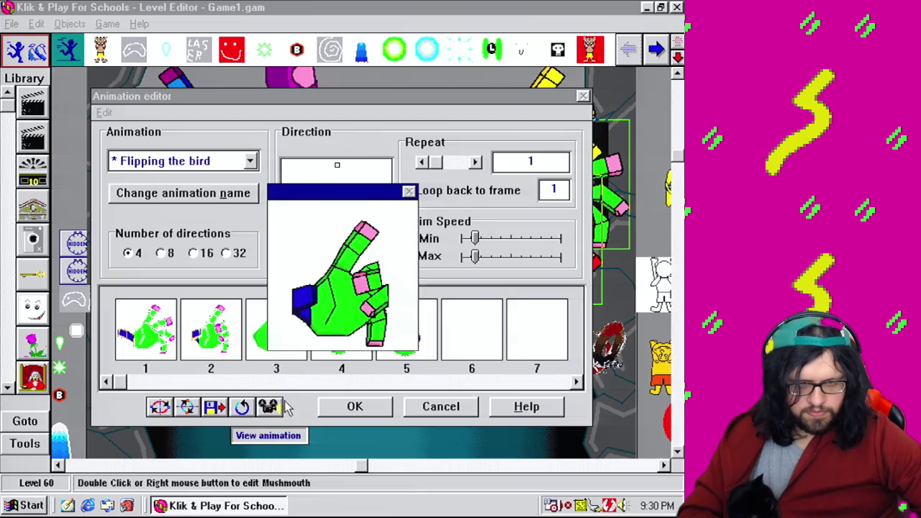
click(357, 406)
click(79, 145)
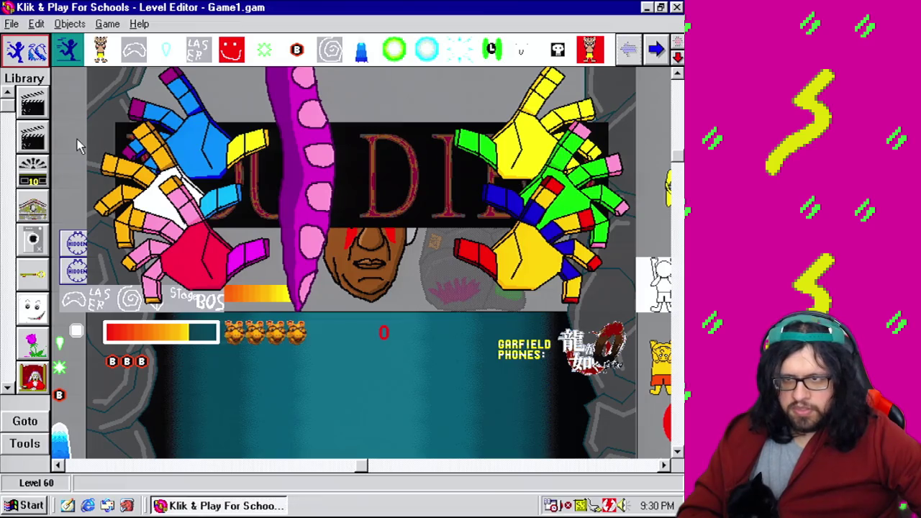
click(107, 24)
Copy the Alterable value A >= 7, Number of > 0 and Walking tests into new event 330
click(140, 84)
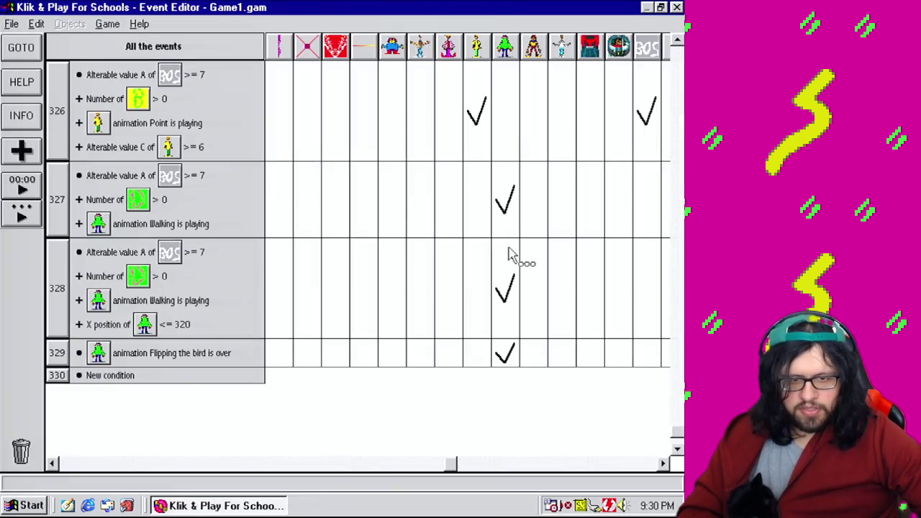
click(676, 450)
mouse_move(149, 160)
mouse_down()
mouse_move(158, 286)
mouse_move(127, 275)
mouse_up()
drag(122, 182, 62, 279)
mouse_move(133, 201)
mouse_down()
mouse_move(87, 304)
mouse_move(81, 345)
mouse_up()
Change event 330's animation condition from Walking to The Bird
right_click(148, 328)
click(167, 331)
click(272, 236)
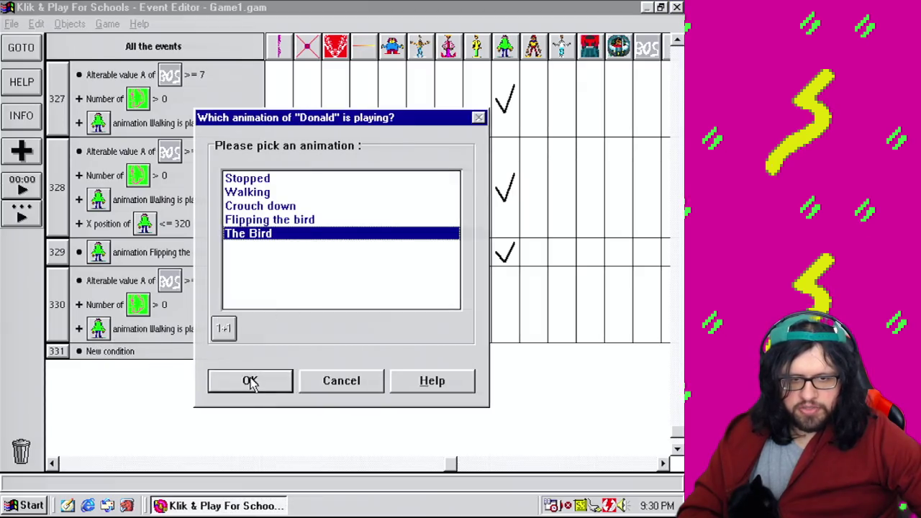
click(249, 380)
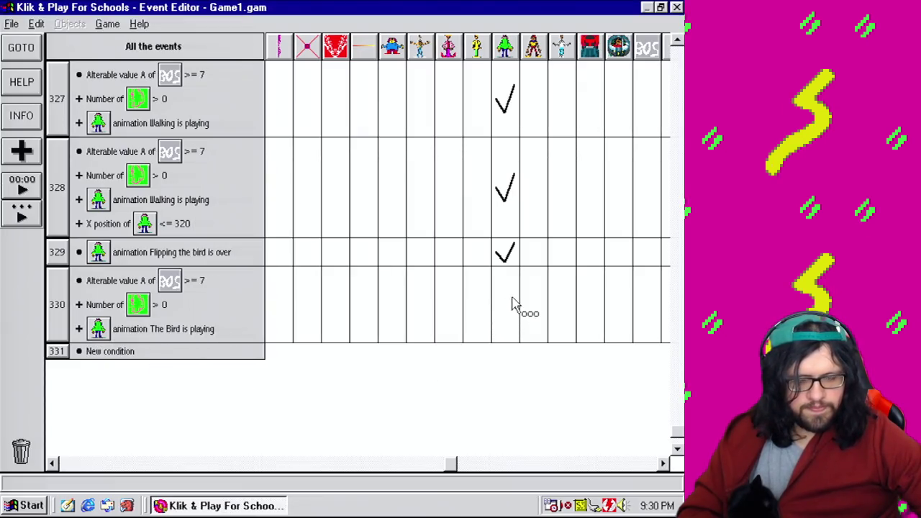
Try a Shoot an Object bullet action for Donald in direction 8, then cancel it
click(513, 321)
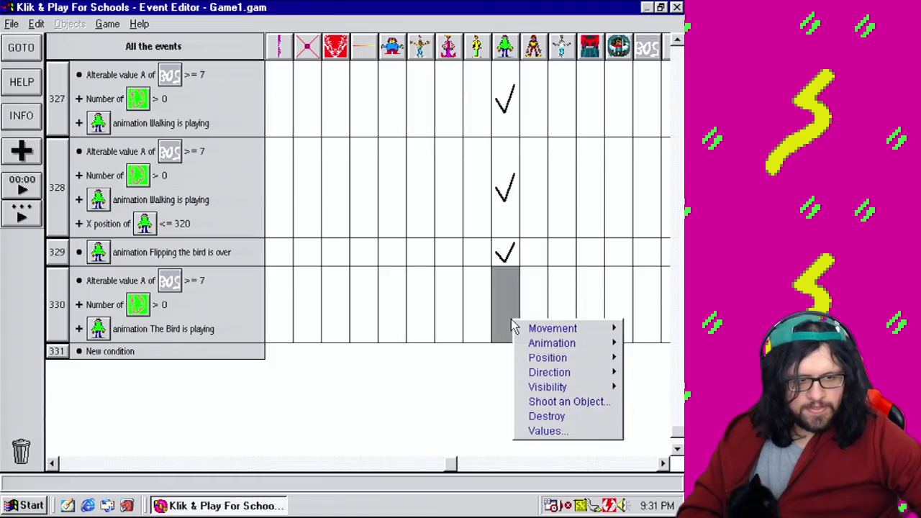
click(541, 403)
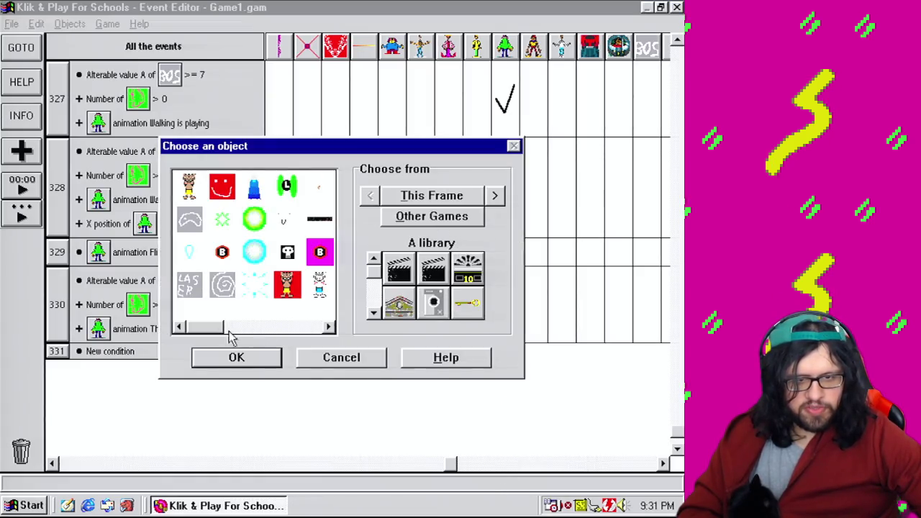
double_click(287, 252)
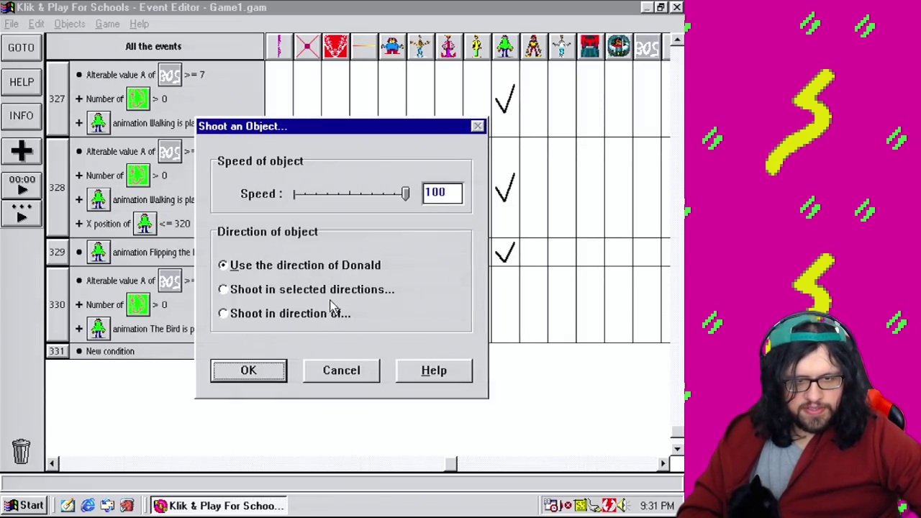
click(333, 290)
click(342, 415)
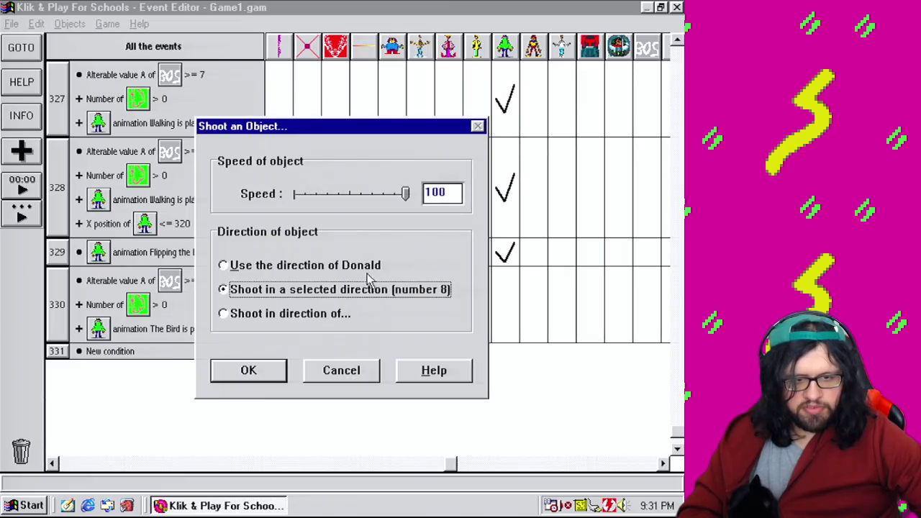
click(357, 375)
click(342, 358)
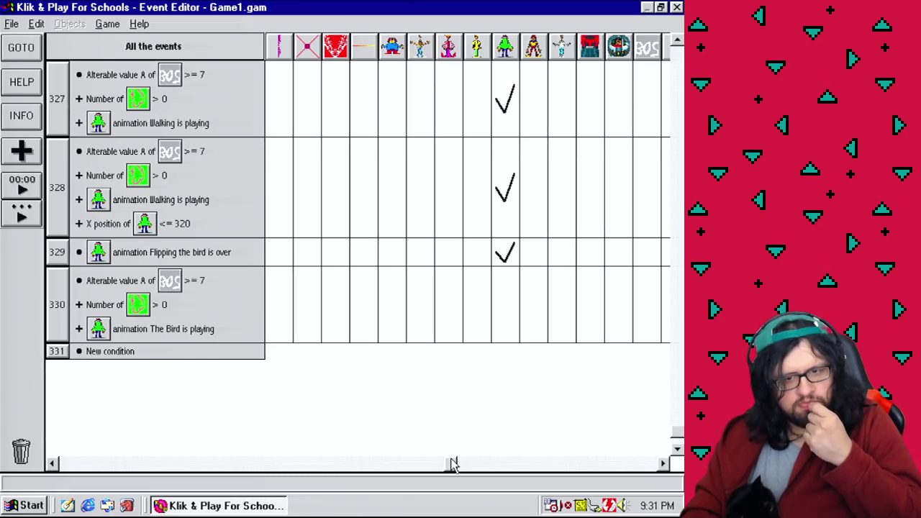
click(113, 26)
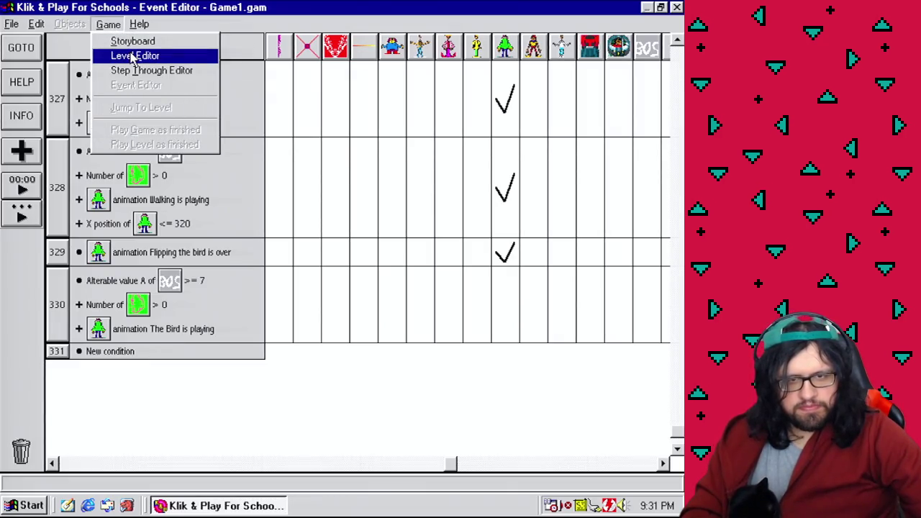
click(226, 13)
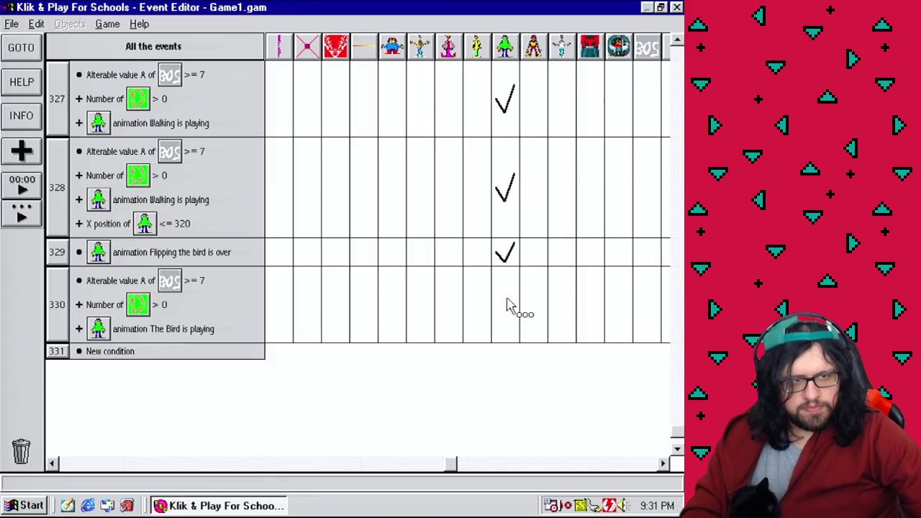
Make event 330 set Donald's direction to Dir("Donald")+1
click(507, 304)
mouse_move(521, 353)
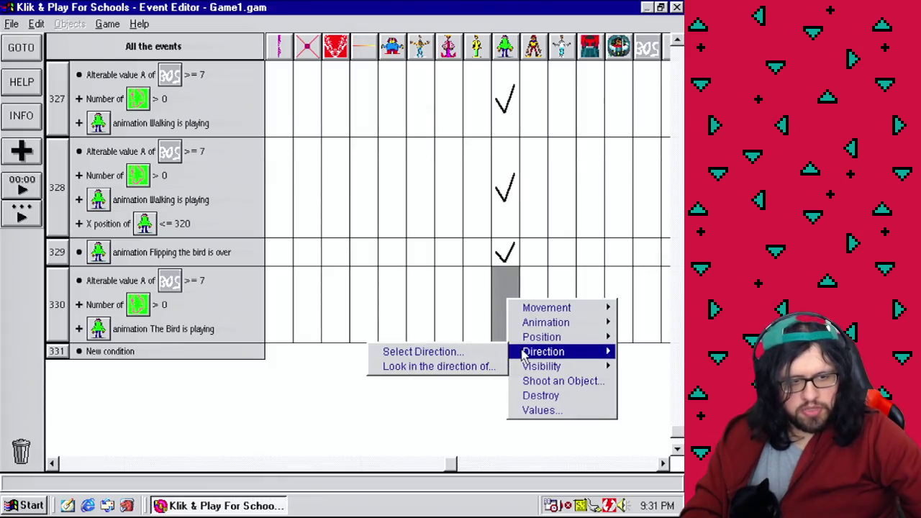
click(469, 353)
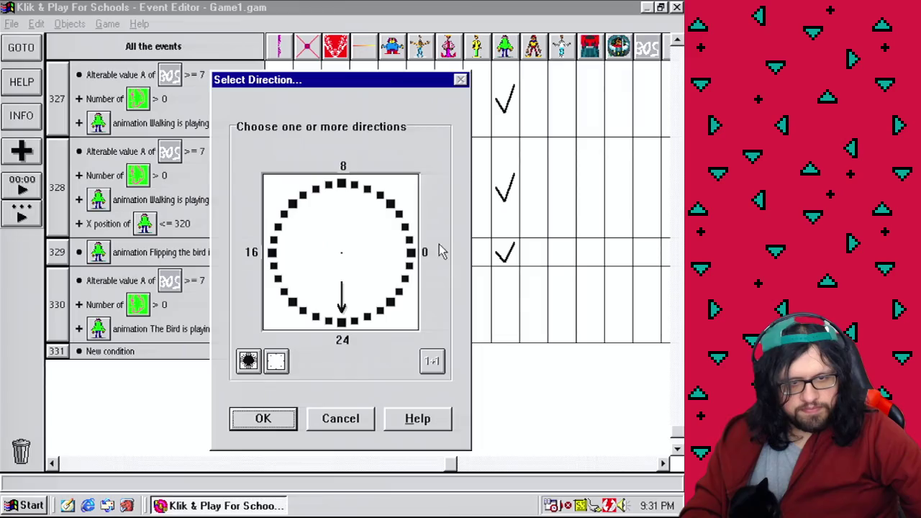
click(430, 361)
click(460, 248)
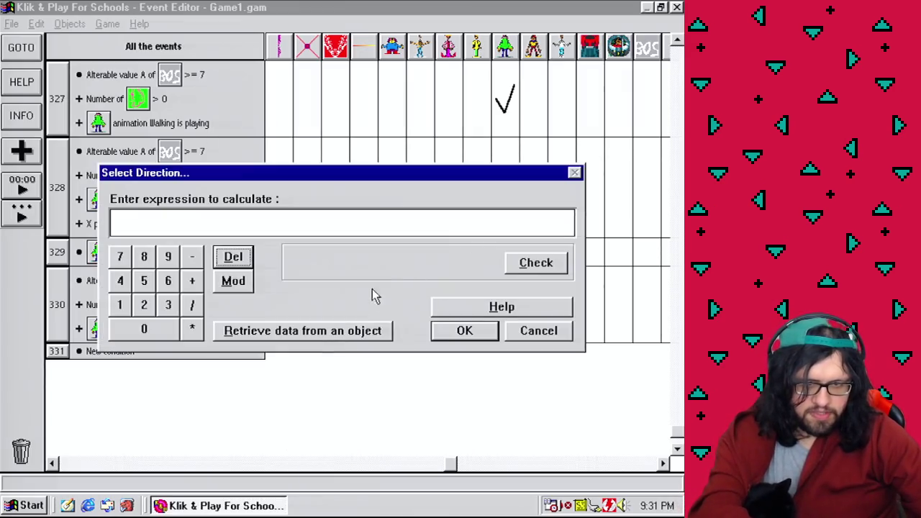
click(366, 329)
drag(479, 180, 489, 370)
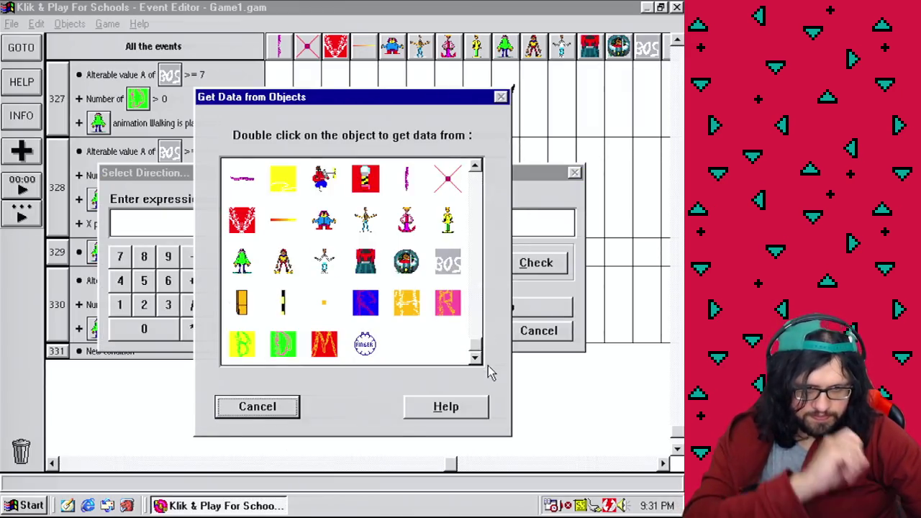
double_click(243, 261)
mouse_move(302, 300)
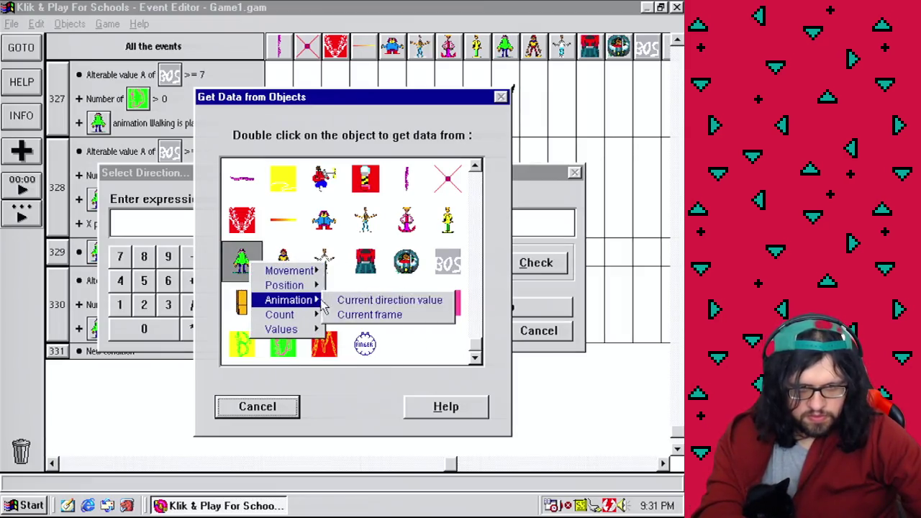
click(343, 300)
click(191, 281)
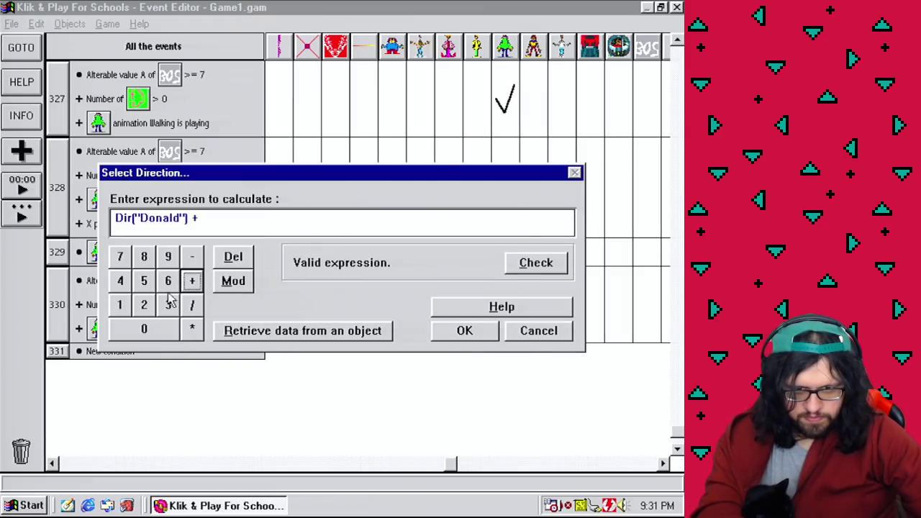
click(475, 330)
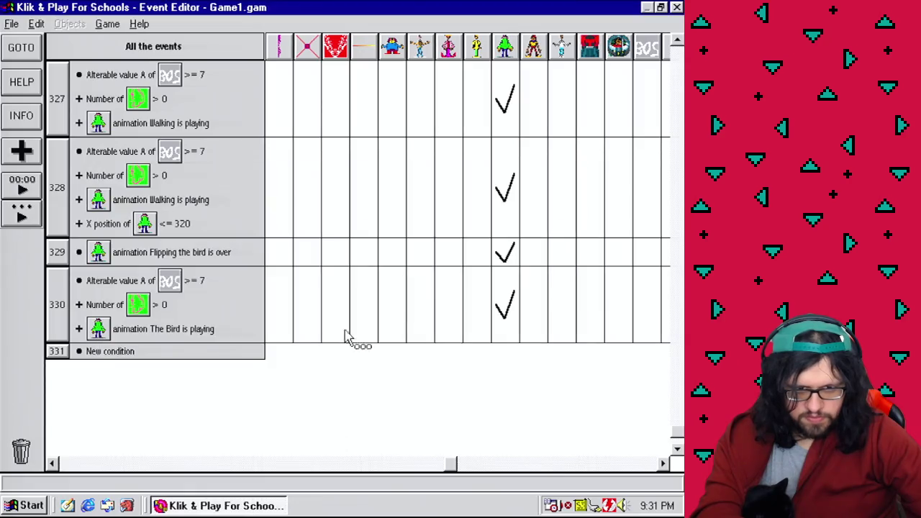
Add an action making Donald shoot New Arrow at speed 100
right_click(511, 309)
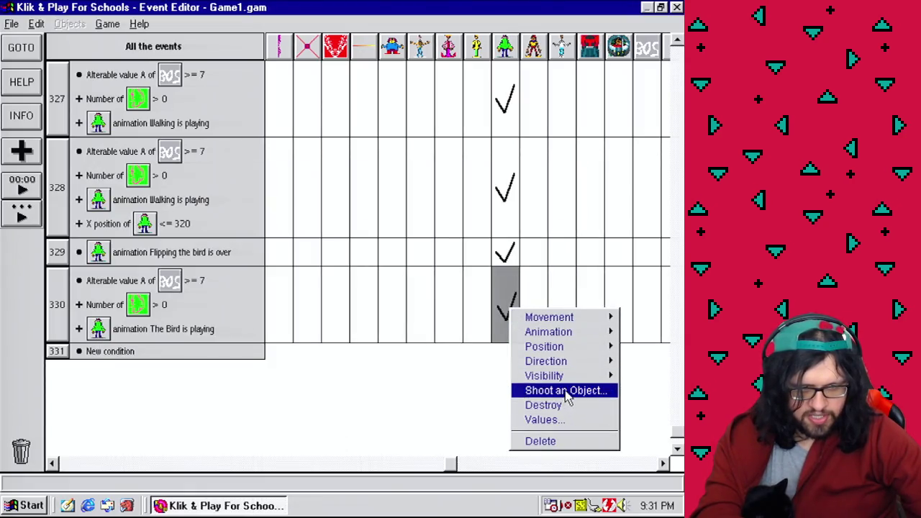
click(585, 393)
double_click(287, 279)
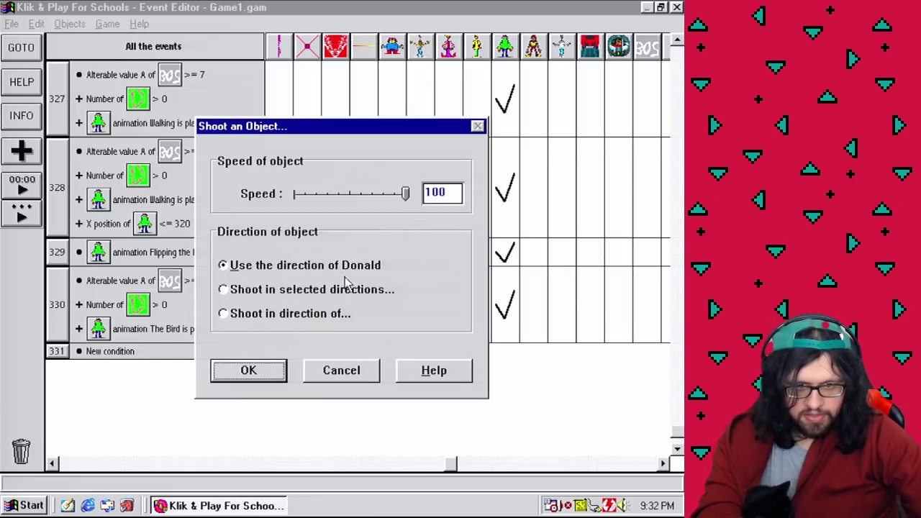
click(266, 380)
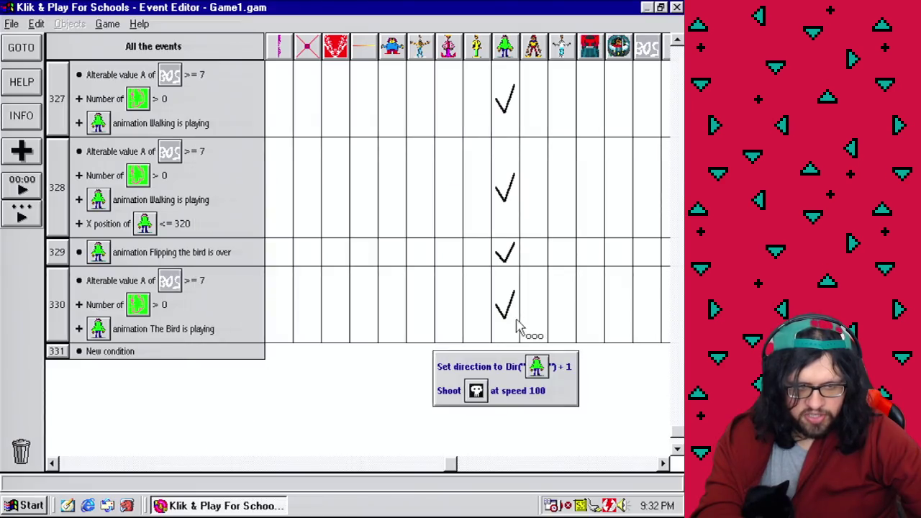
Add a timer condition repeating every 00'05'' to event 330, then open Save game
click(59, 295)
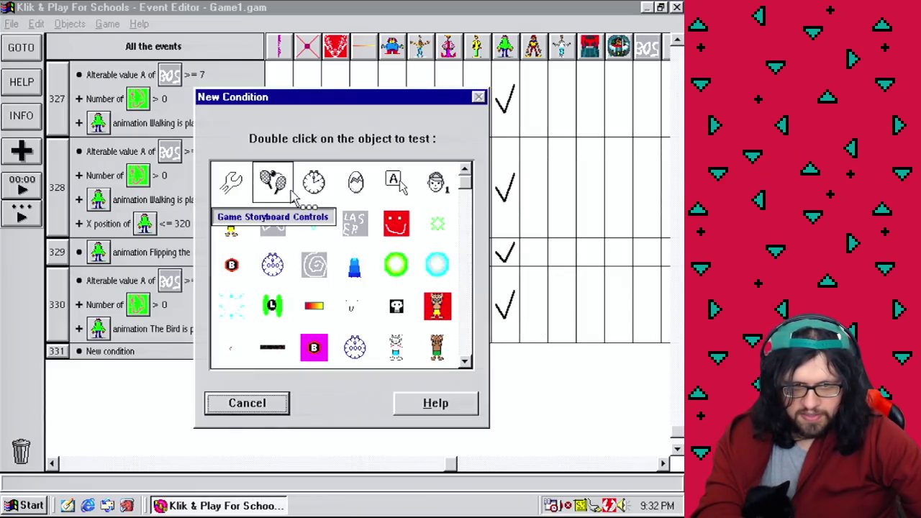
click(311, 184)
click(335, 190)
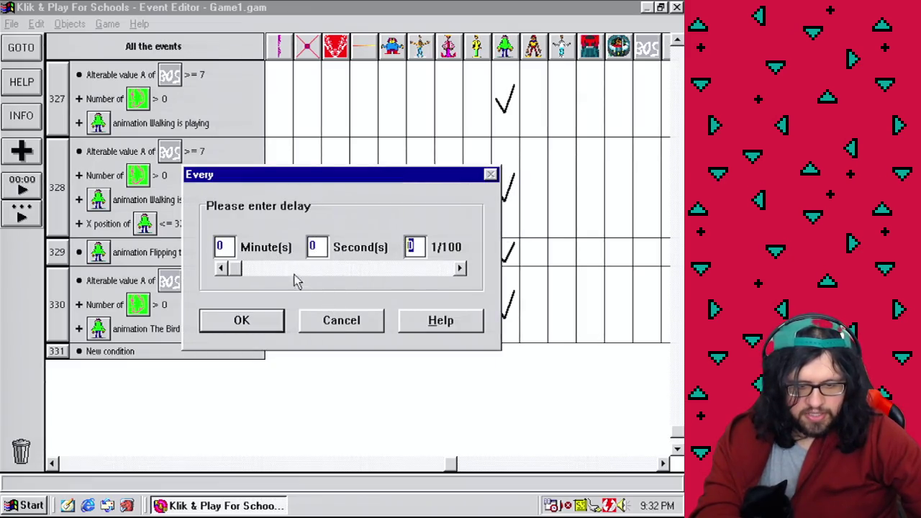
click(263, 323)
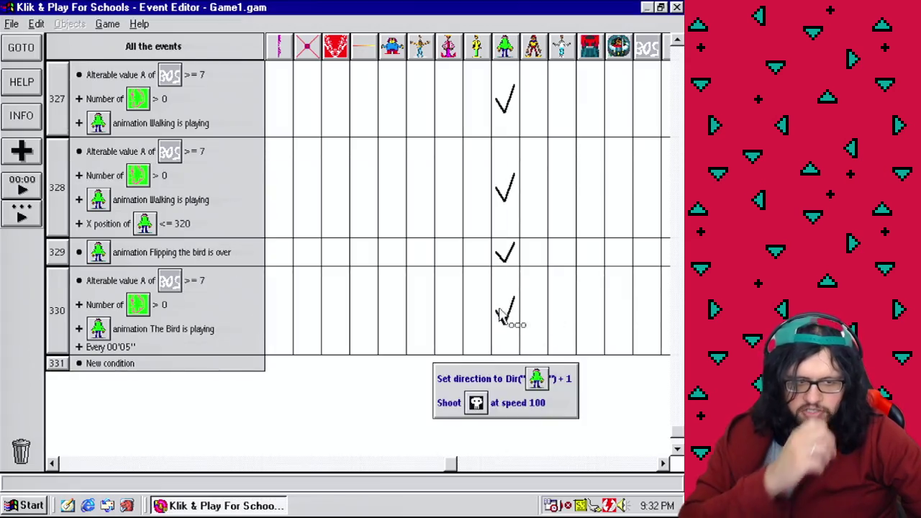
click(11, 24)
click(26, 77)
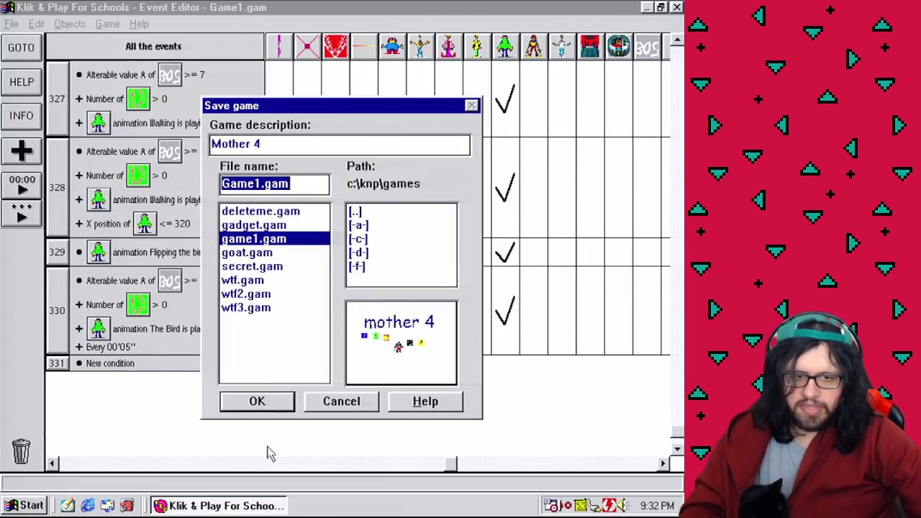
Save as Game1.gam, return to the Level Editor and play the level as finished
click(259, 402)
click(117, 23)
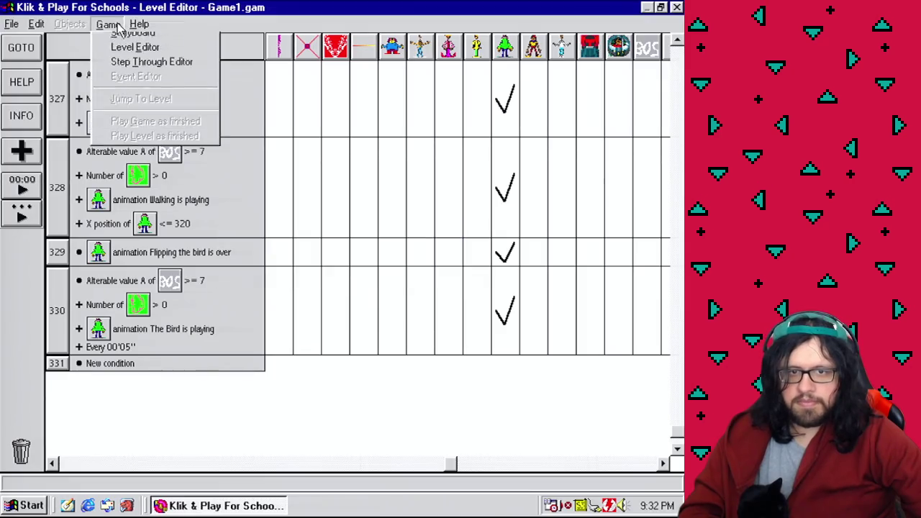
click(118, 54)
click(108, 24)
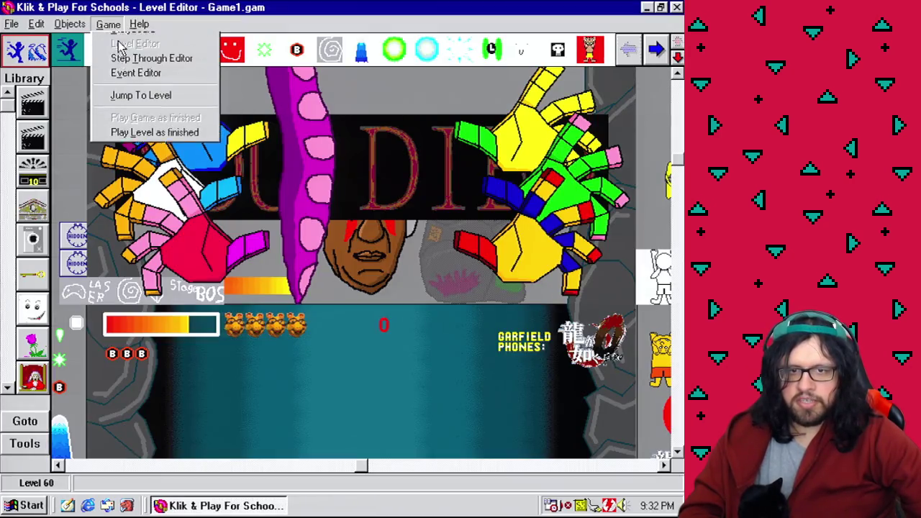
click(144, 143)
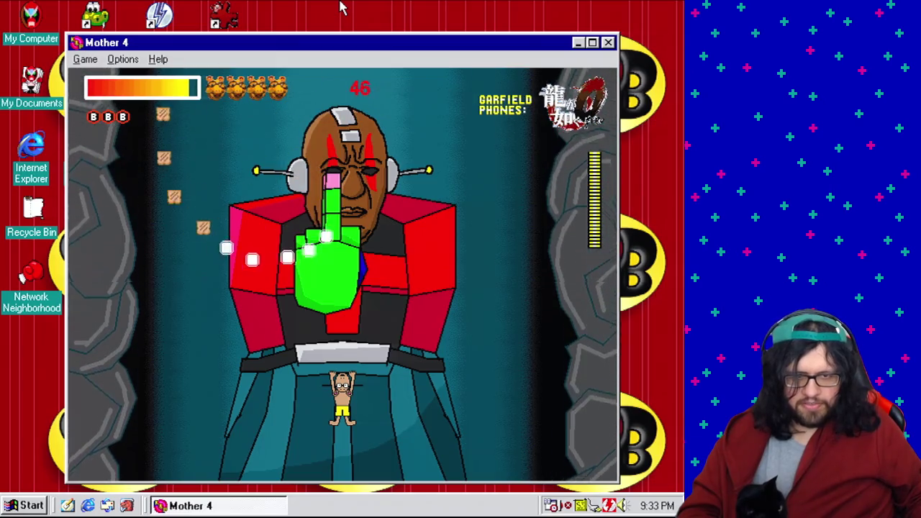
Play the boss fight, dodging the hand's bullets with the arrow keys
key(Down)
key(Right)
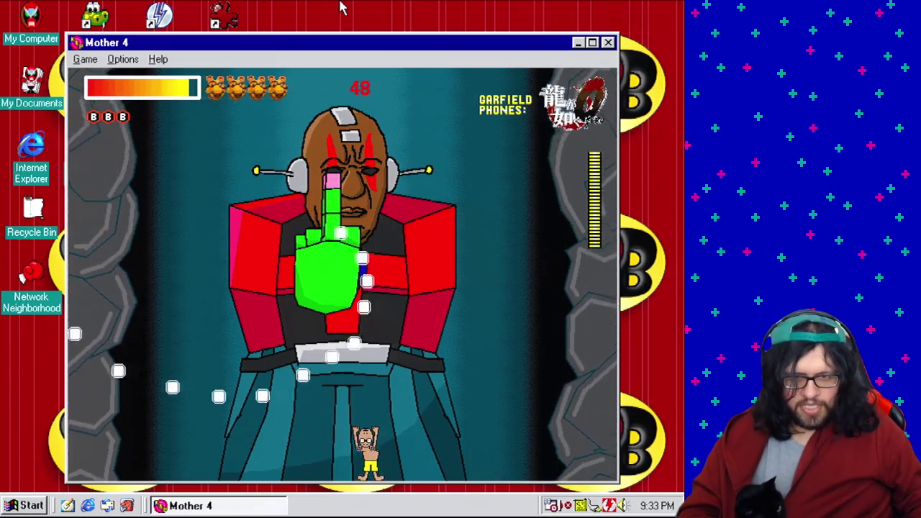
key(Left)
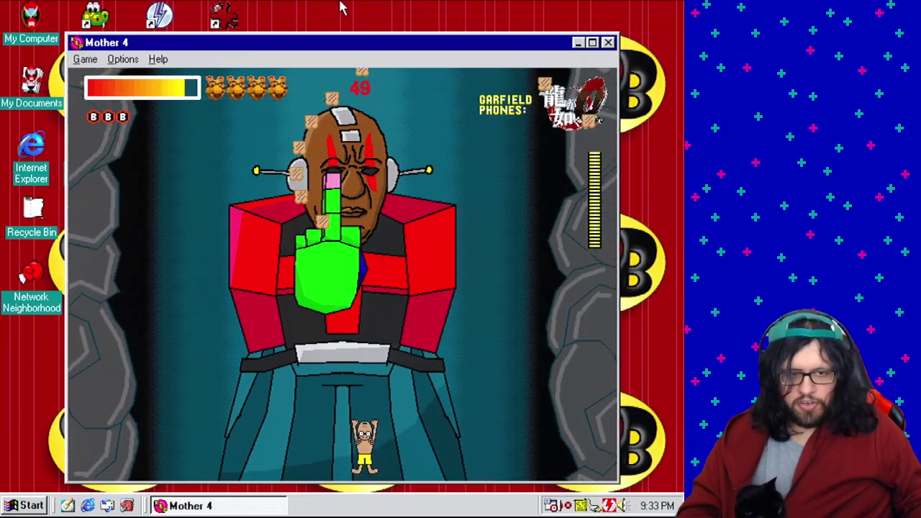
key(Up)
key(Left)
key(Right)
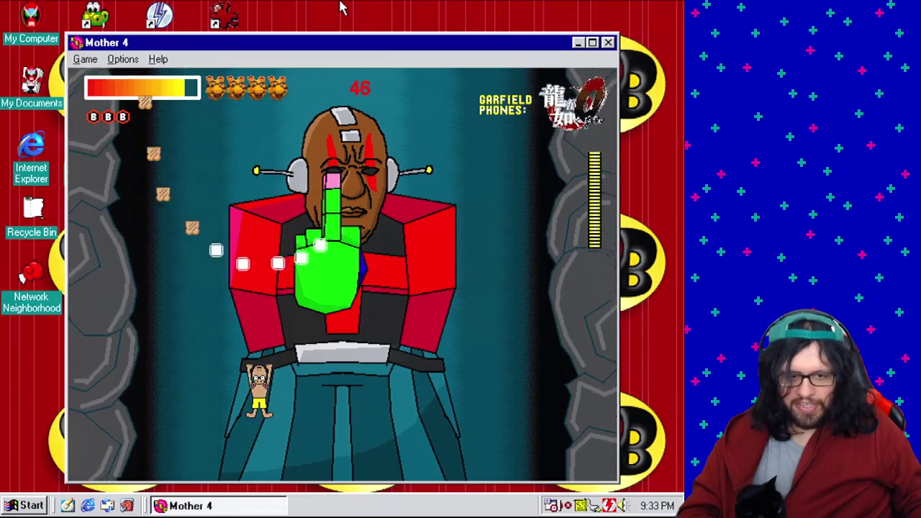
key(Right)
key(Up)
key(Left)
key(Left)
key(Right)
key(Left)
key(Right)
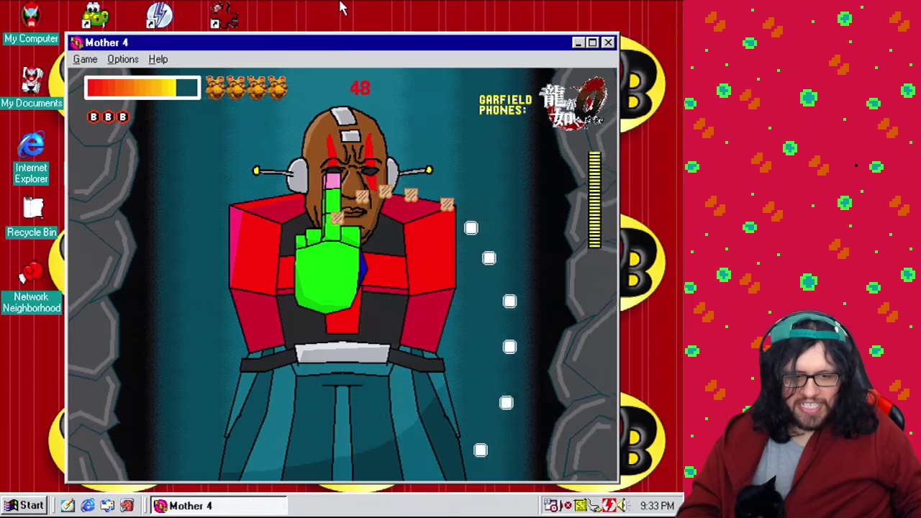
key(Left)
key(Right)
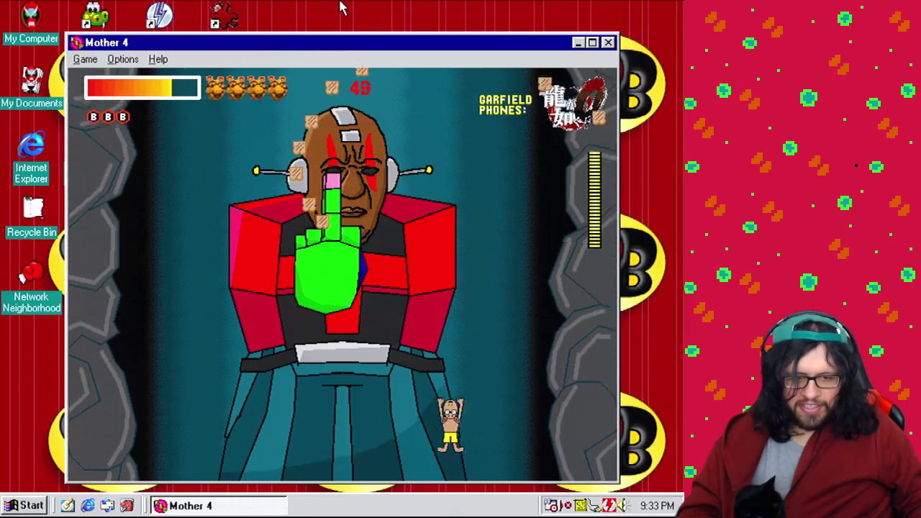
key(Left)
key(Left)
key(Right)
key(Left)
key(Right)
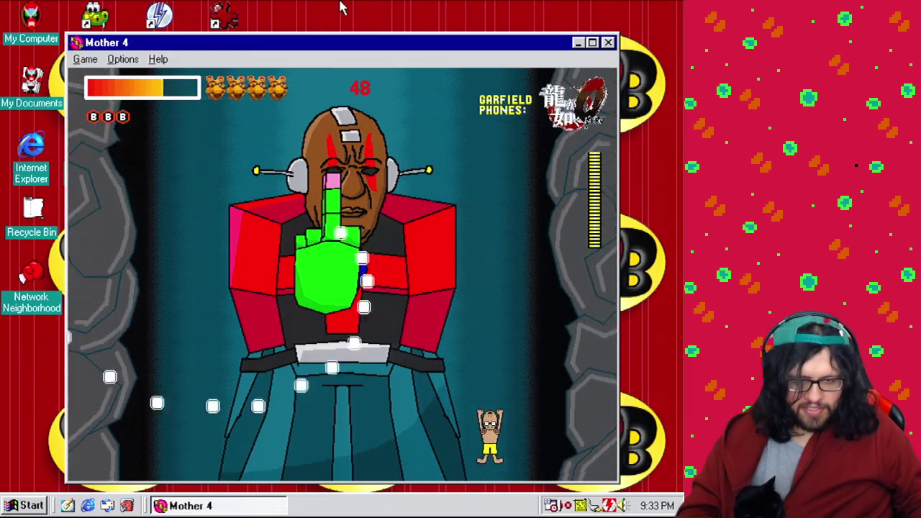
key(Left)
key(Right)
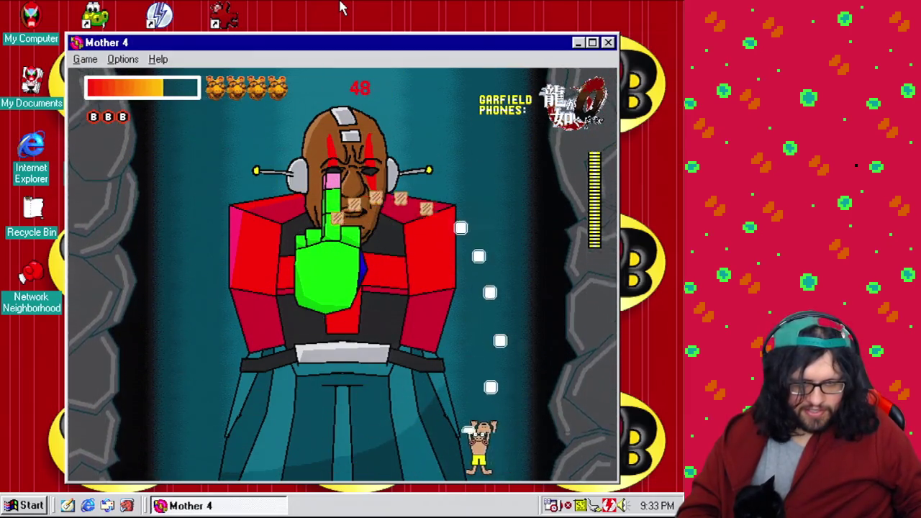
key(Left)
key(Right)
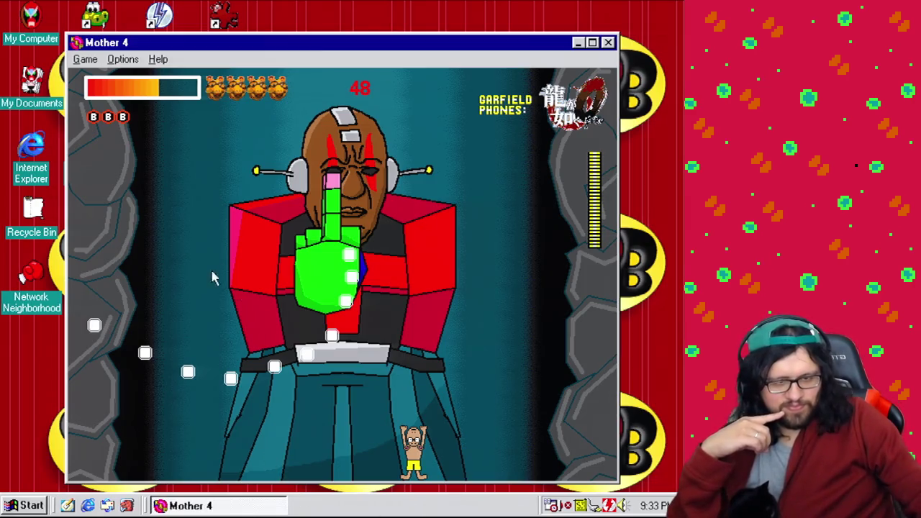
Force-close the frozen Mother 4 game via Ctrl+Alt+Del and End Task
key(ctrl+alt+Delete)
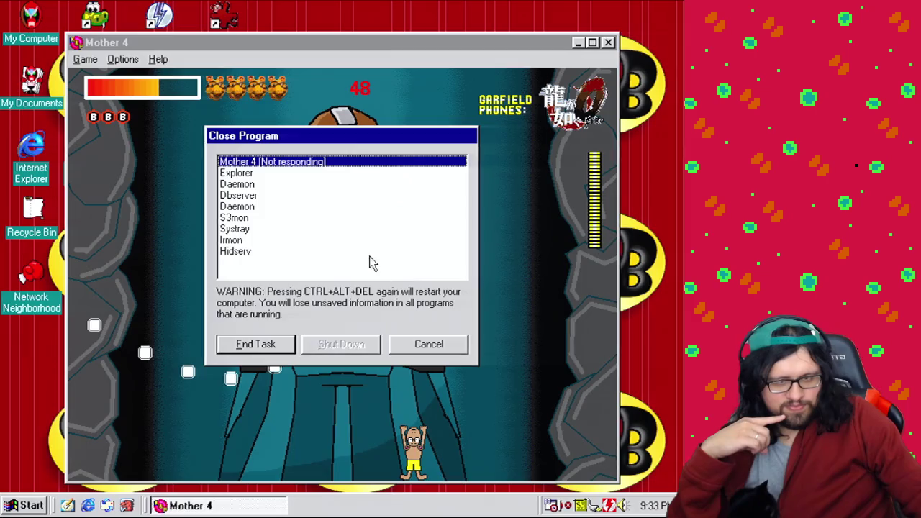
click(273, 345)
click(230, 218)
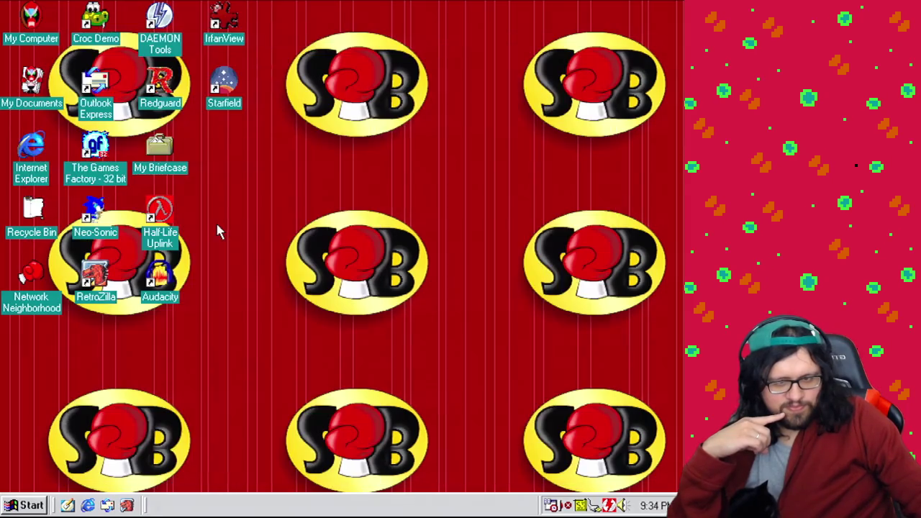
Launch Klik & Play For Schools, load game1.gam and open Frame 60 in the Level Editor
click(25, 505)
mouse_move(113, 258)
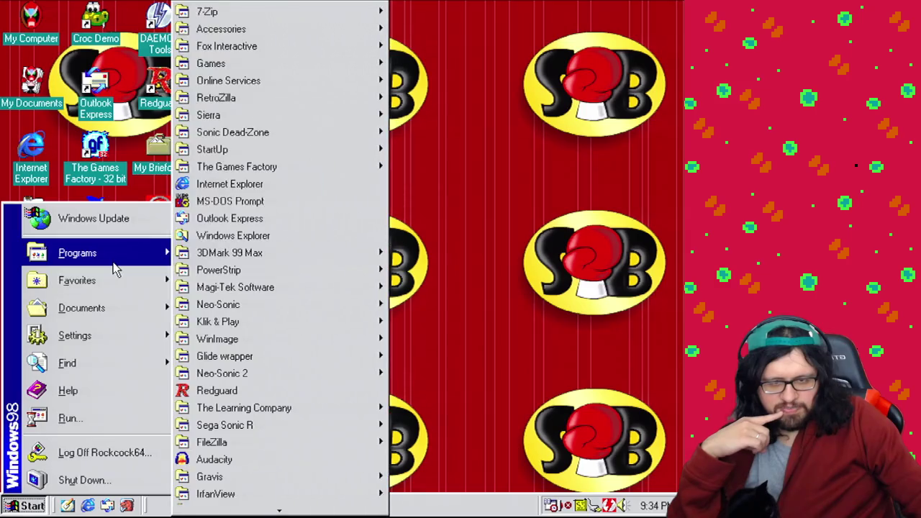
mouse_move(240, 324)
click(486, 338)
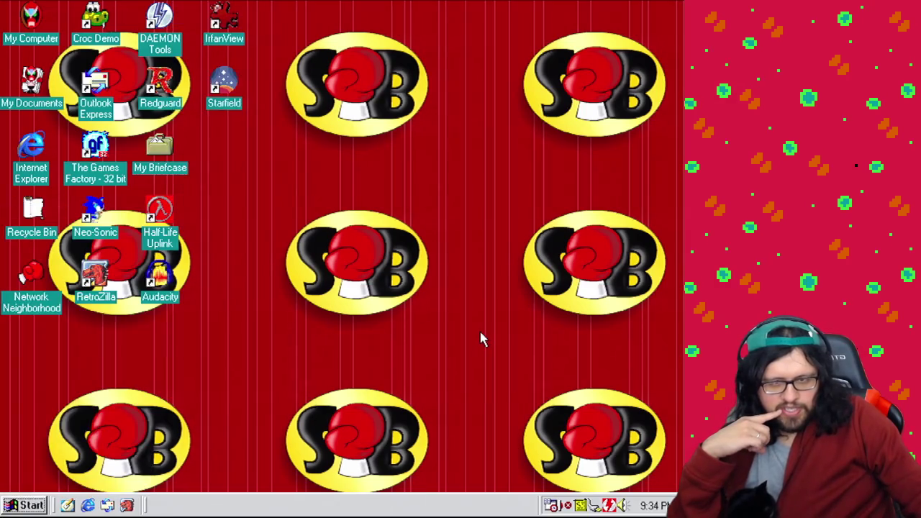
click(405, 301)
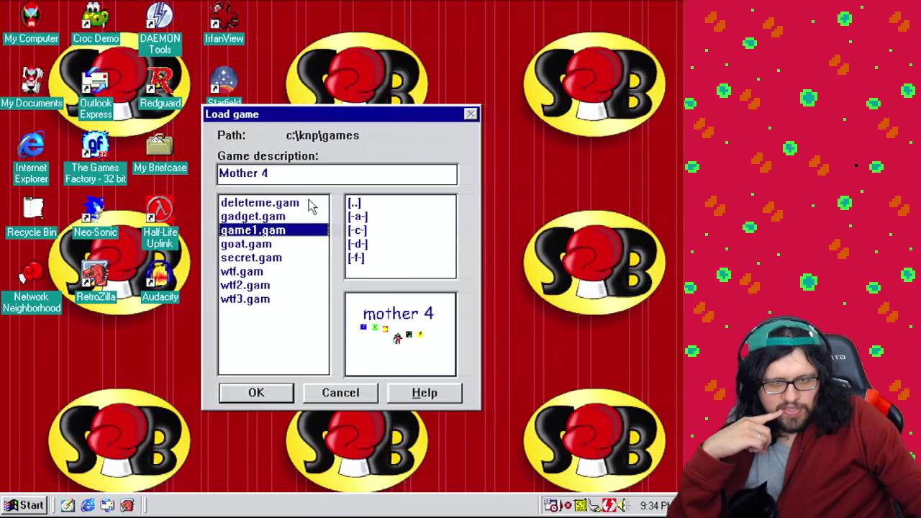
click(256, 394)
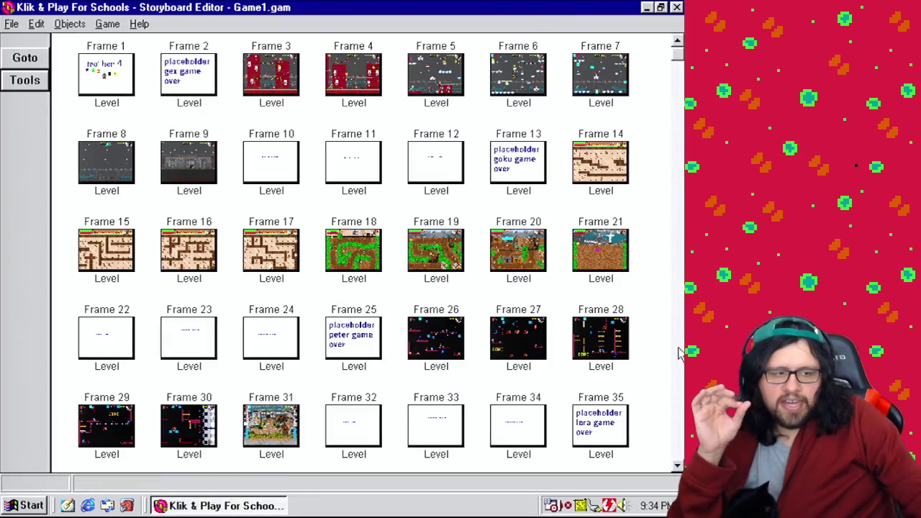
click(677, 353)
right_click(364, 419)
click(411, 451)
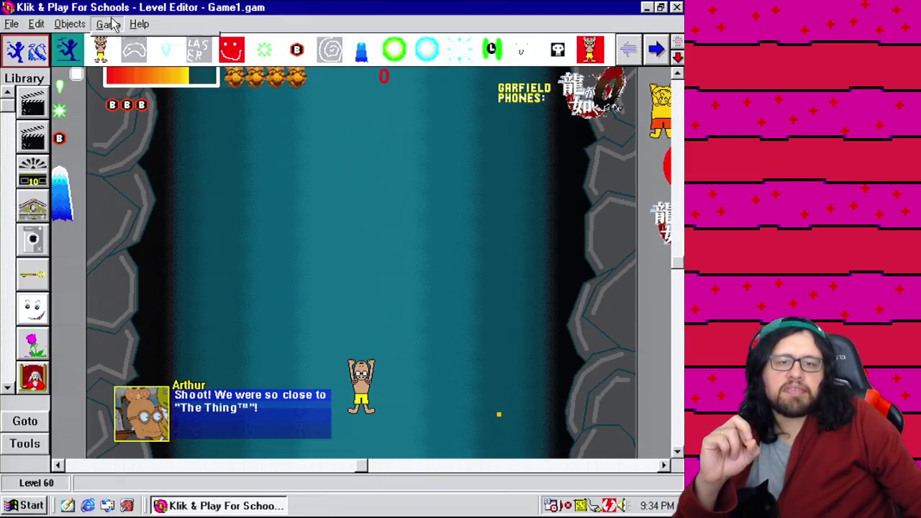
Open the Event Editor and scroll to the green hand's Flipping the bird events 327–331
click(113, 23)
click(140, 85)
click(678, 63)
mouse_move(678, 63)
mouse_down()
mouse_move(679, 45)
mouse_move(675, 440)
mouse_up()
click(626, 466)
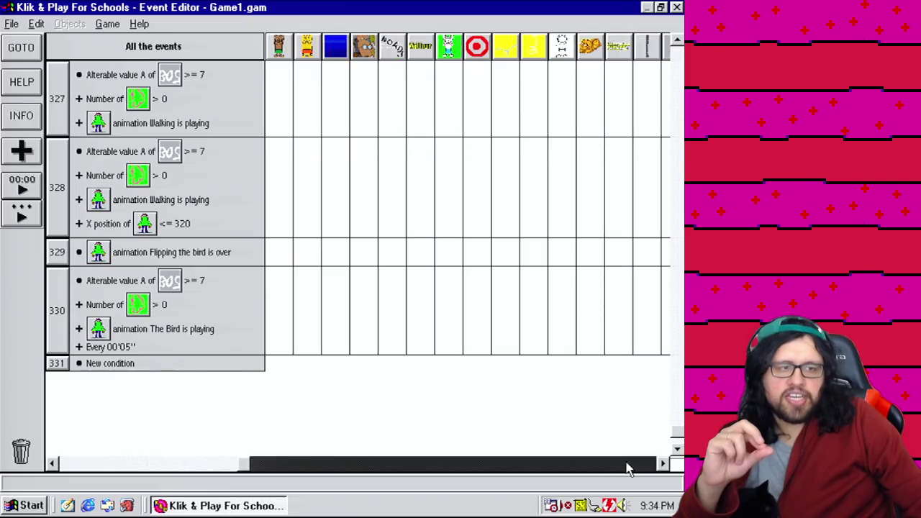
mouse_move(500, 356)
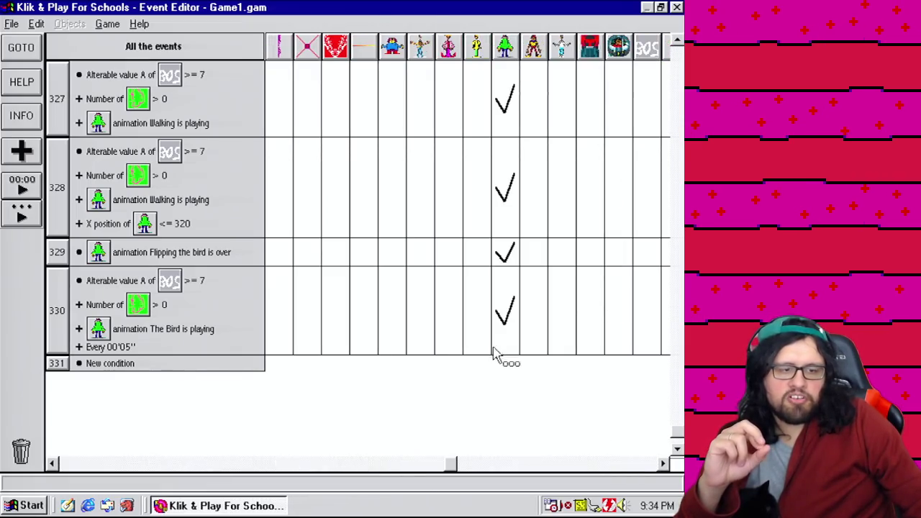
Return to the boss level's layout and test-play the level as finished
click(108, 24)
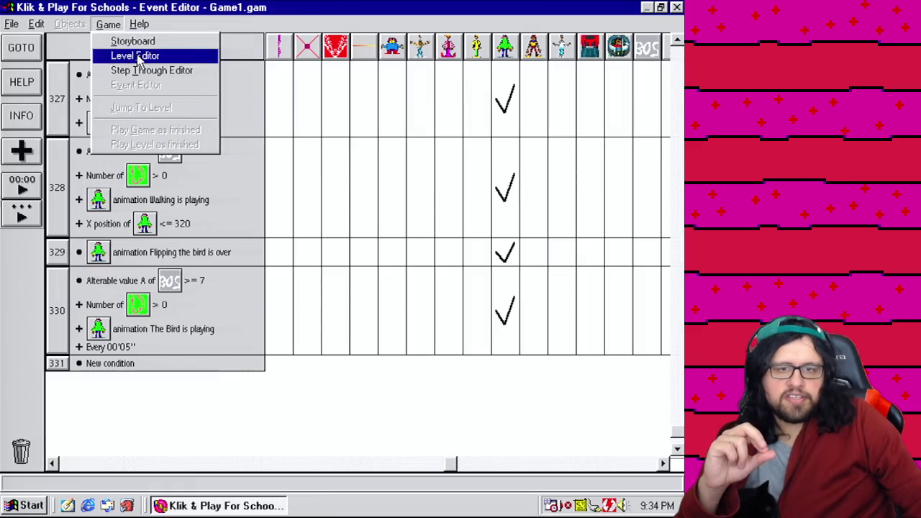
click(139, 60)
click(107, 23)
click(211, 146)
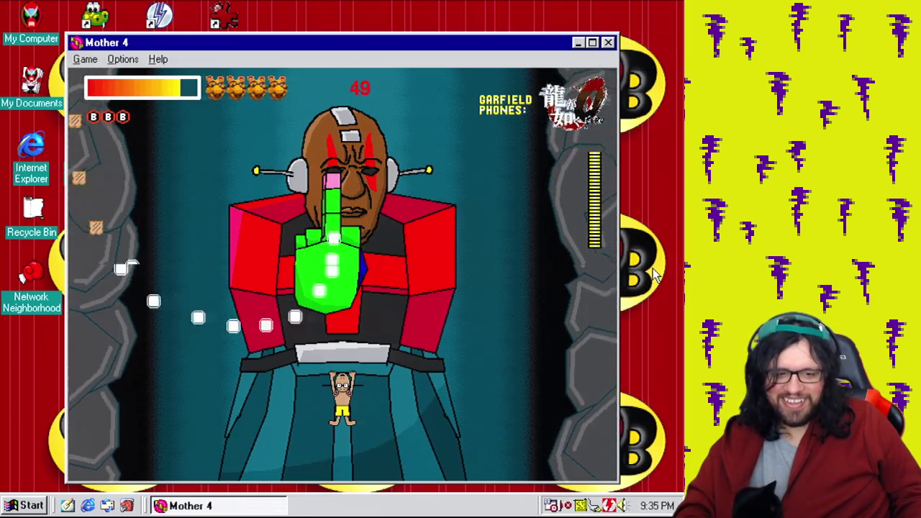
Move the player right under the boss while the green hand sprays bullets
key(Right)
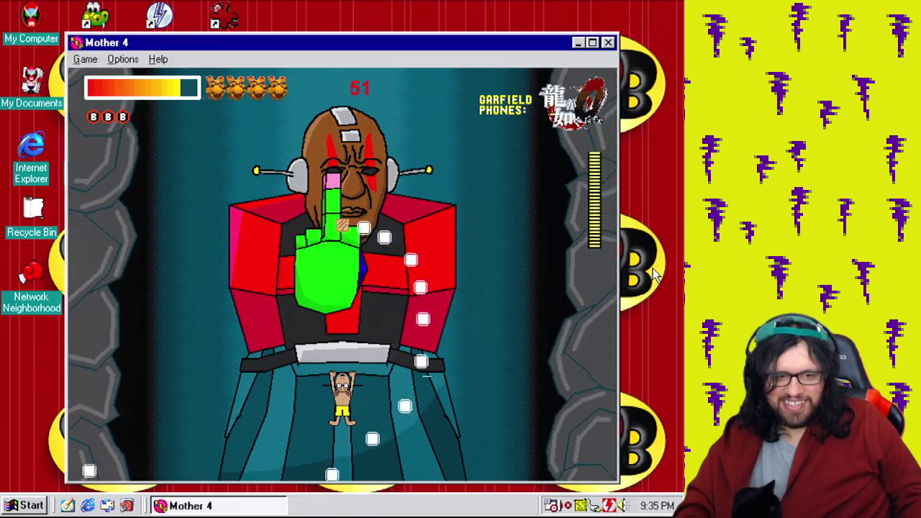
Dodge the boss's bullets by running the player left and right across the arena
key(Right)
key(Left)
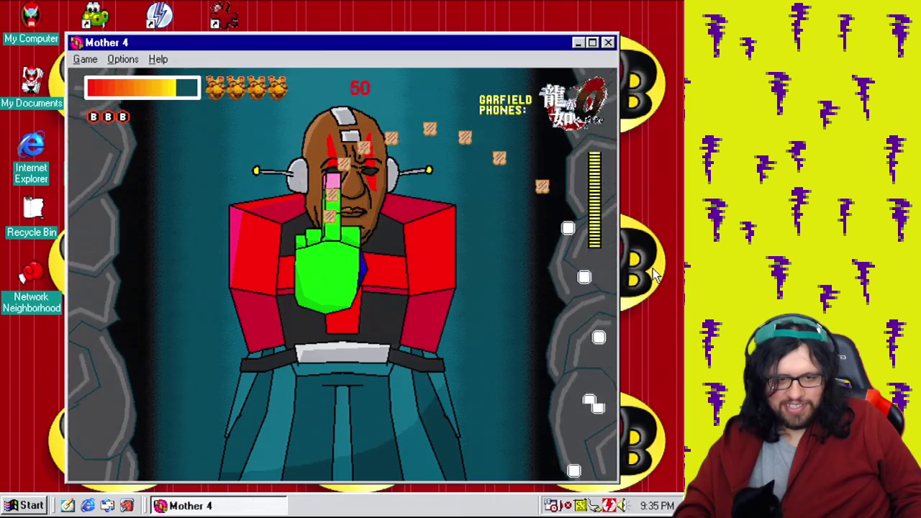
key(Right)
key(Left)
key(Right)
key(Left)
key(Right)
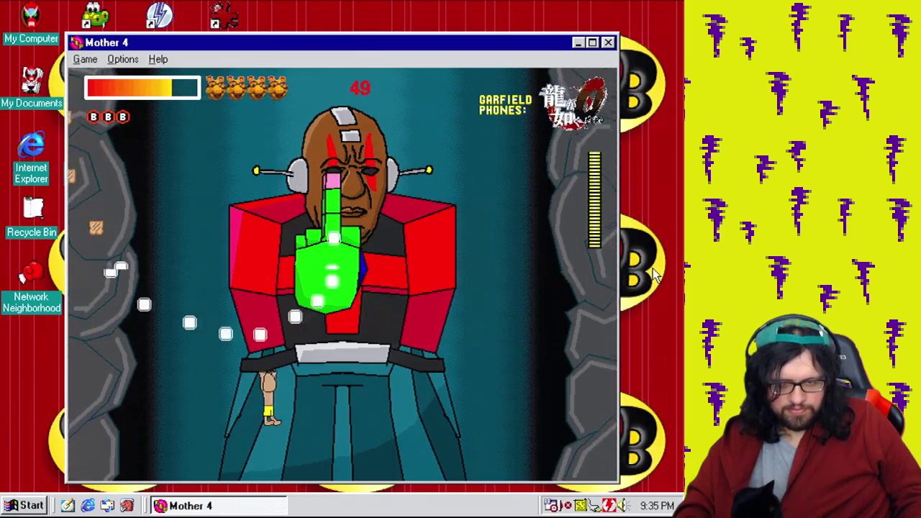
key(Right)
key(Left)
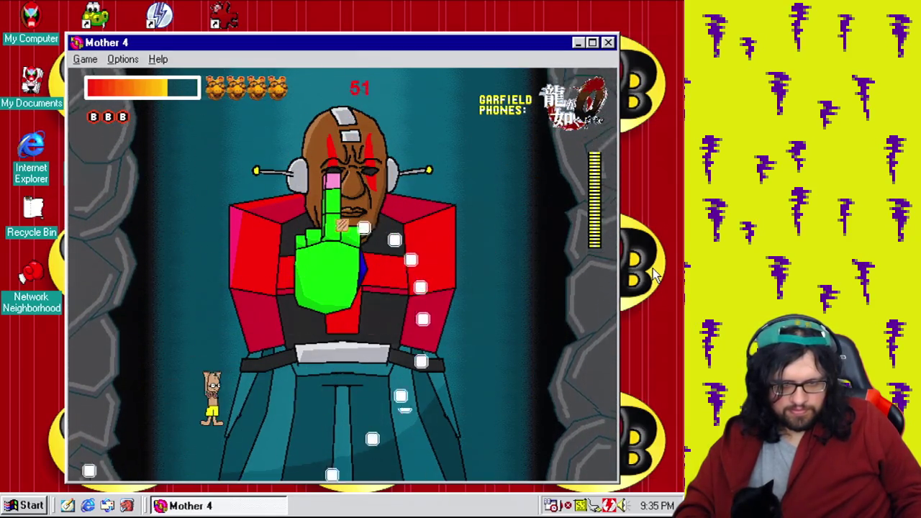
key(Right)
key(Left)
key(Left)
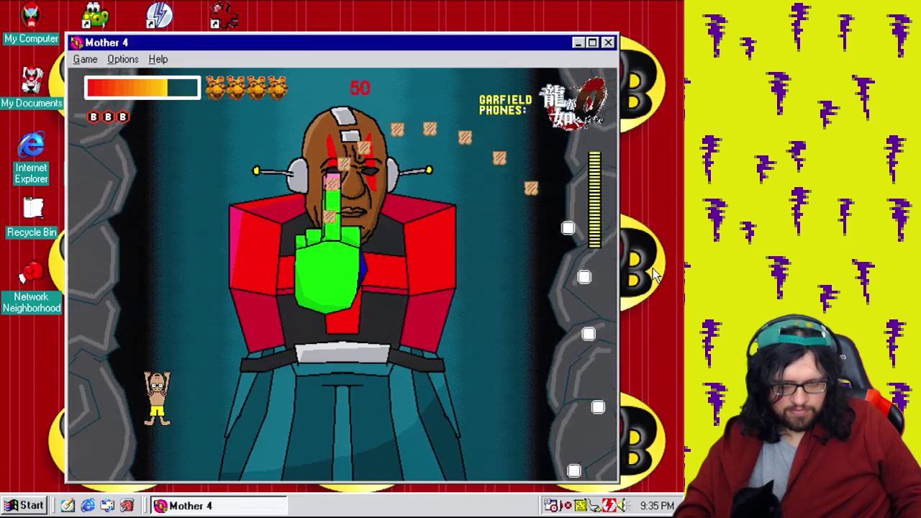
key(Right)
key(Right)
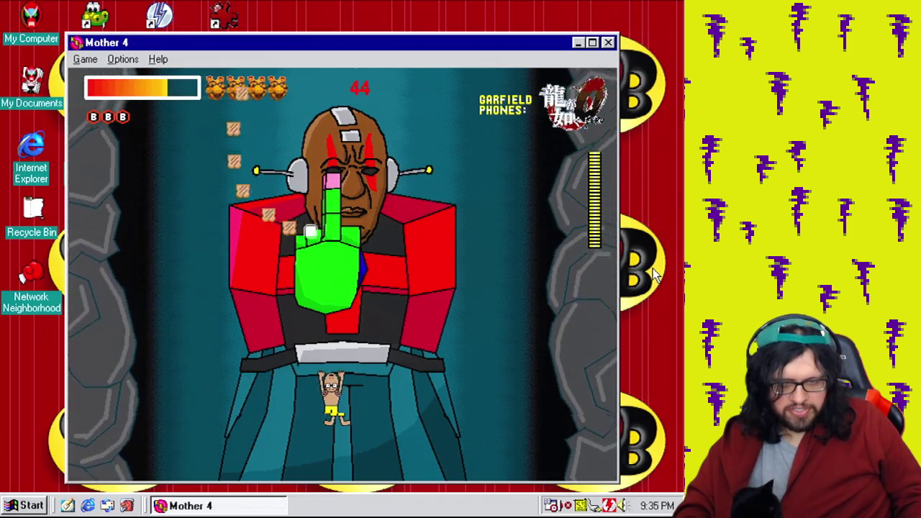
key(Left)
key(Right)
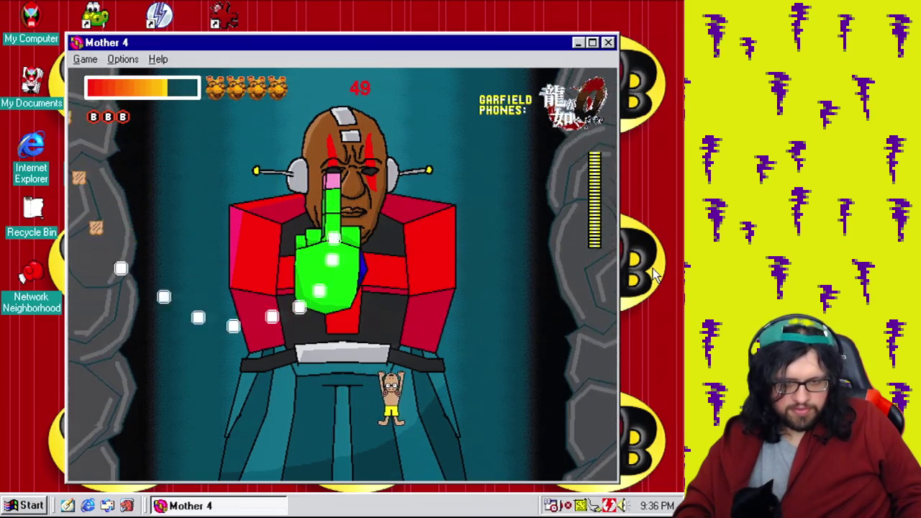
key(Left)
key(Right)
key(Left)
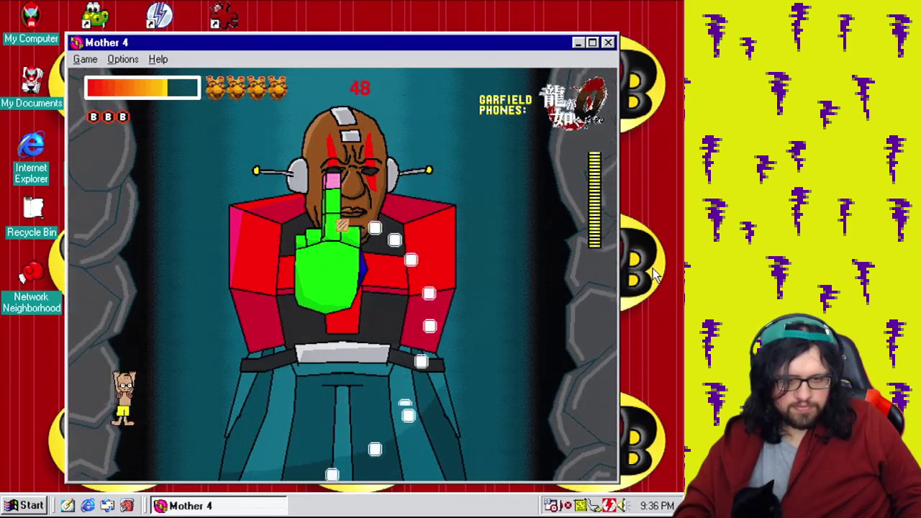
key(Right)
key(Left)
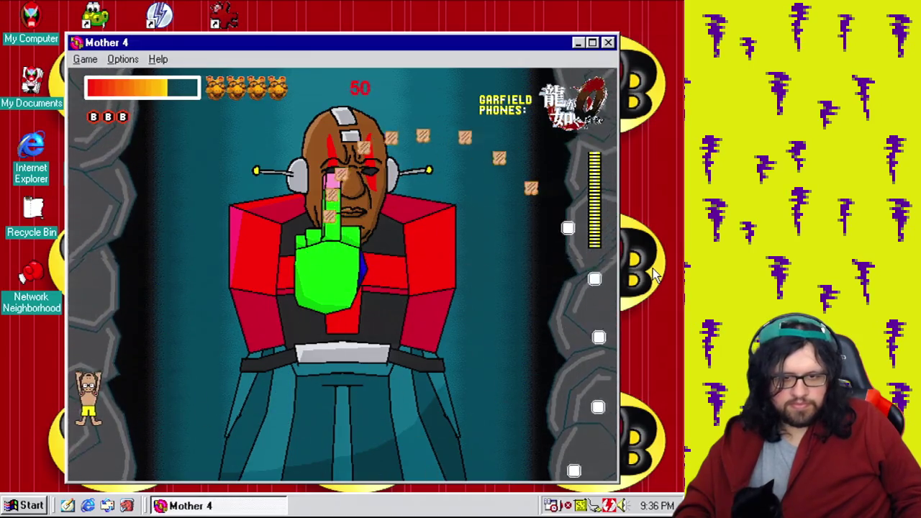
key(Right)
key(Left)
key(Right)
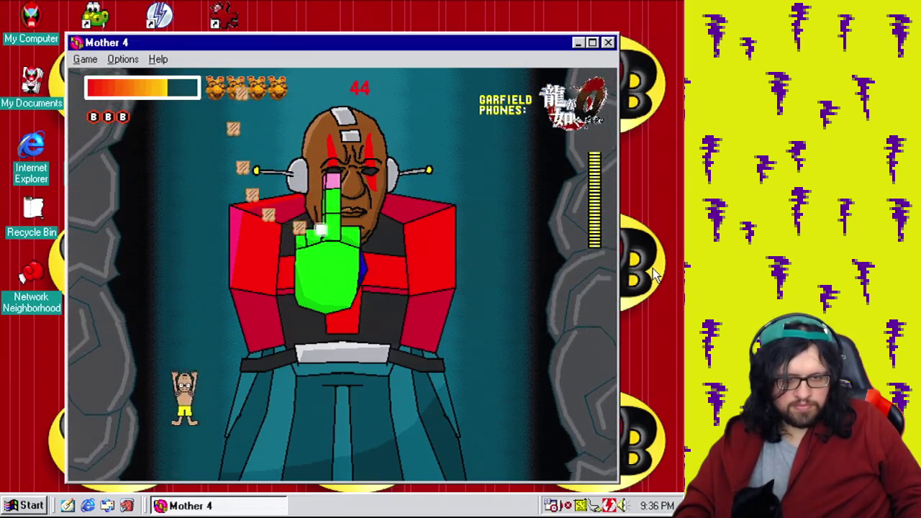
key(Left)
key(Right)
key(Left)
key(Right)
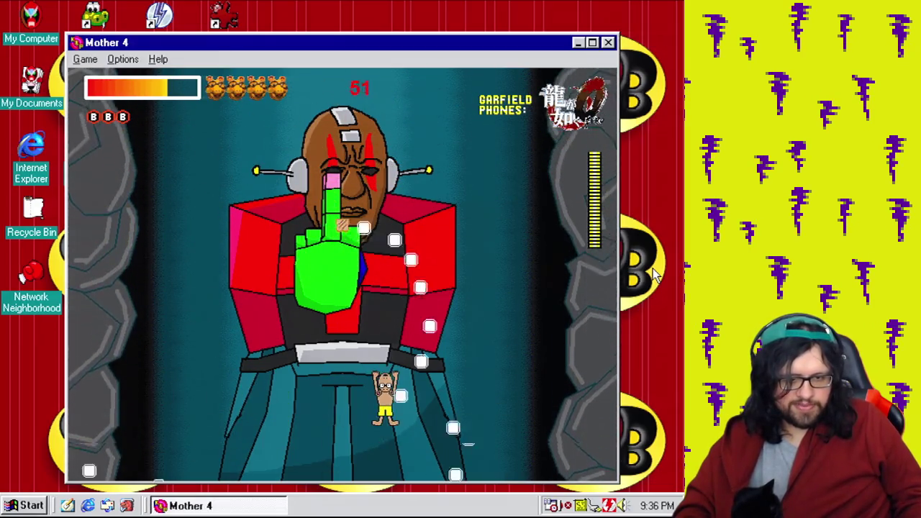
key(Left)
key(Right)
key(Left)
key(Left)
key(Right)
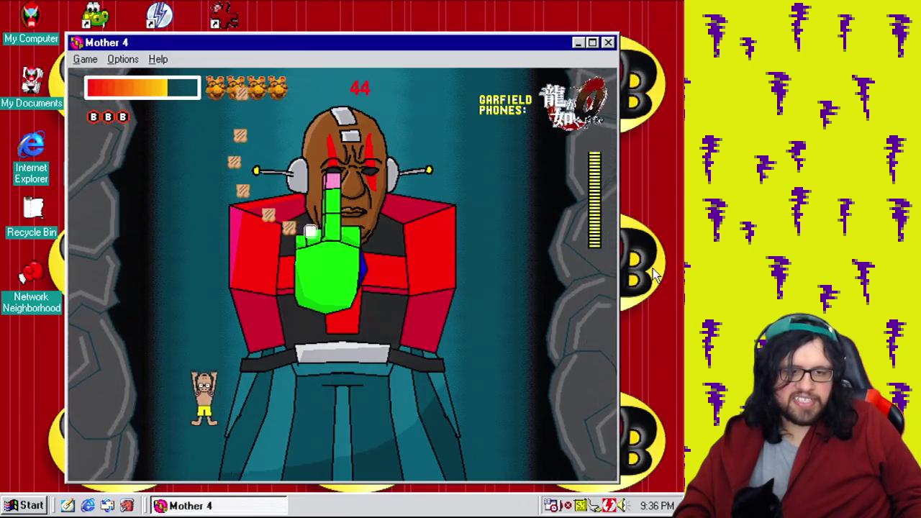
key(Left)
key(Right)
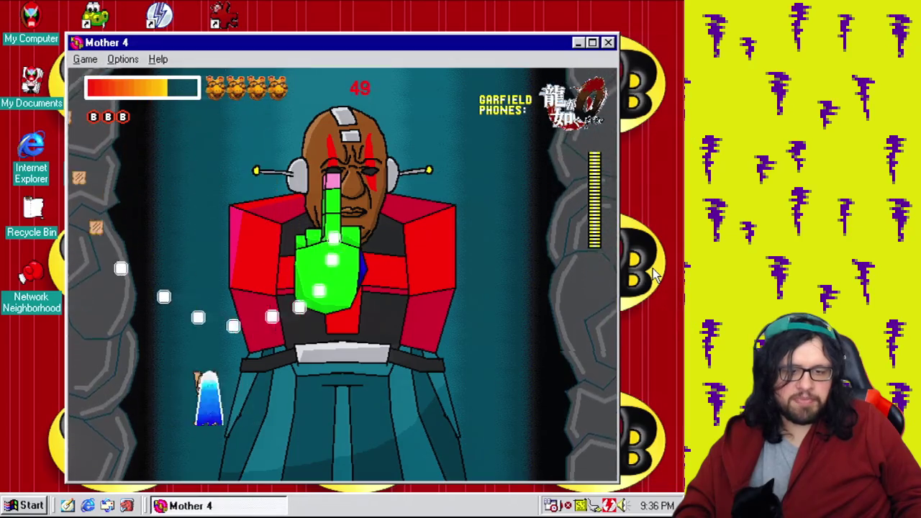
Keep dodging a few more shots, then close the Mother 4 test window
key(Right)
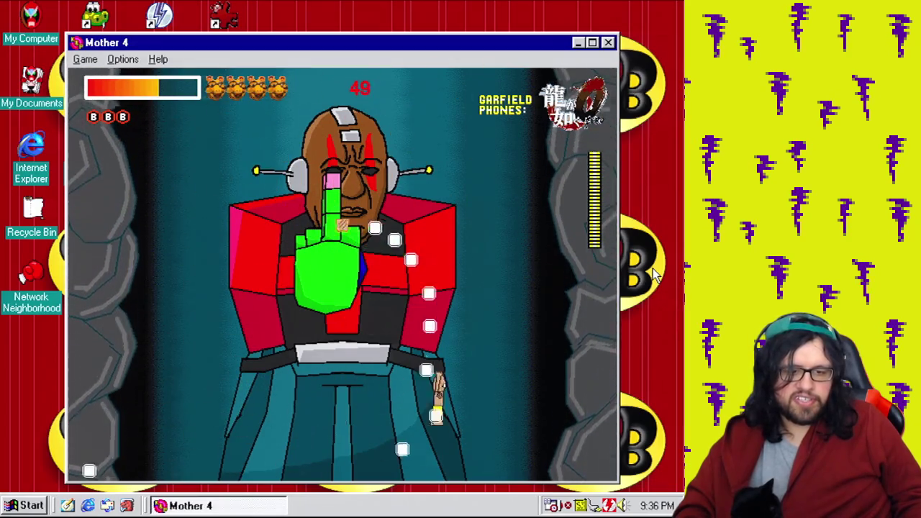
key(Left)
key(Left)
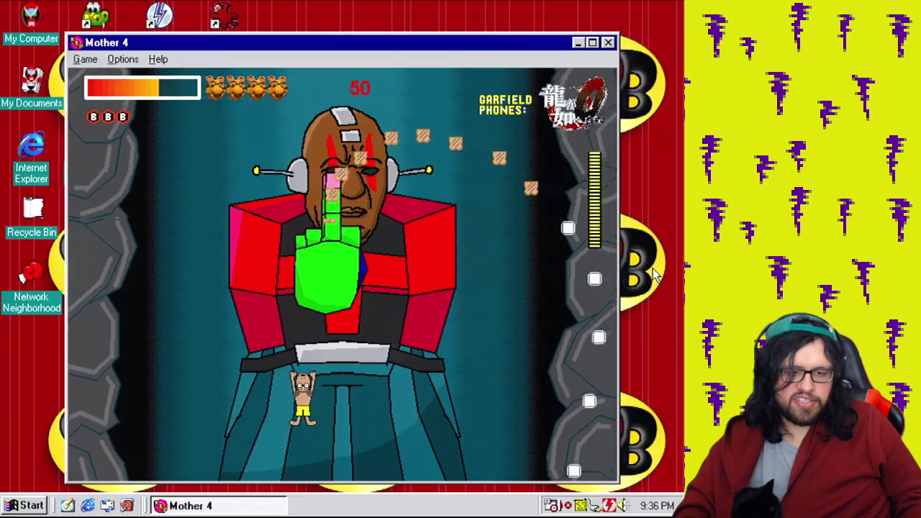
key(Right)
key(Left)
key(Left)
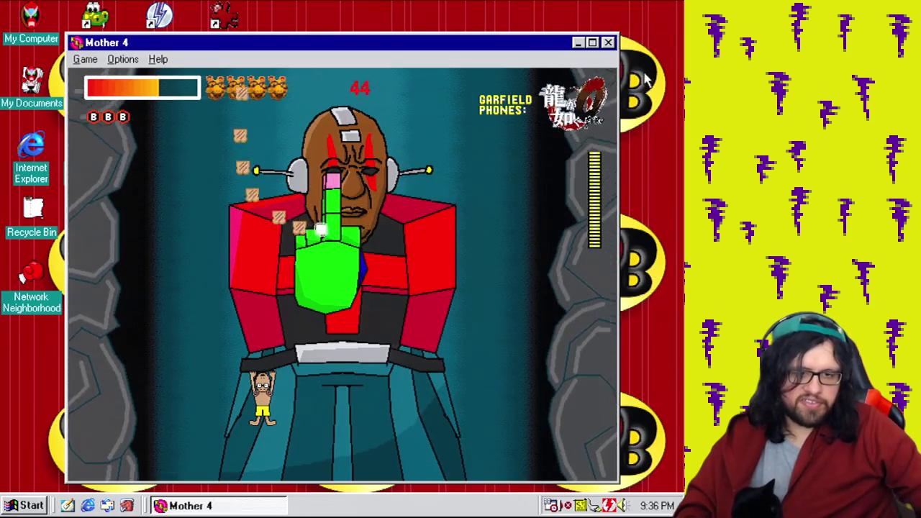
click(608, 43)
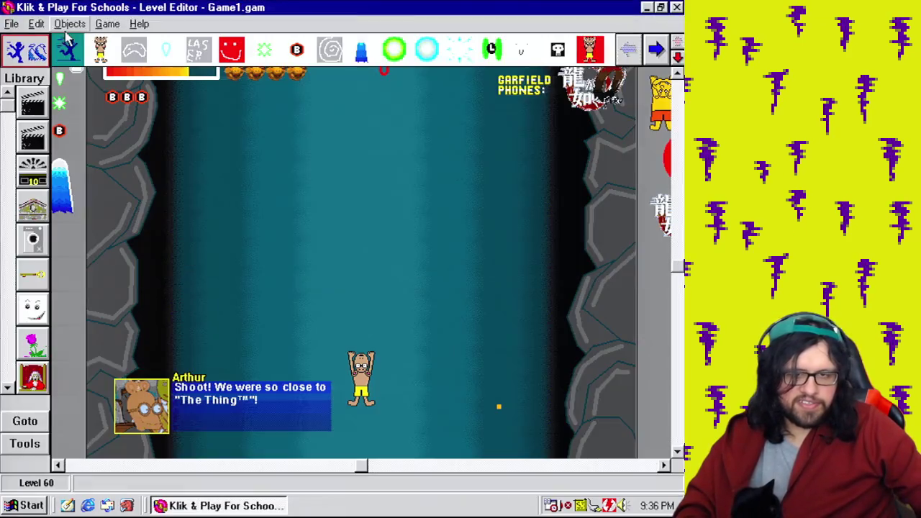
Inspect the green hand's animation list in the animation editor without making changes
click(106, 26)
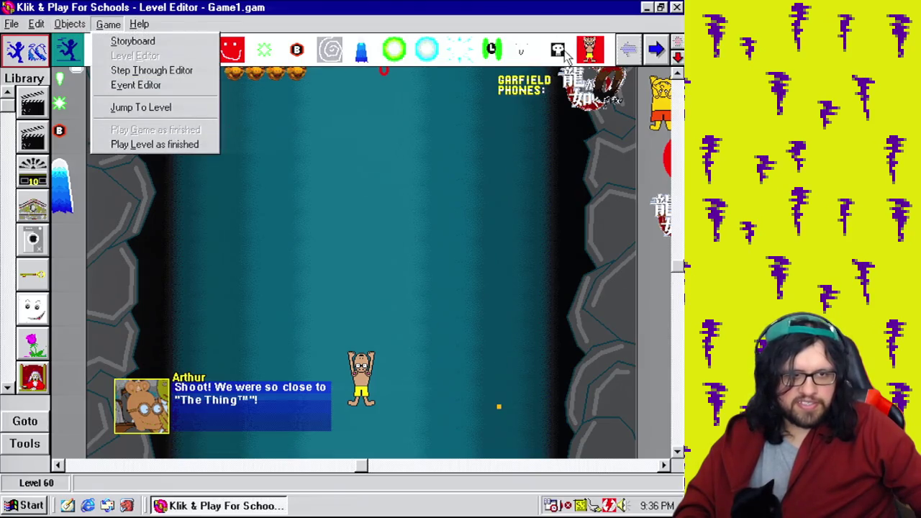
click(533, 513)
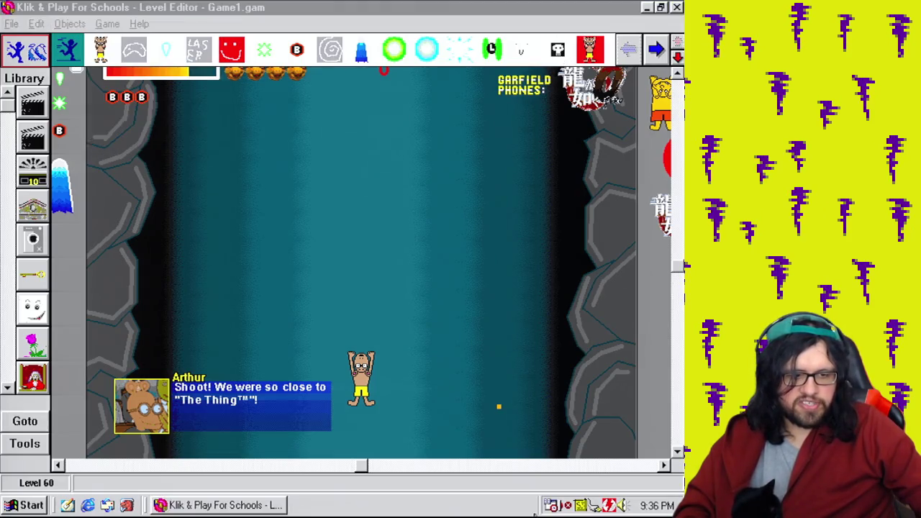
right_click(579, 59)
click(482, 92)
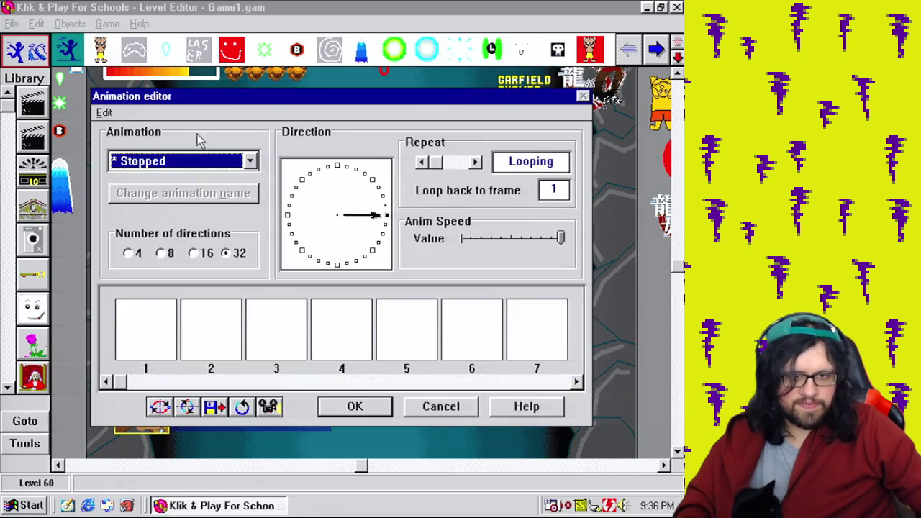
click(216, 163)
click(220, 163)
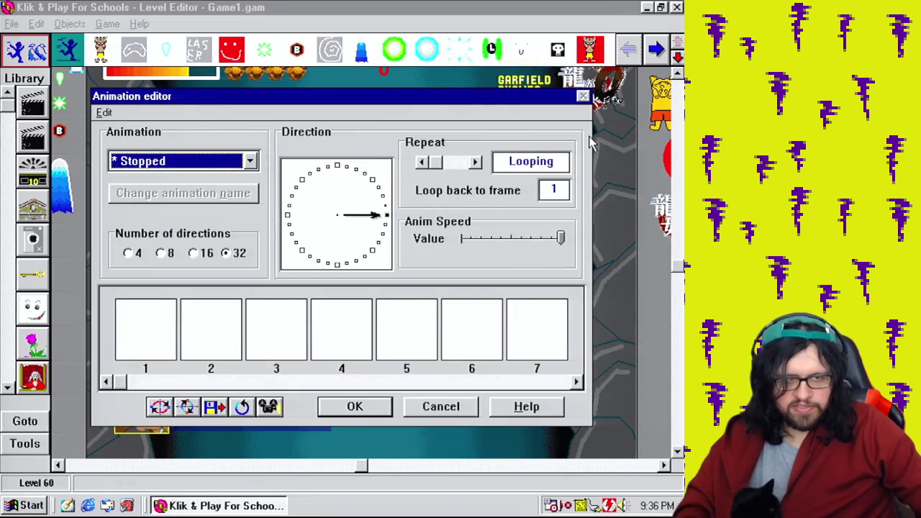
click(431, 412)
In the Event Editor, make event 330 change the green hand's animation to User animation 1
click(121, 24)
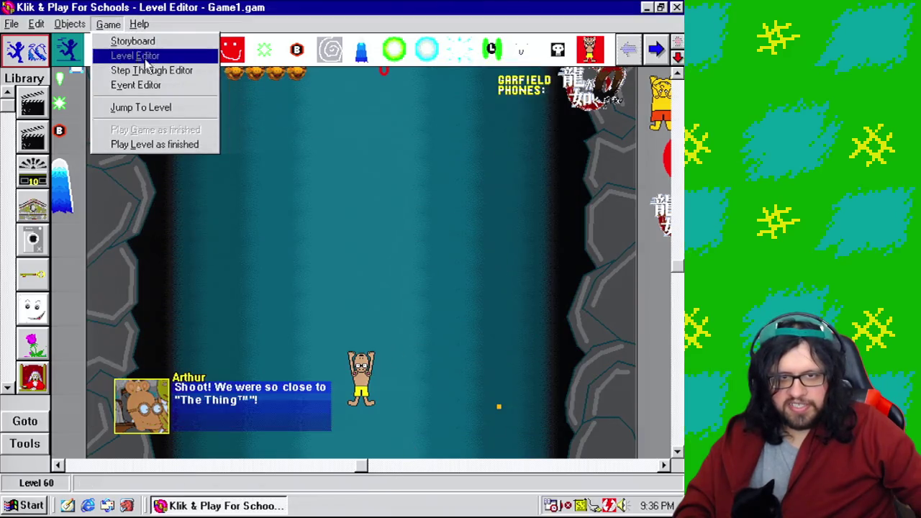
click(147, 84)
drag(450, 463, 192, 463)
click(308, 277)
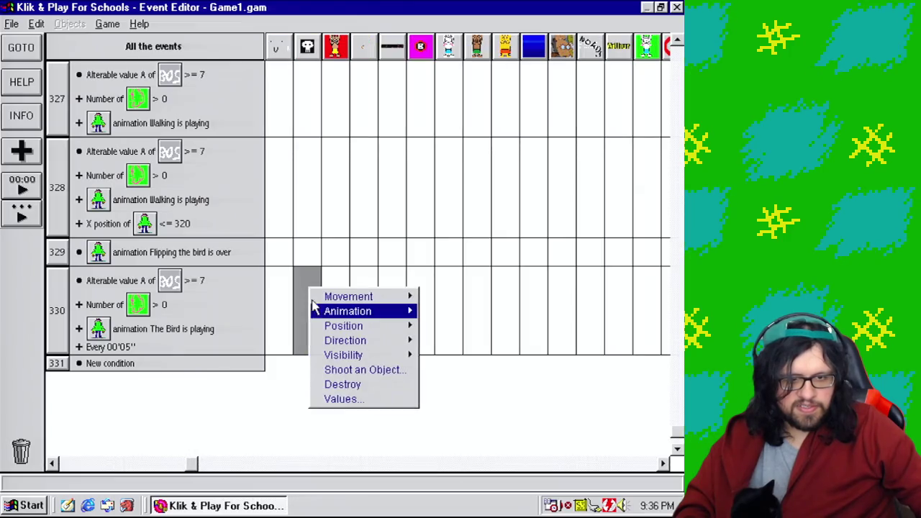
mouse_move(324, 314)
mouse_move(442, 341)
click(529, 344)
click(312, 191)
click(269, 383)
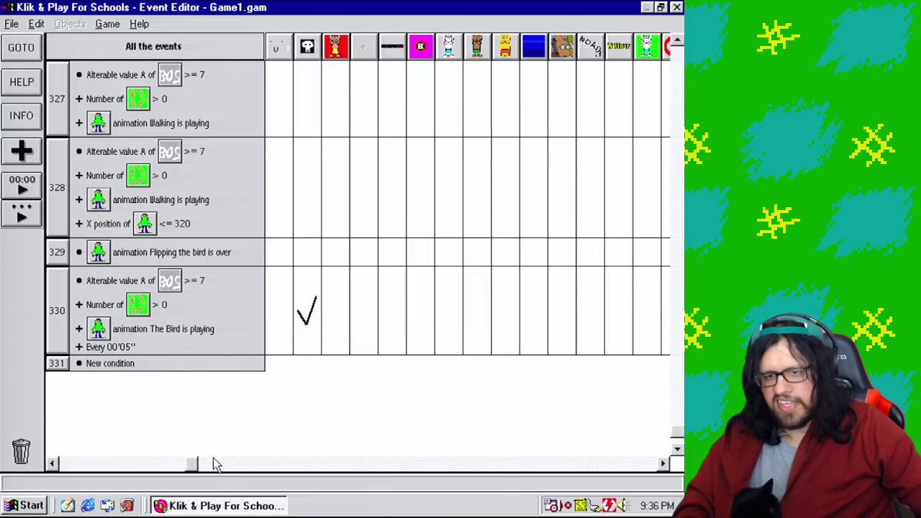
Add an action to event 330 that adds 1 to the green hand's alterable value C
drag(193, 466, 461, 466)
mouse_move(483, 357)
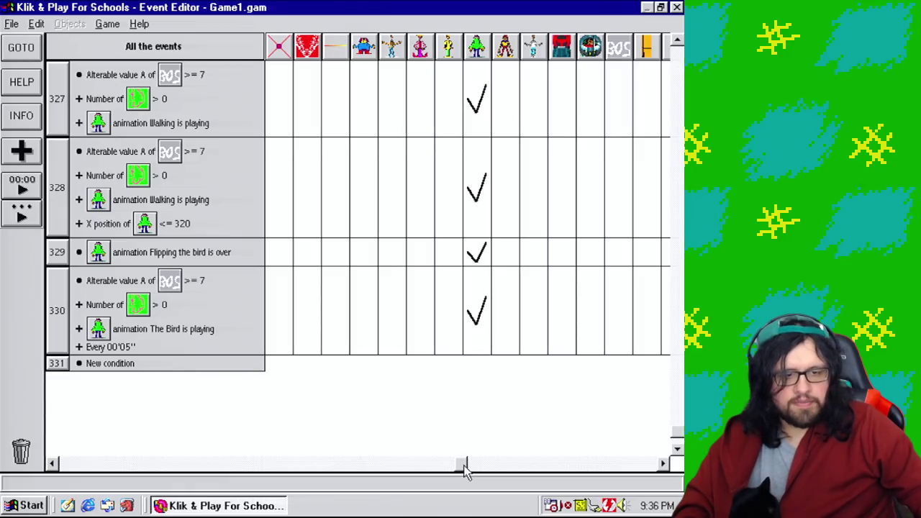
right_click(483, 329)
click(504, 436)
click(428, 171)
click(382, 288)
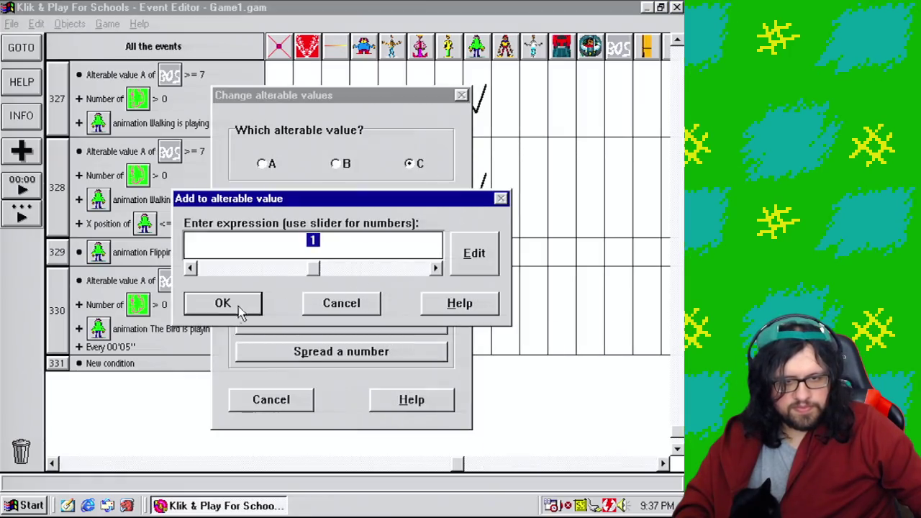
click(244, 306)
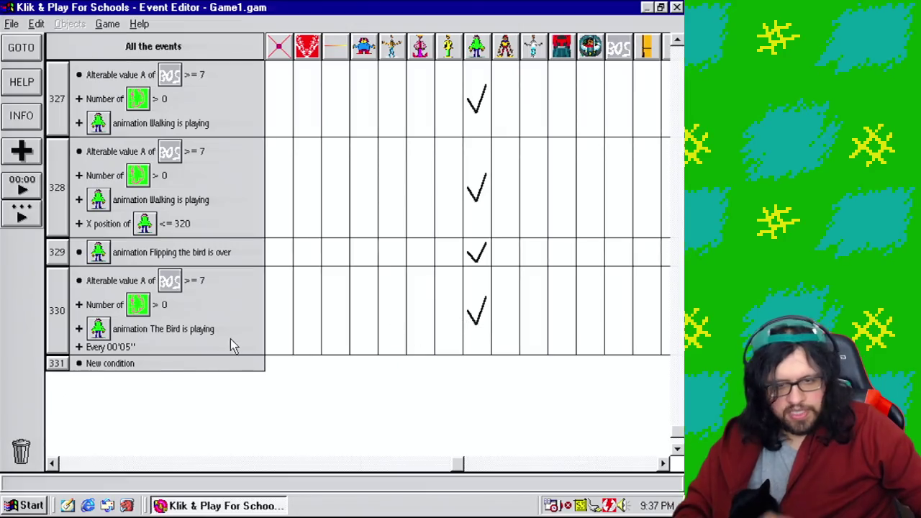
Copy event 330's Number of and The Bird is playing conditions into new event 331
mouse_move(122, 371)
mouse_down()
mouse_move(154, 300)
mouse_move(152, 329)
mouse_move(150, 296)
mouse_move(131, 367)
mouse_up()
mouse_move(137, 305)
mouse_down()
mouse_move(94, 363)
mouse_move(57, 364)
mouse_up()
drag(130, 341, 58, 371)
click(678, 446)
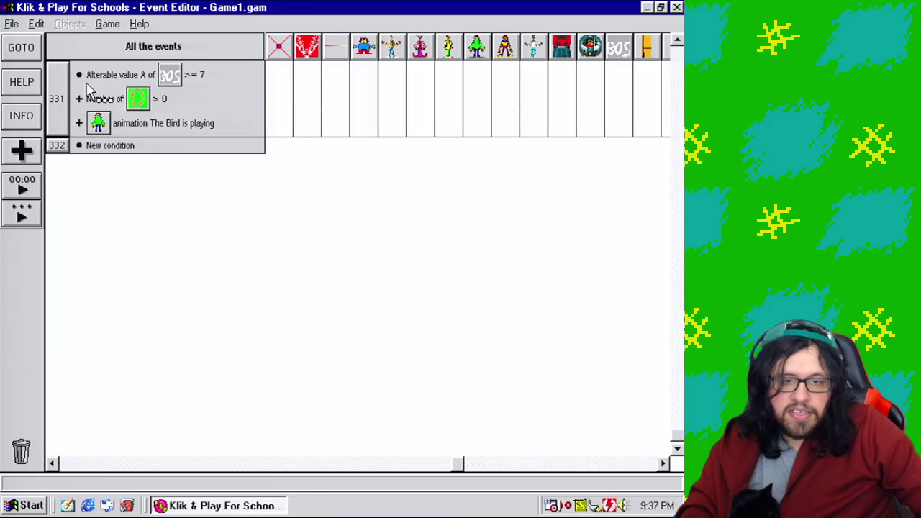
Add a condition to event 331: green hand's alterable value C greater or equal 200
click(108, 145)
drag(467, 213, 467, 345)
double_click(231, 273)
mouse_move(295, 392)
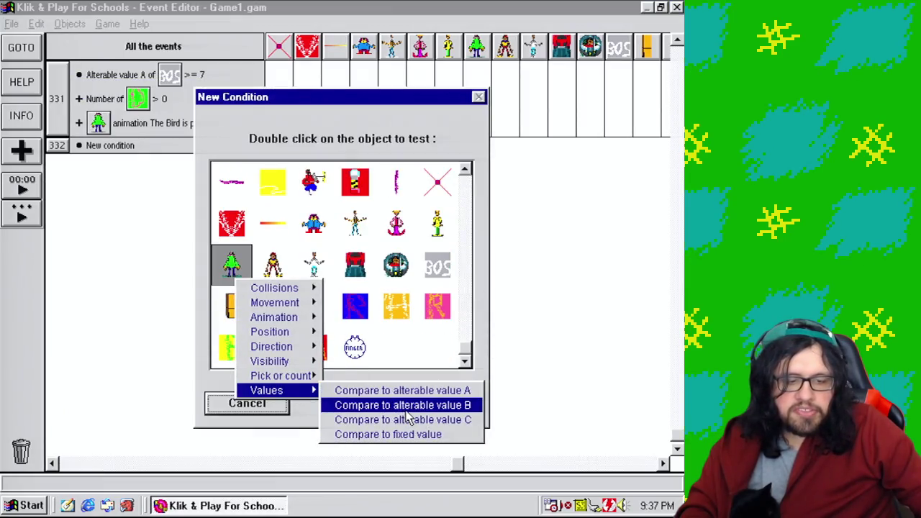
click(405, 420)
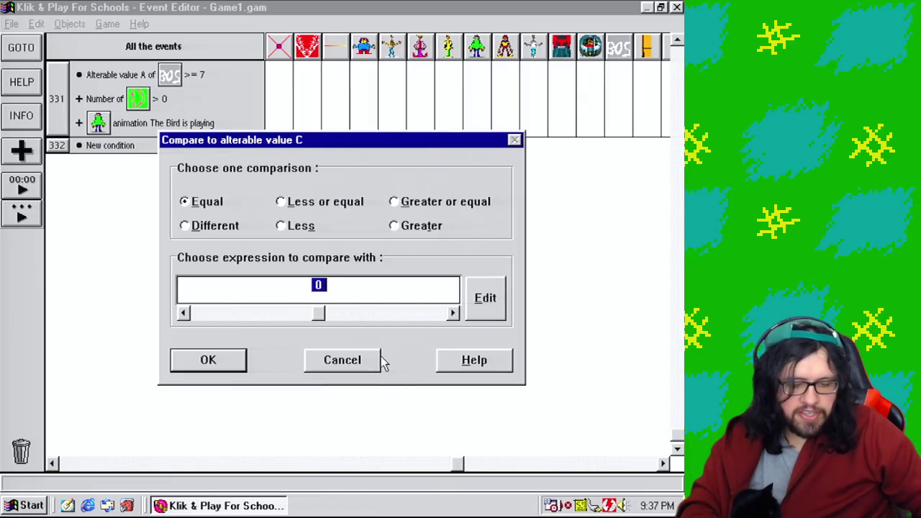
click(210, 365)
Browse the action options for event 331 and dismiss them without choosing
click(677, 41)
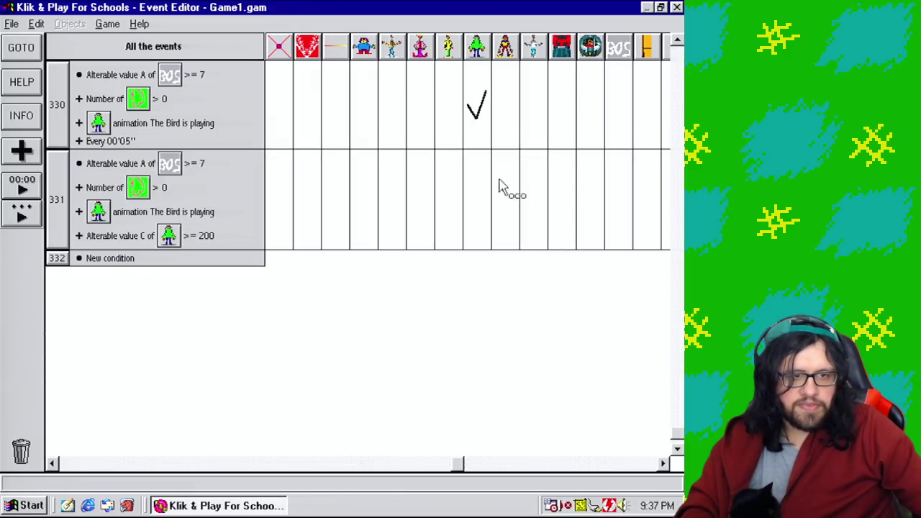
click(476, 204)
mouse_move(539, 220)
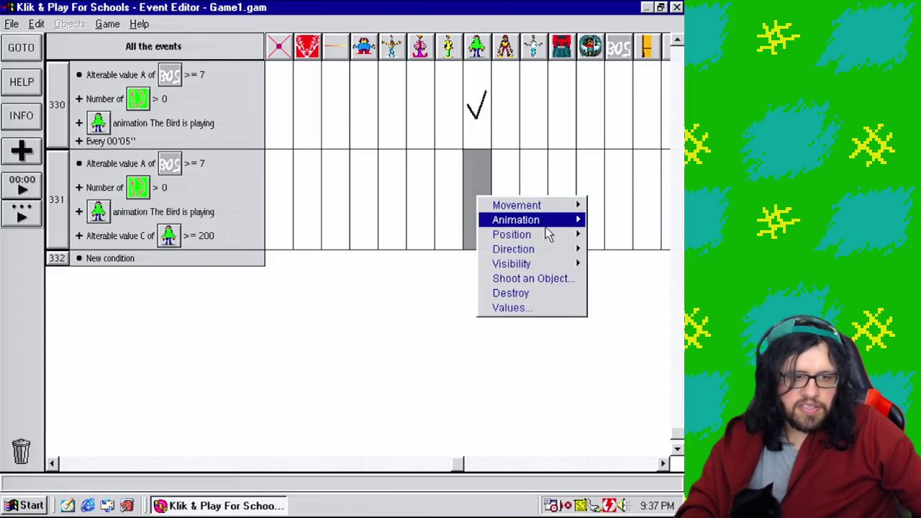
mouse_move(615, 253)
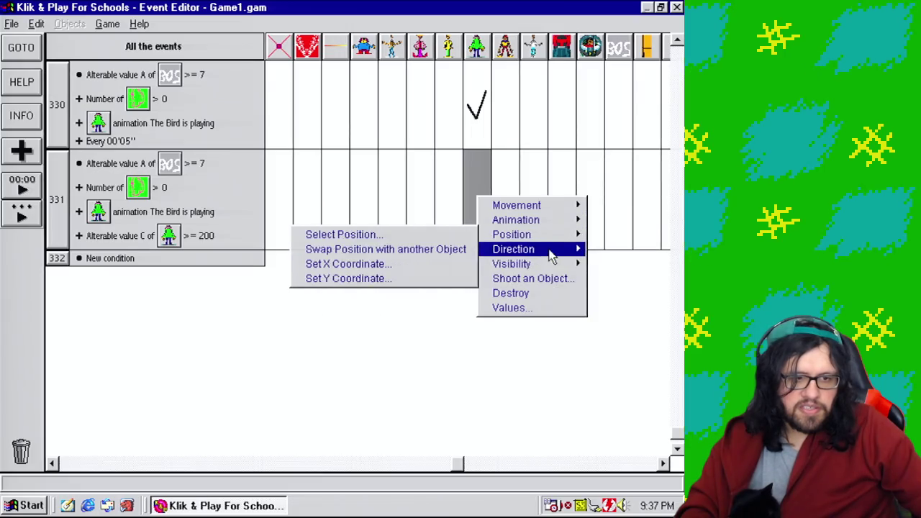
click(242, 364)
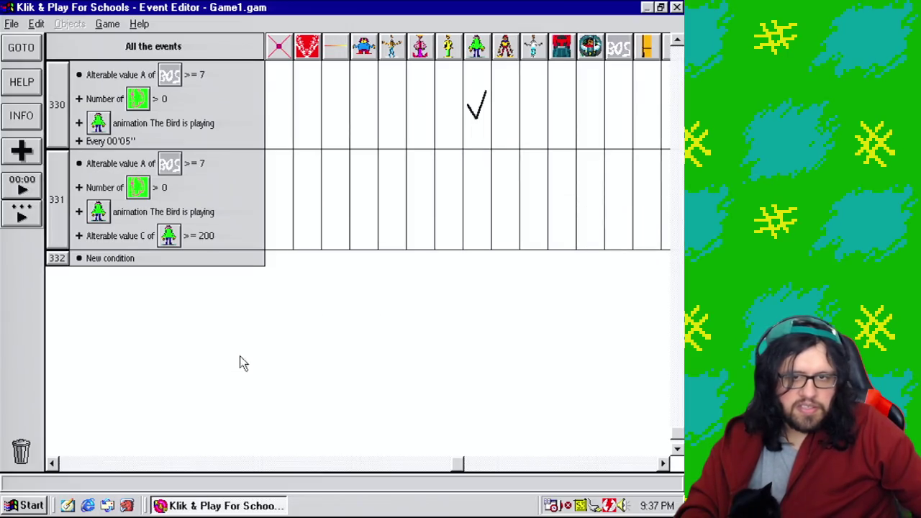
Open the green hand's animation editor and select the five Flipping the bird frames
click(132, 27)
click(133, 55)
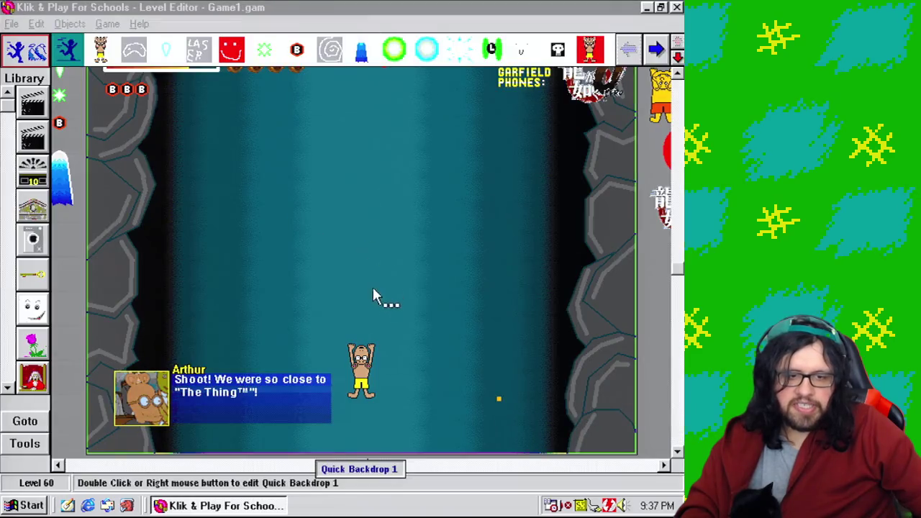
scroll(597, 187, up, 5)
right_click(573, 219)
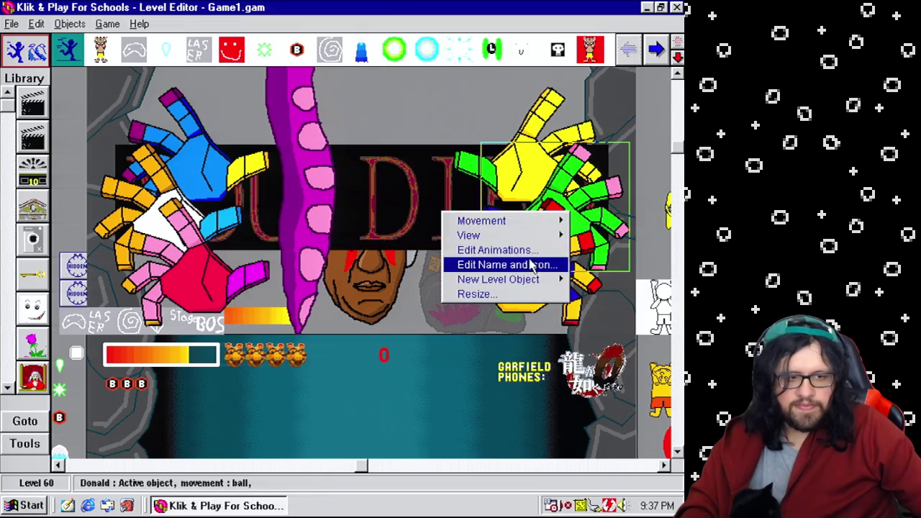
click(504, 250)
click(194, 169)
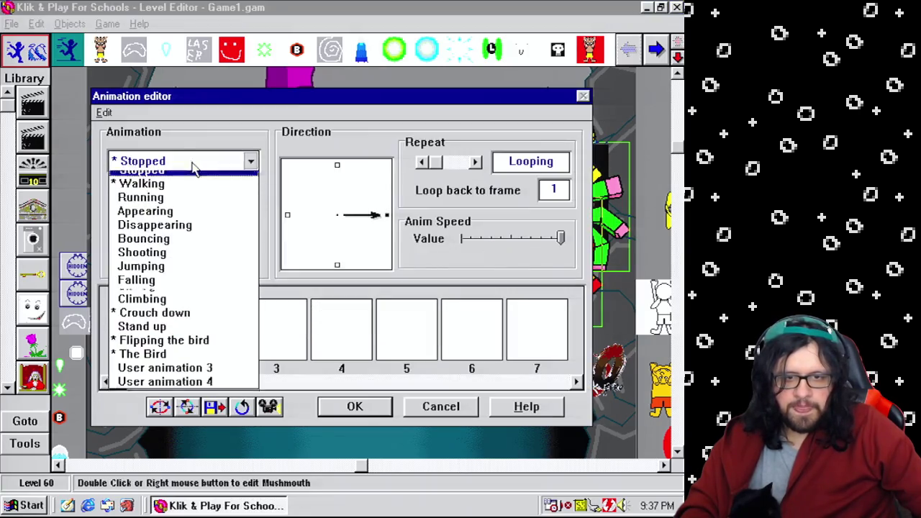
click(174, 340)
drag(218, 338, 391, 328)
Paste the hand frames into User animation 3 and rearrange them, deleting the extra frames
click(209, 164)
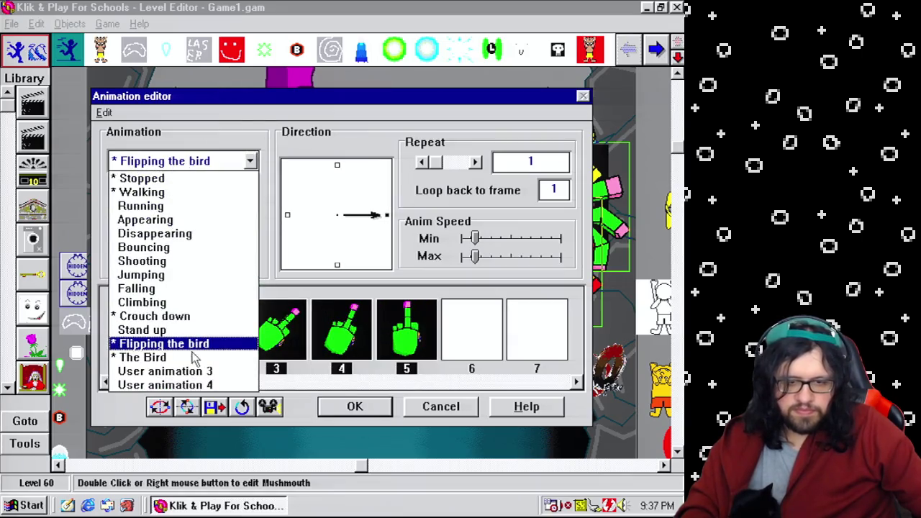
click(192, 371)
click(164, 338)
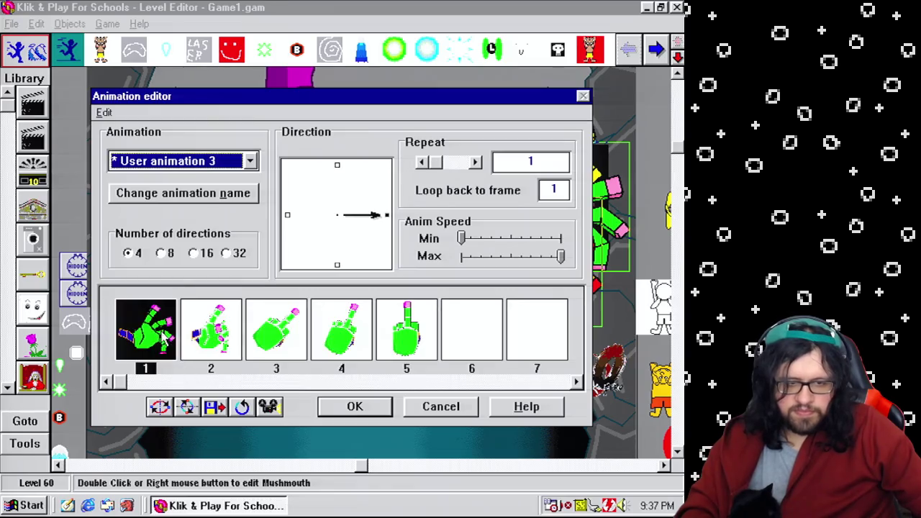
key(ctrl+v)
key(Right)
key(ctrl+v)
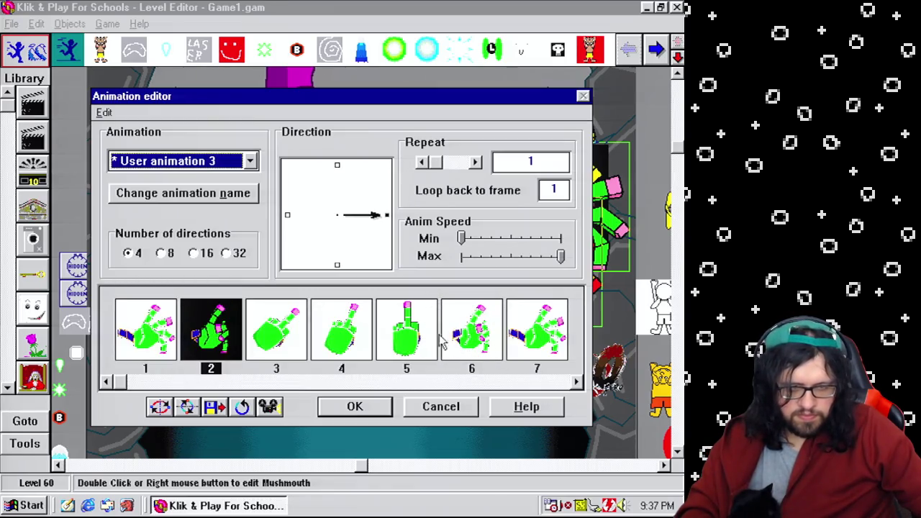
click(140, 343)
key(Delete)
key(Delete)
drag(320, 335, 317, 337)
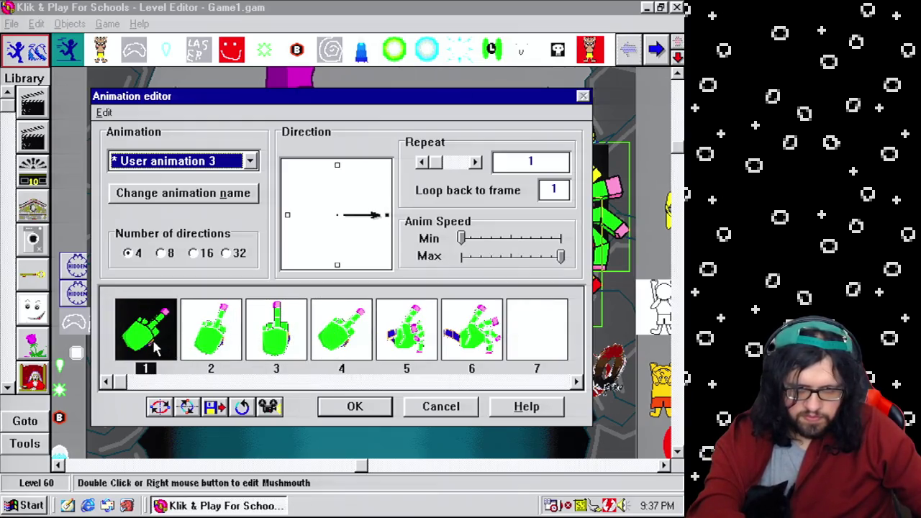
key(Delete)
mouse_move(153, 348)
mouse_down()
mouse_move(266, 331)
mouse_move(310, 338)
mouse_up()
key(Delete)
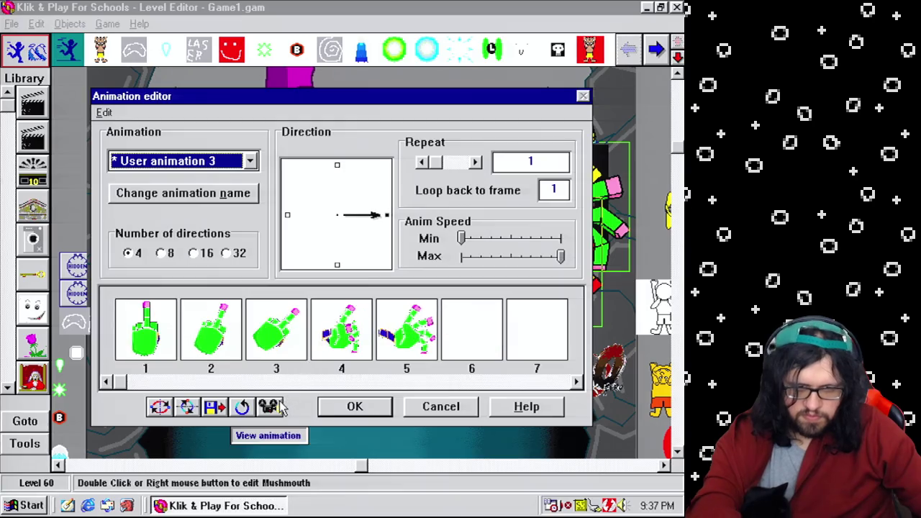
Preview the new hand animation and accept the edits
click(268, 407)
click(362, 230)
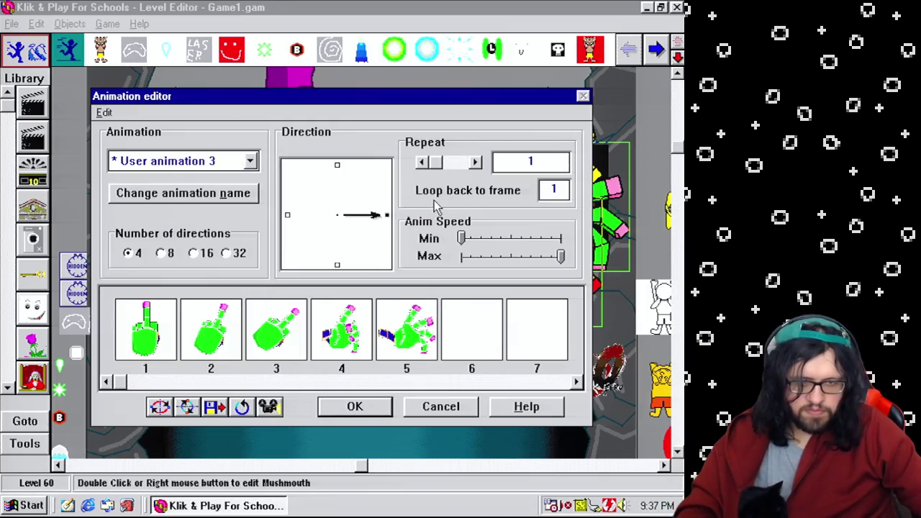
click(388, 414)
Reopen the animation editor and rename User animation 3 'Stop Flipping The Bird', keeping the changes
right_click(441, 211)
click(286, 227)
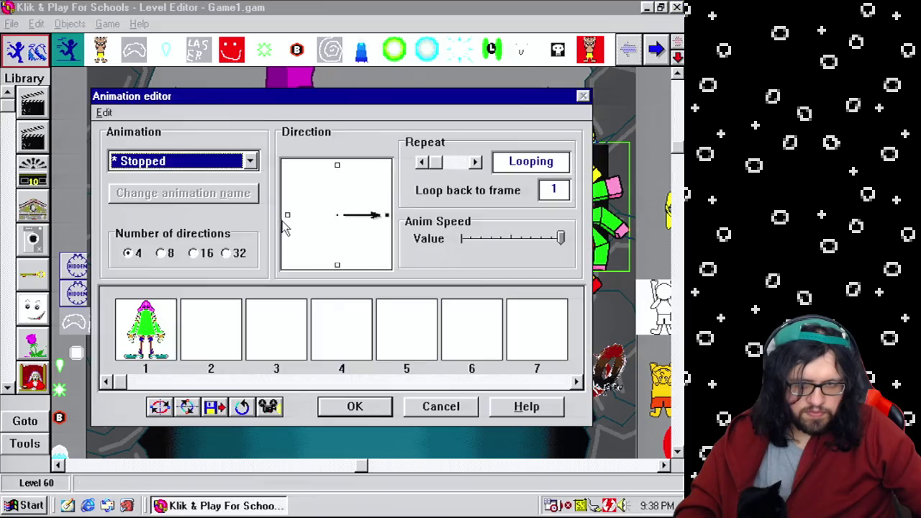
click(209, 160)
click(194, 371)
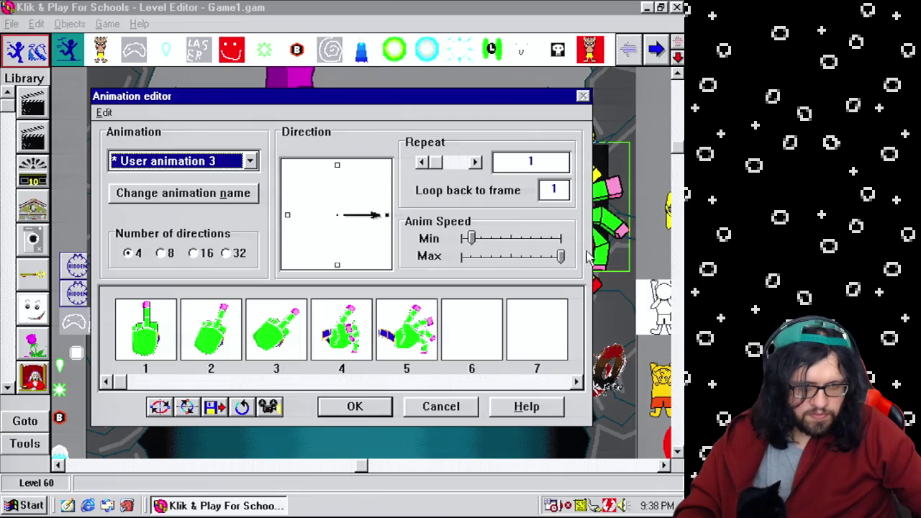
click(159, 191)
text(Stop Flipping Th)
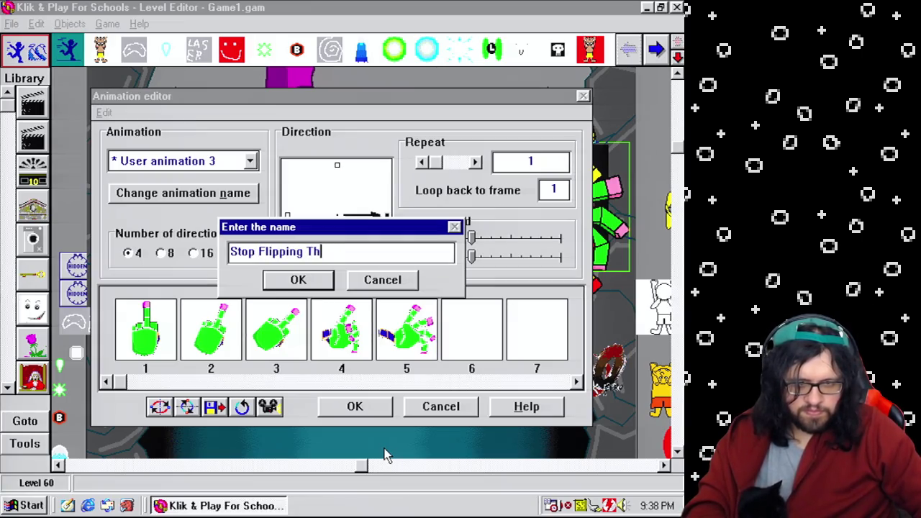
text(e Bird)
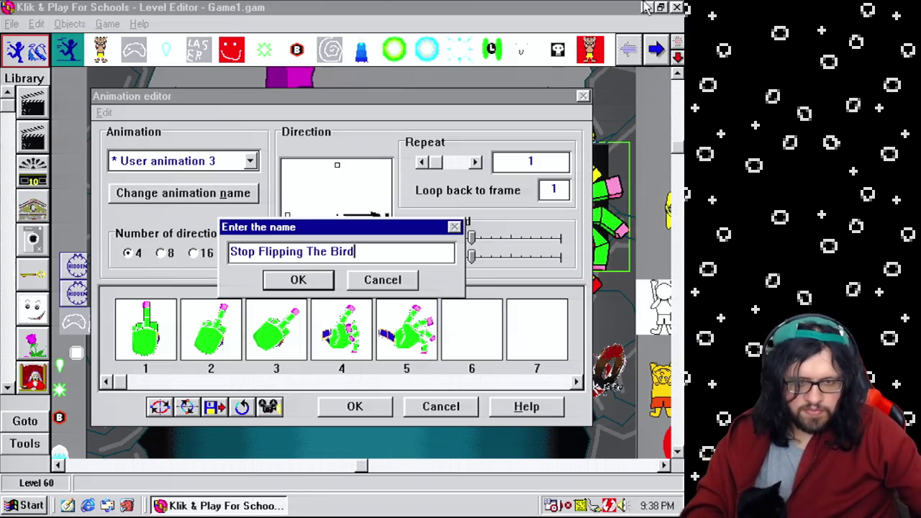
click(297, 281)
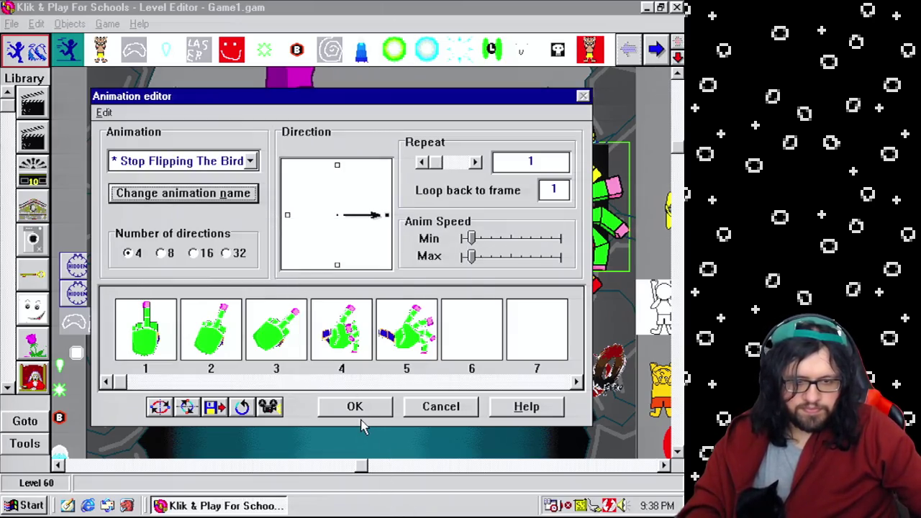
click(353, 408)
click(108, 24)
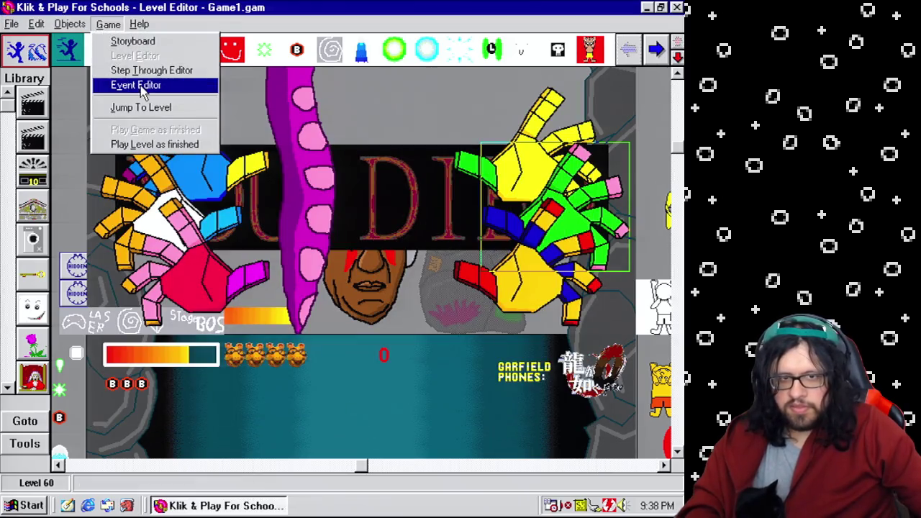
Make event 331 change the green figure's animation sequence to Stop Flipping The Bird
click(143, 87)
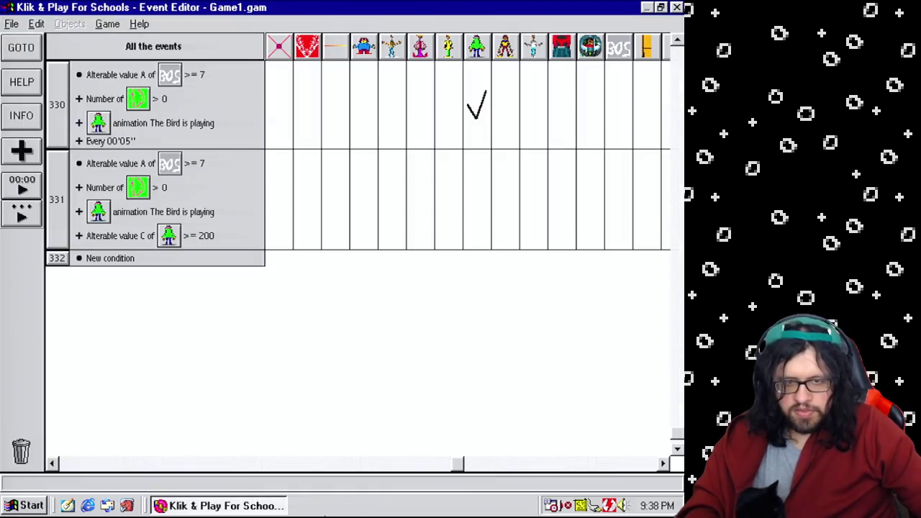
click(471, 160)
mouse_move(507, 184)
mouse_move(599, 209)
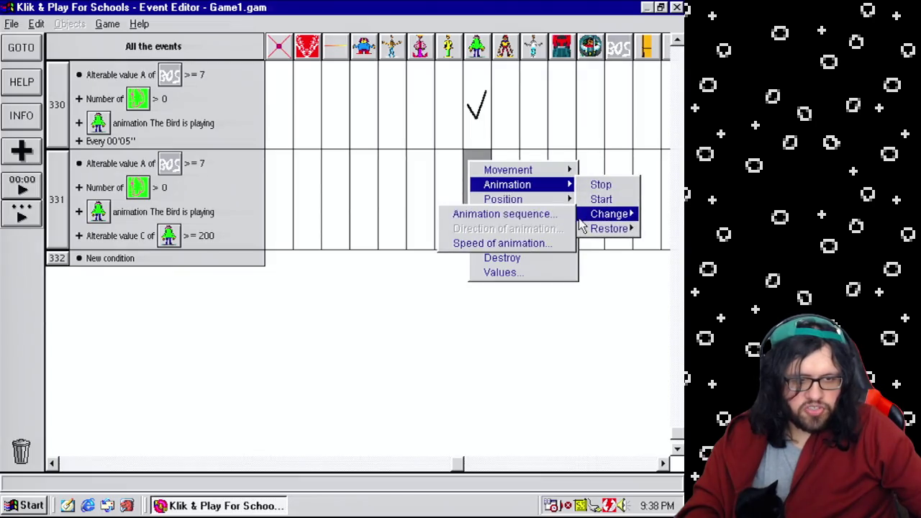
click(503, 213)
click(354, 248)
click(283, 379)
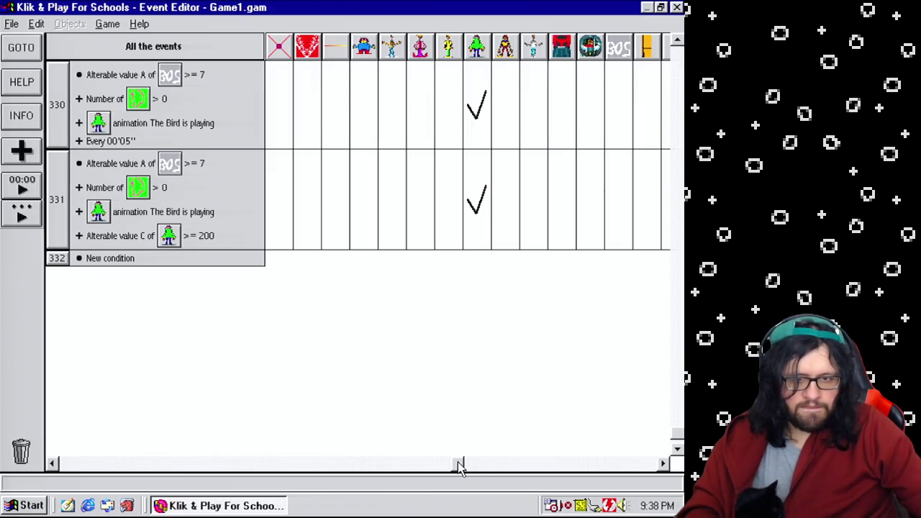
Add a Destroy action for the green D object in event 331, then start a condition in row 332
drag(462, 467, 539, 472)
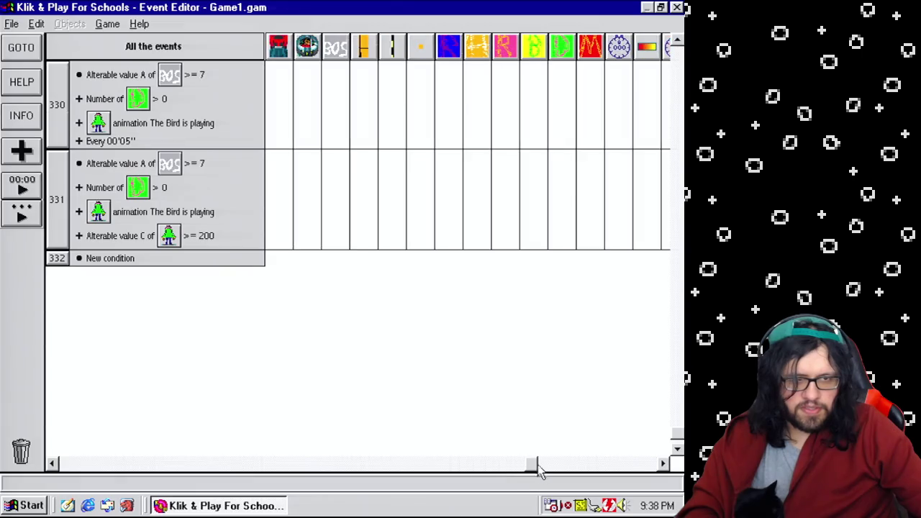
click(567, 237)
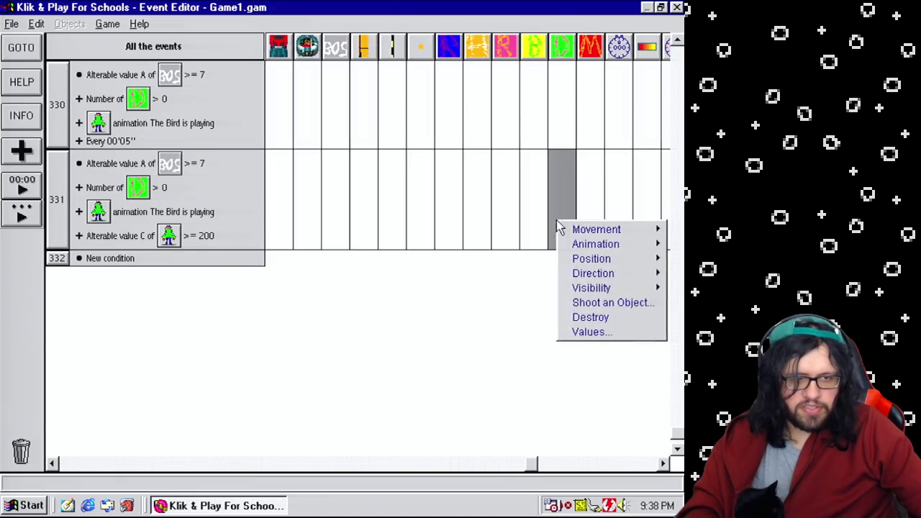
click(611, 322)
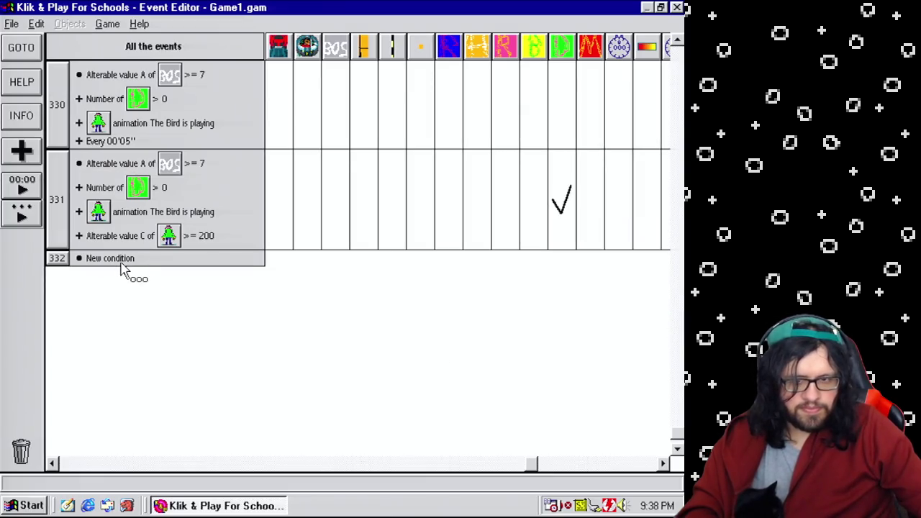
click(121, 263)
drag(469, 189, 477, 350)
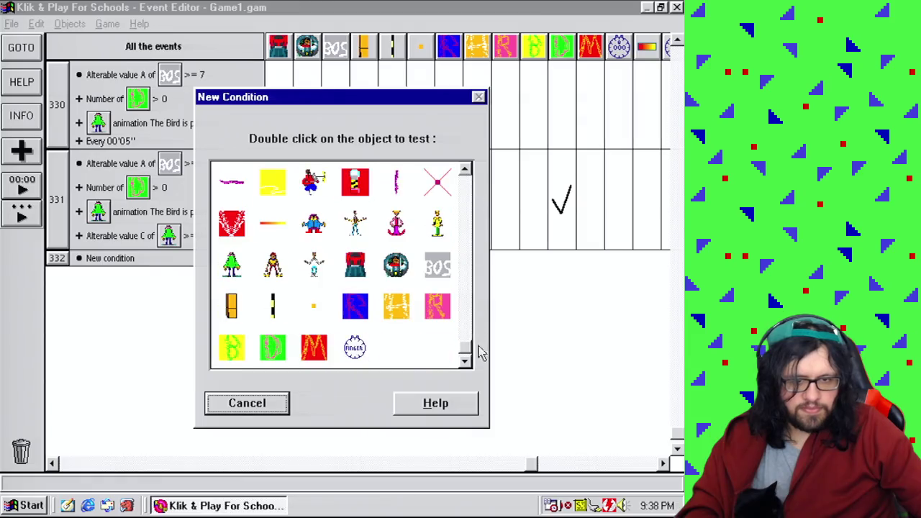
Add a condition that the green figure's Stop Flipping The Bird animation has finished
double_click(245, 268)
mouse_move(290, 308)
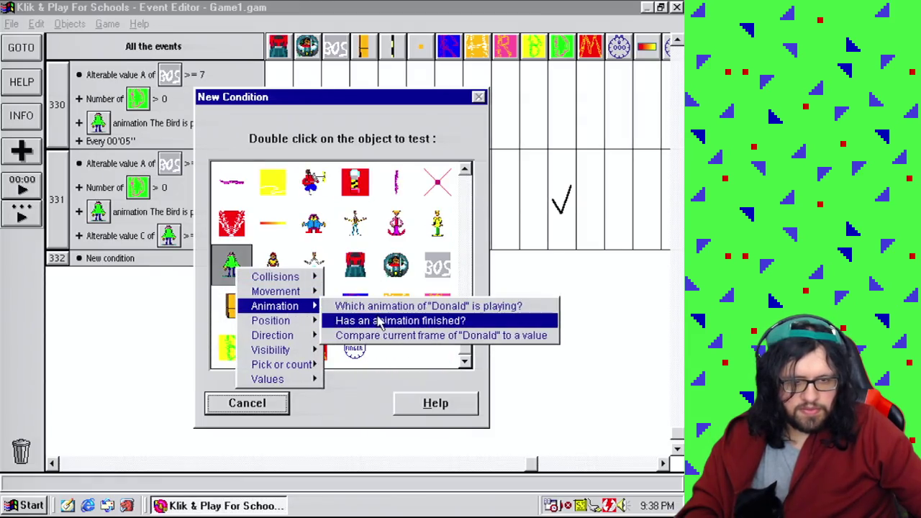
click(376, 320)
click(305, 251)
click(280, 383)
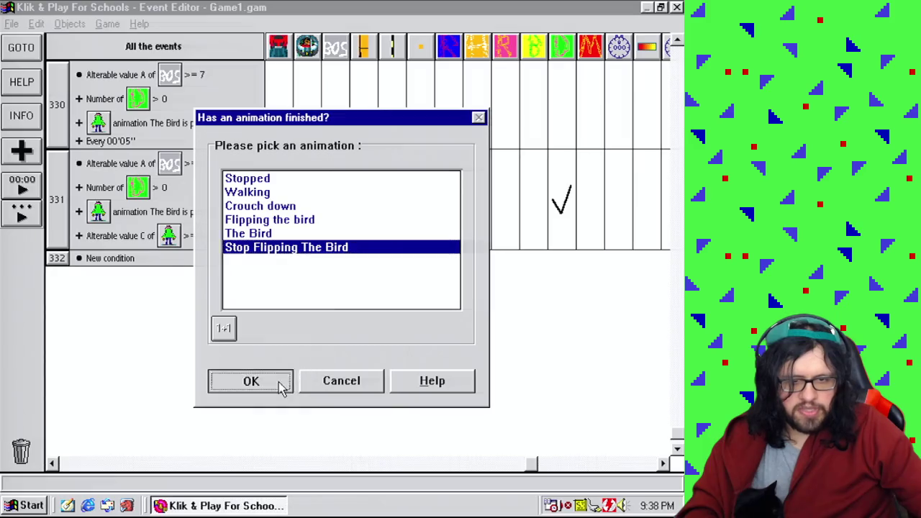
Make event 332 change the green figure's animation back to Walking
mouse_move(533, 466)
mouse_down()
mouse_move(478, 479)
mouse_move(465, 468)
mouse_up()
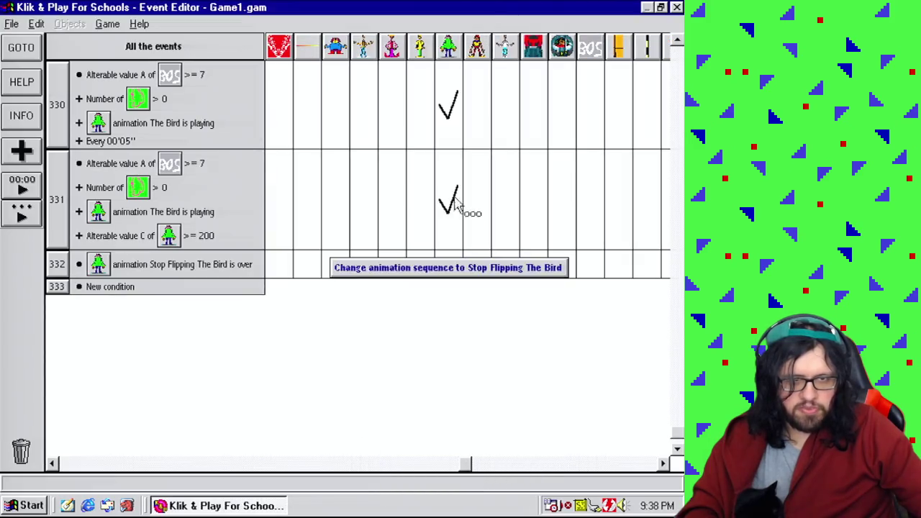
click(455, 274)
mouse_move(491, 295)
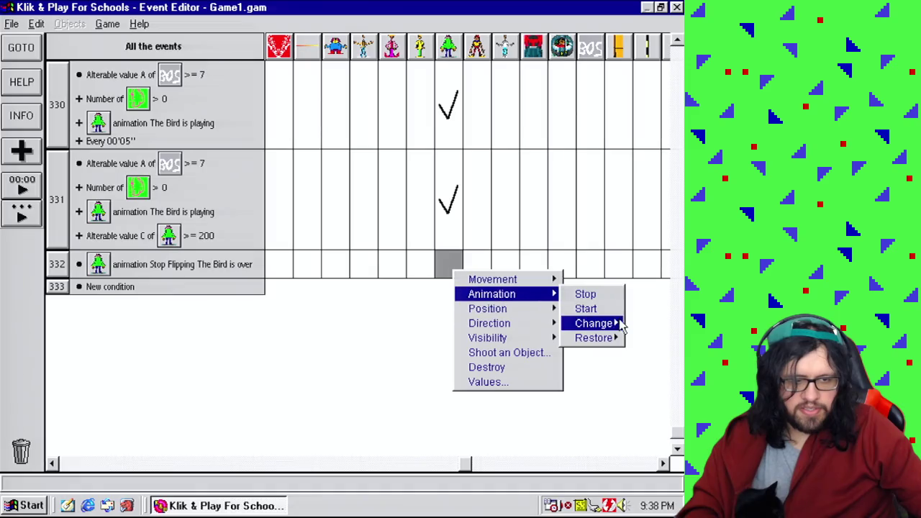
mouse_move(616, 322)
click(475, 322)
click(237, 192)
click(284, 387)
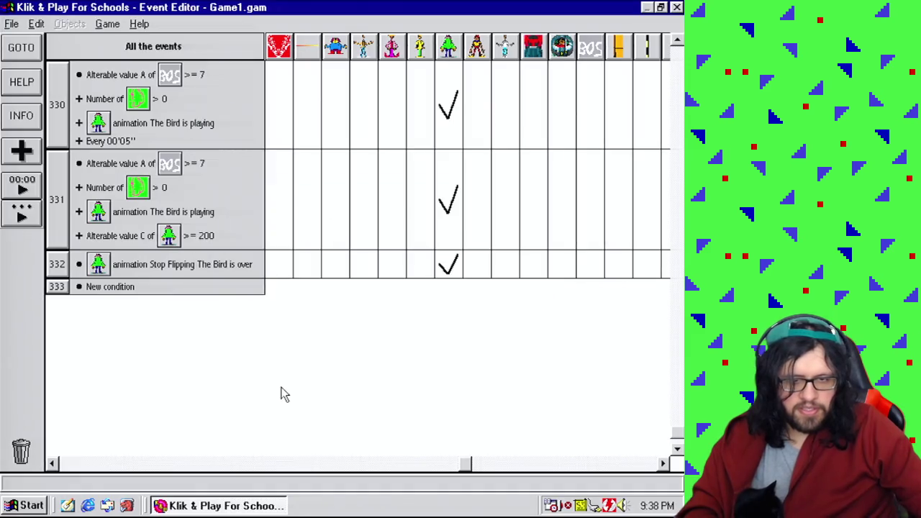
Save the game and play-test the level
click(12, 24)
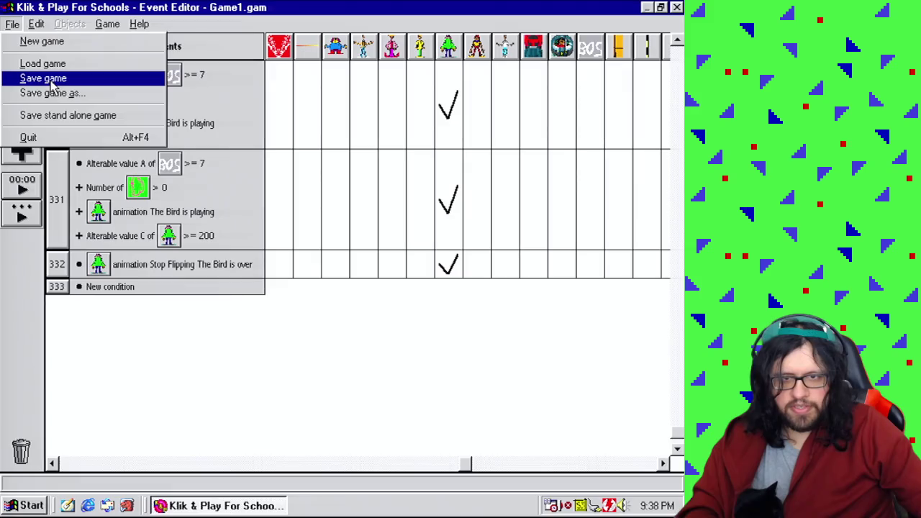
click(32, 76)
click(264, 396)
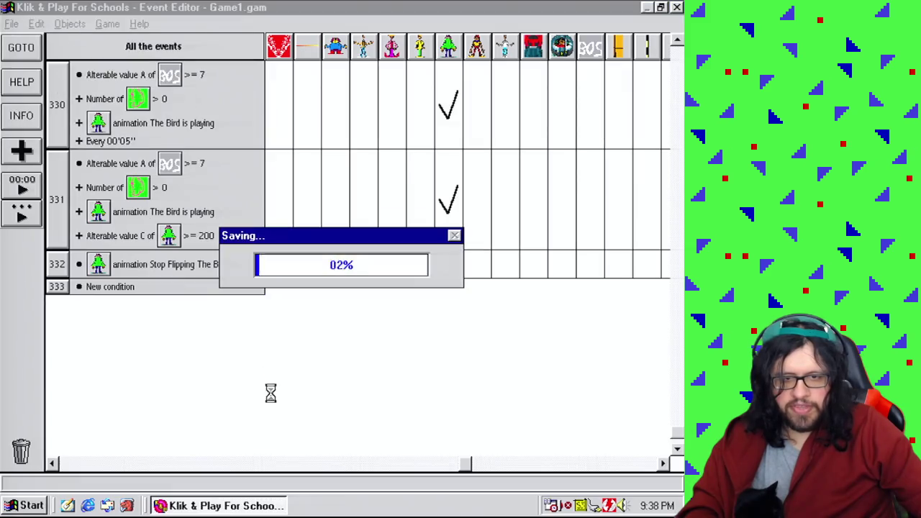
click(107, 24)
click(132, 54)
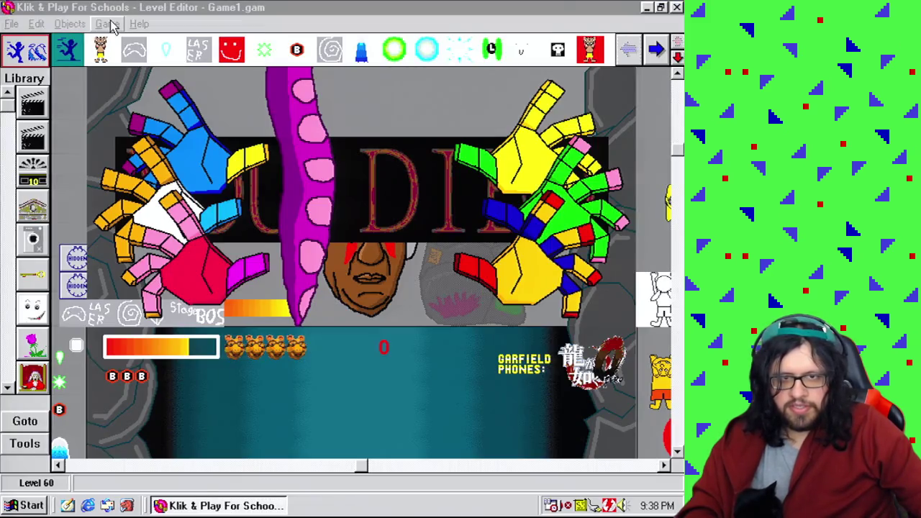
click(107, 24)
click(173, 144)
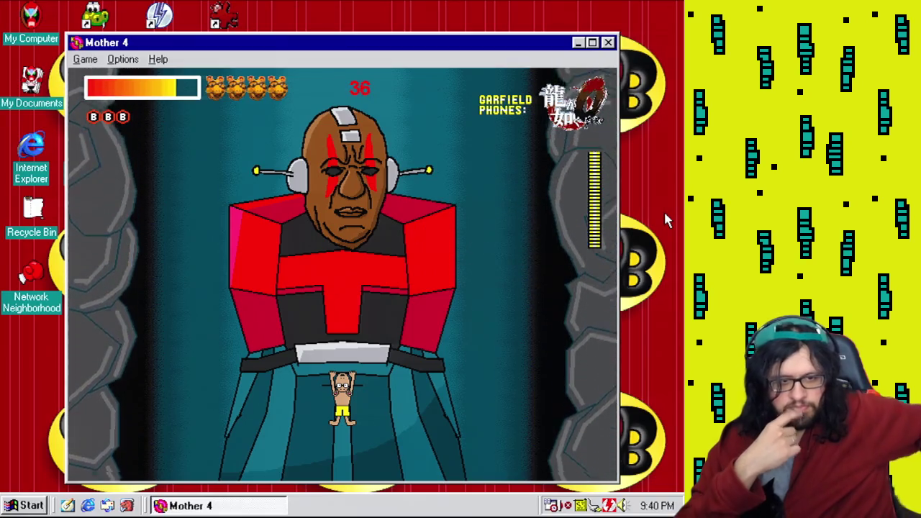
Close the Mother 4 test window to return to the Level Editor
click(608, 43)
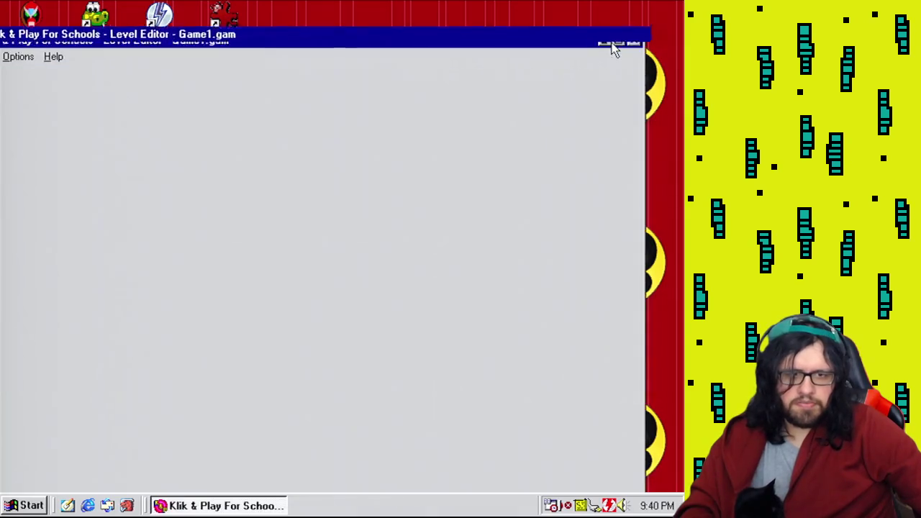
click(109, 25)
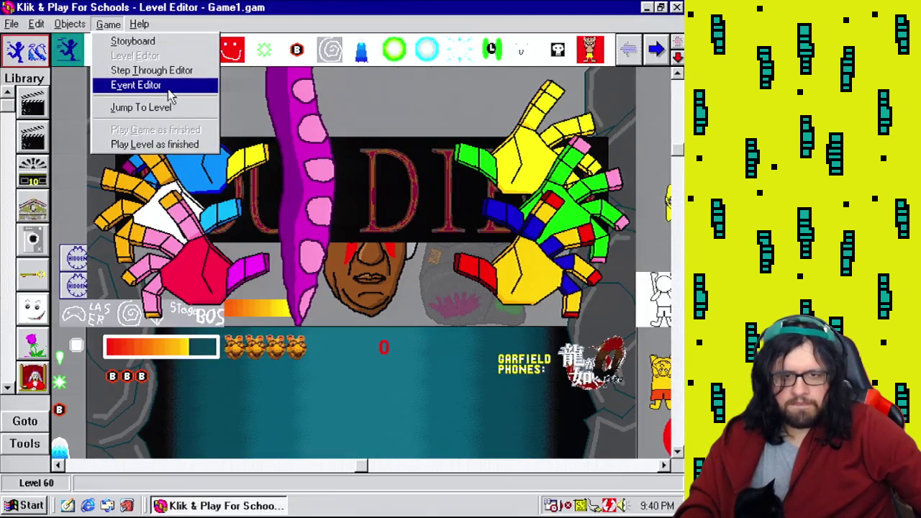
click(165, 86)
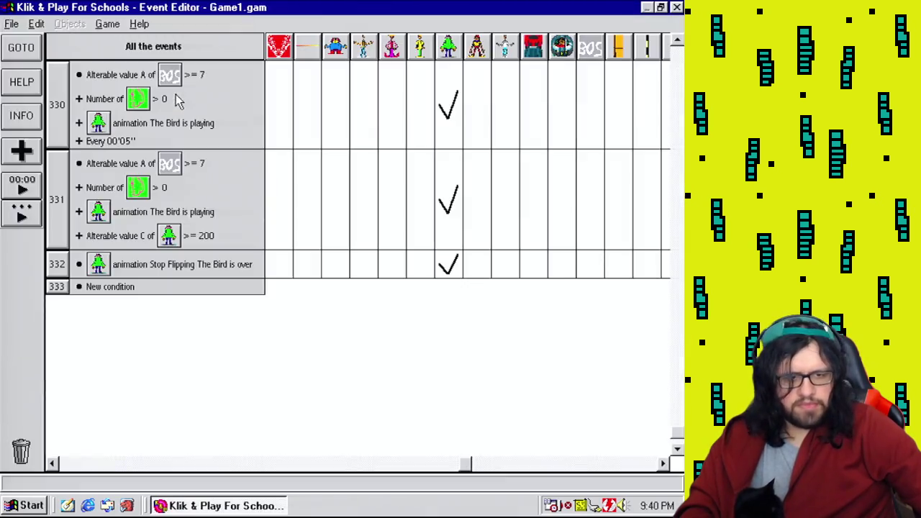
click(119, 25)
click(129, 53)
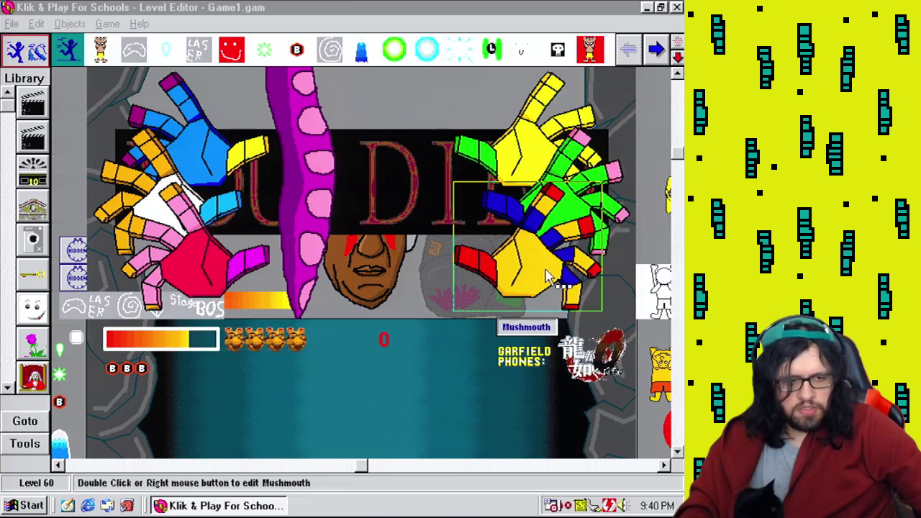
right_click(546, 273)
click(594, 308)
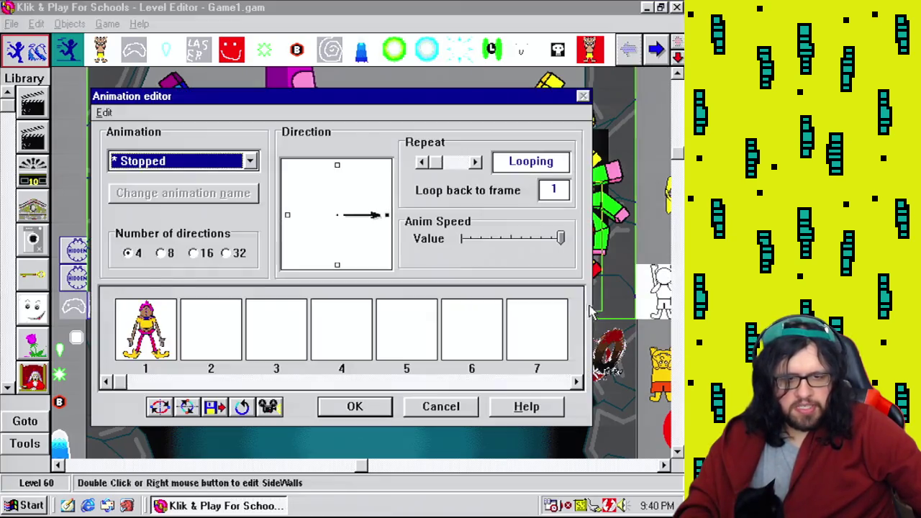
double_click(166, 339)
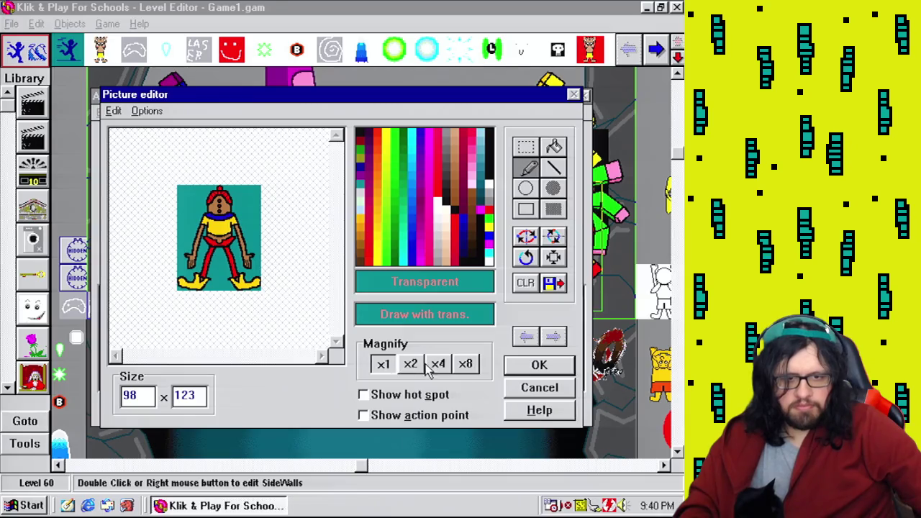
click(539, 366)
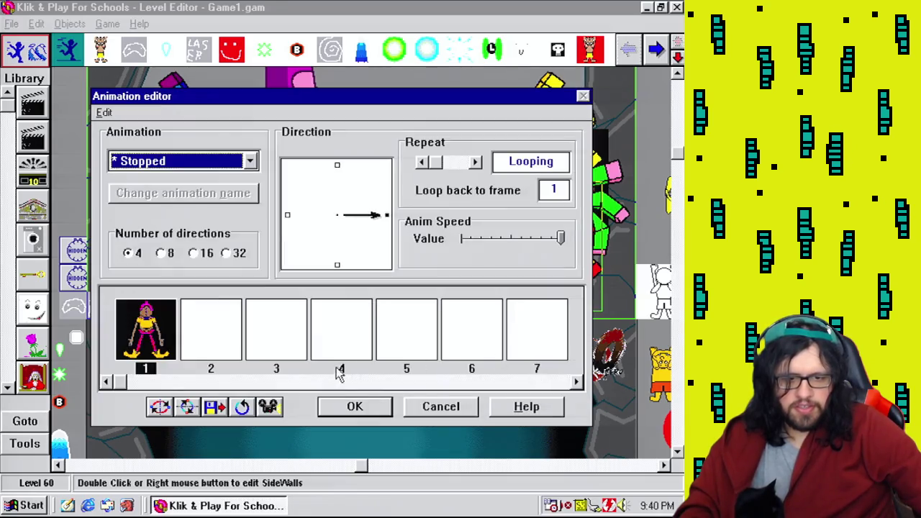
click(355, 406)
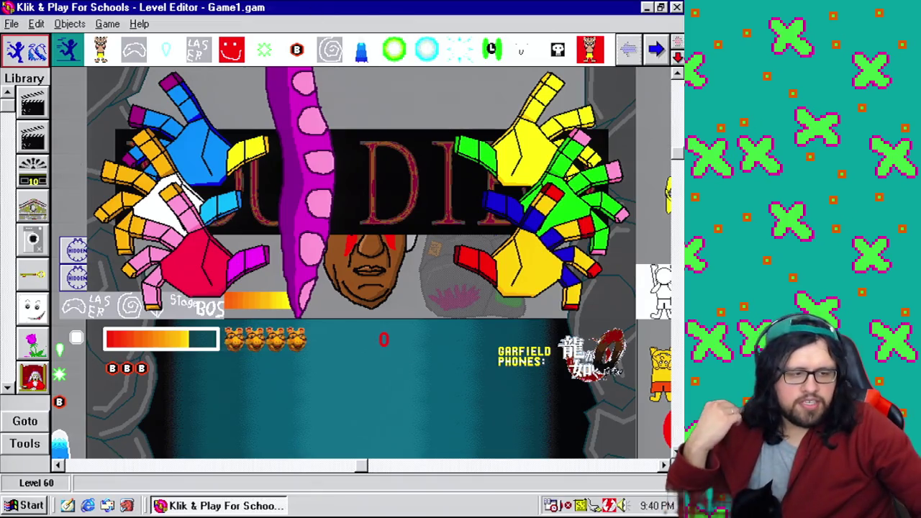
click(678, 281)
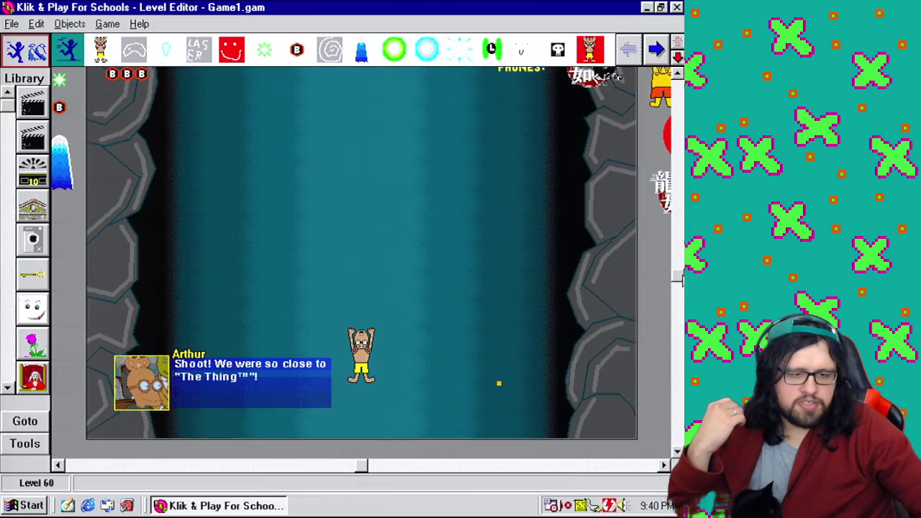
scroll(590, 237, up, 3)
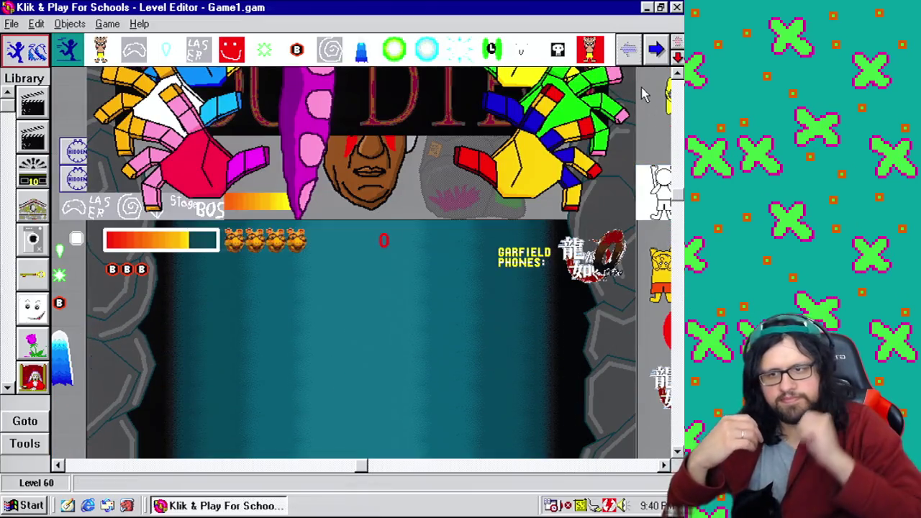
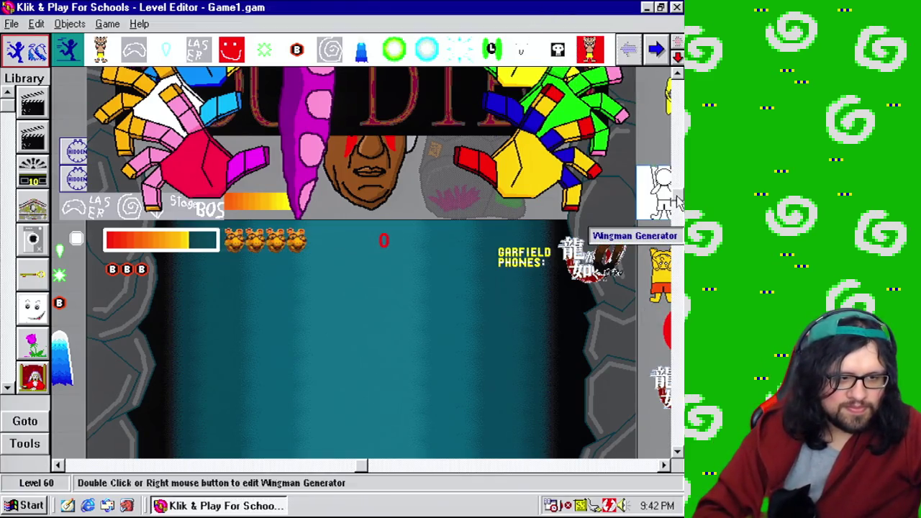
Select Point Start frames 1–6 in the Bucky hand's animation editor
scroll(676, 201, up, 1)
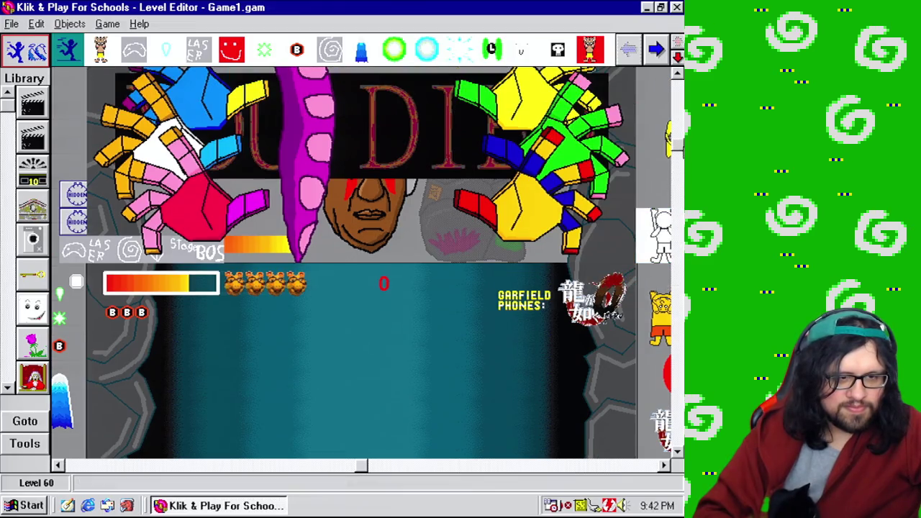
scroll(528, 216, up, 2)
right_click(533, 175)
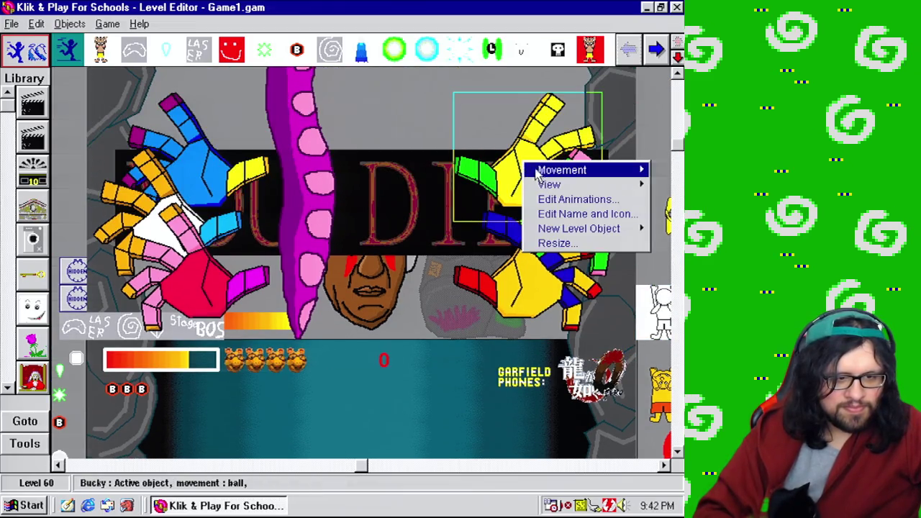
click(579, 199)
click(238, 161)
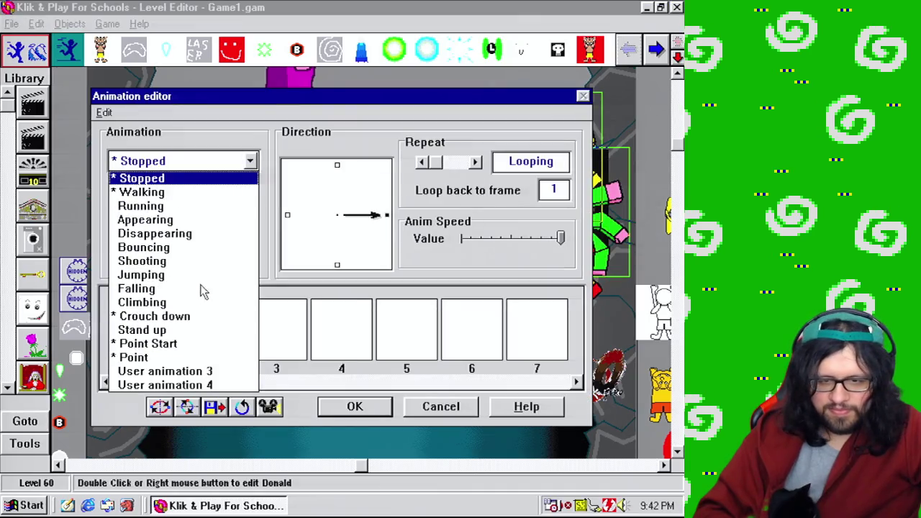
click(151, 344)
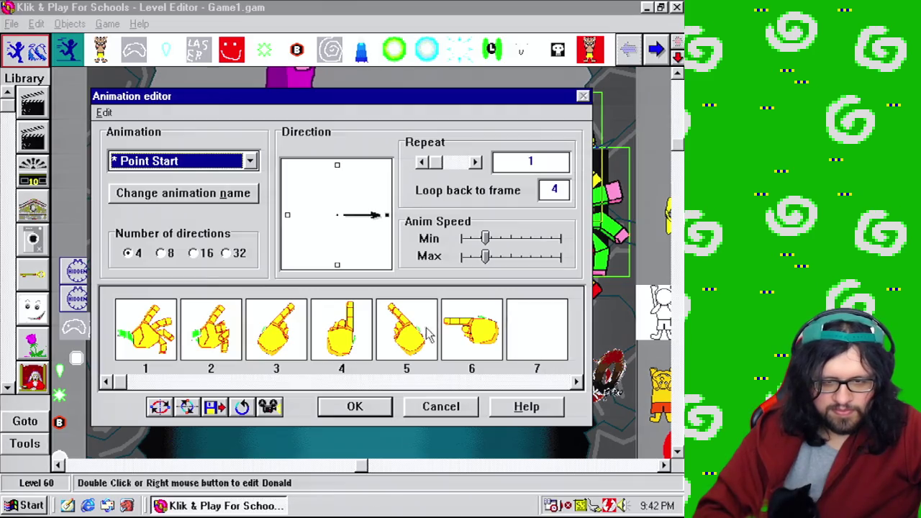
click(162, 345)
mouse_move(204, 348)
mouse_down()
mouse_move(330, 334)
mouse_move(423, 344)
mouse_up()
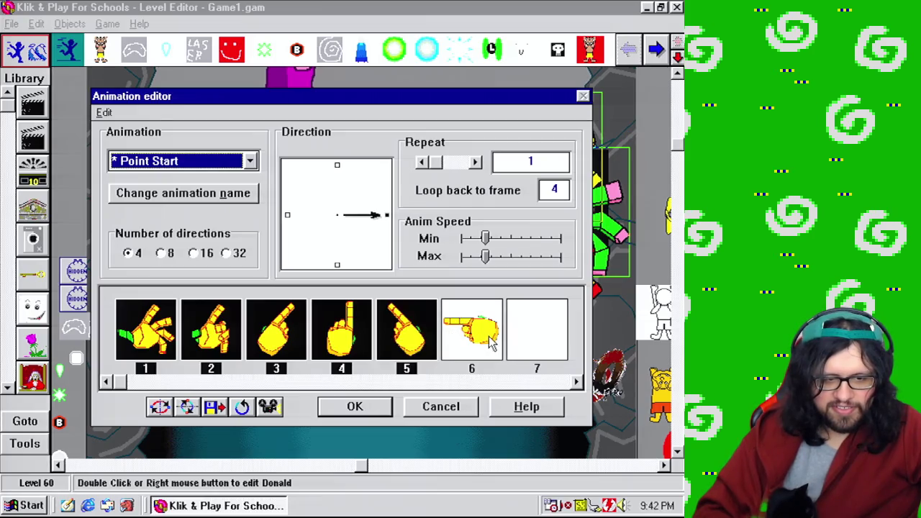
drag(490, 343, 488, 343)
click(354, 407)
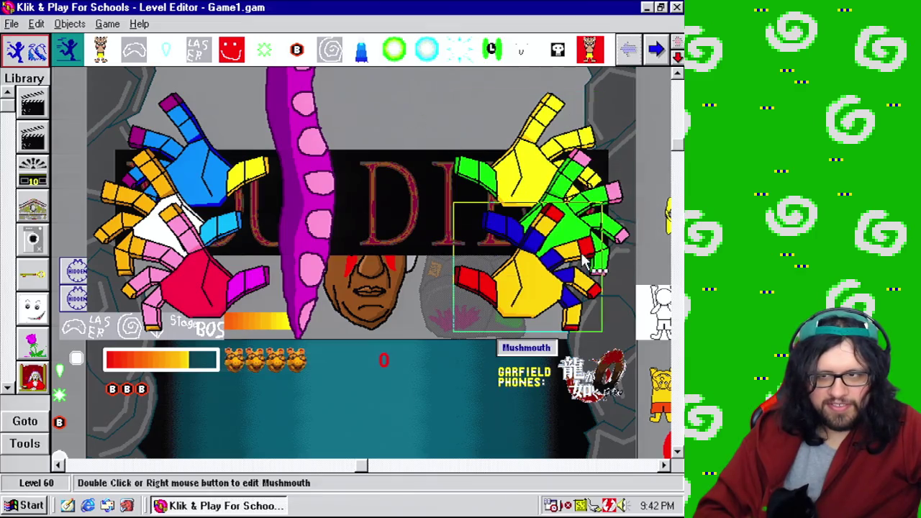
Review Mushmouth hand's Crouch down, User animation 1 and Walking animation frames
right_click(546, 288)
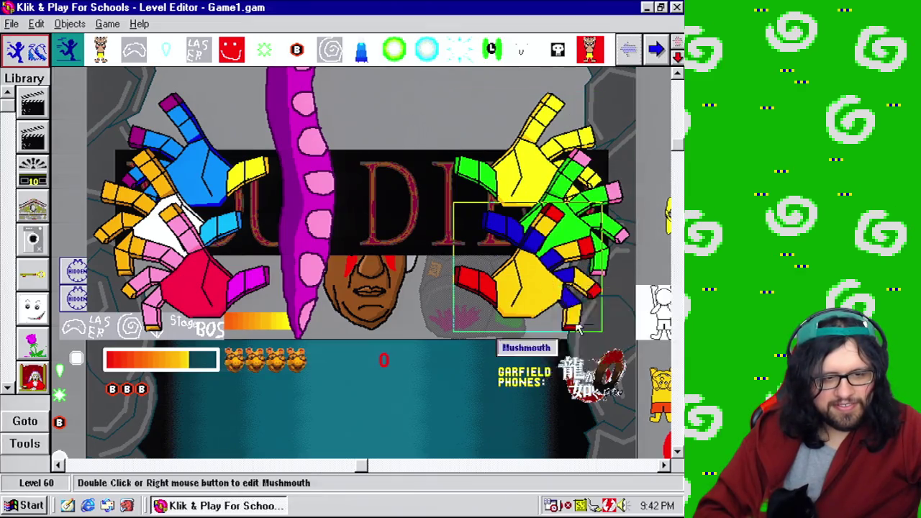
click(578, 327)
click(229, 166)
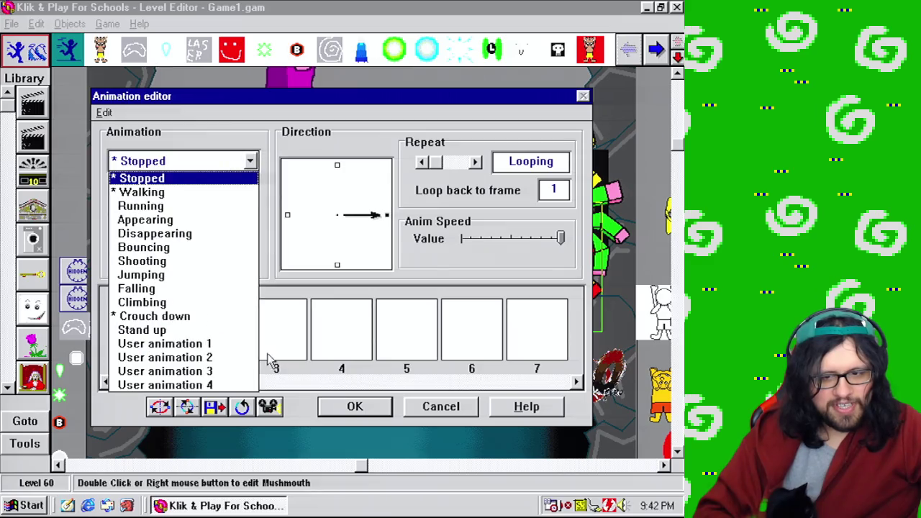
click(184, 316)
click(208, 167)
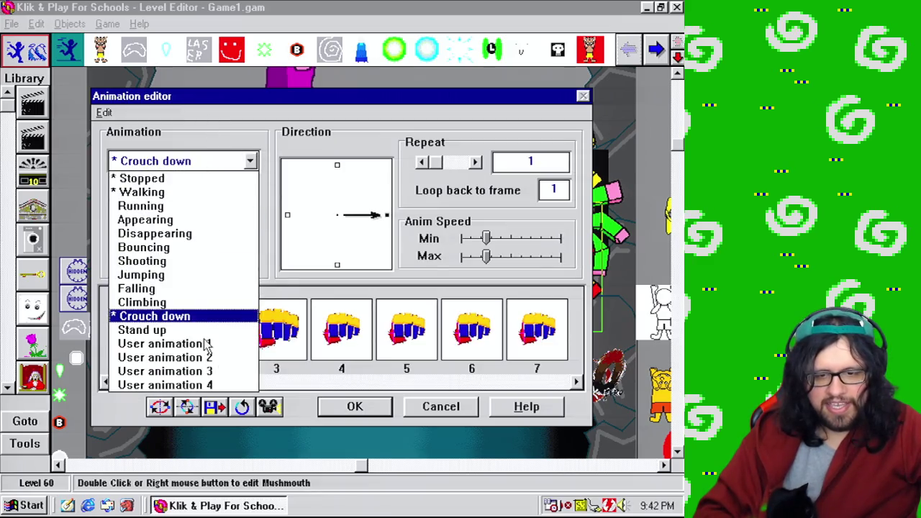
click(197, 344)
click(211, 168)
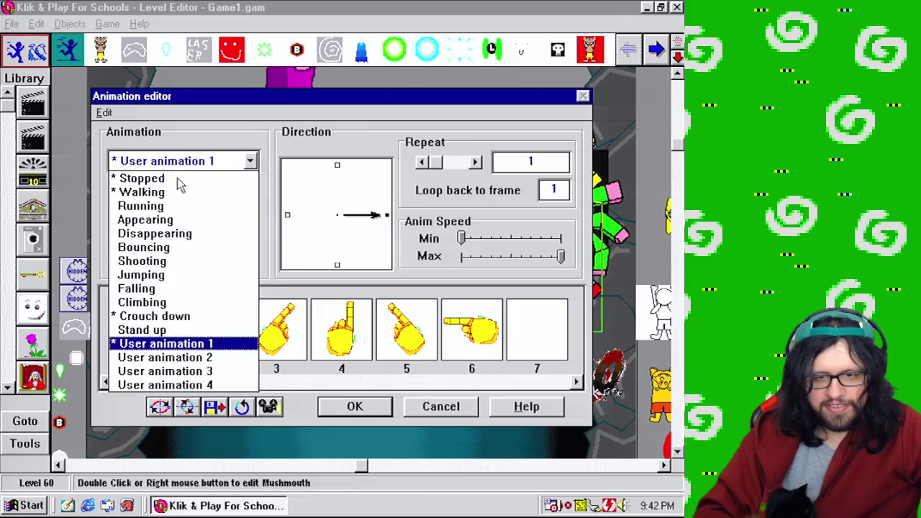
click(165, 190)
click(210, 165)
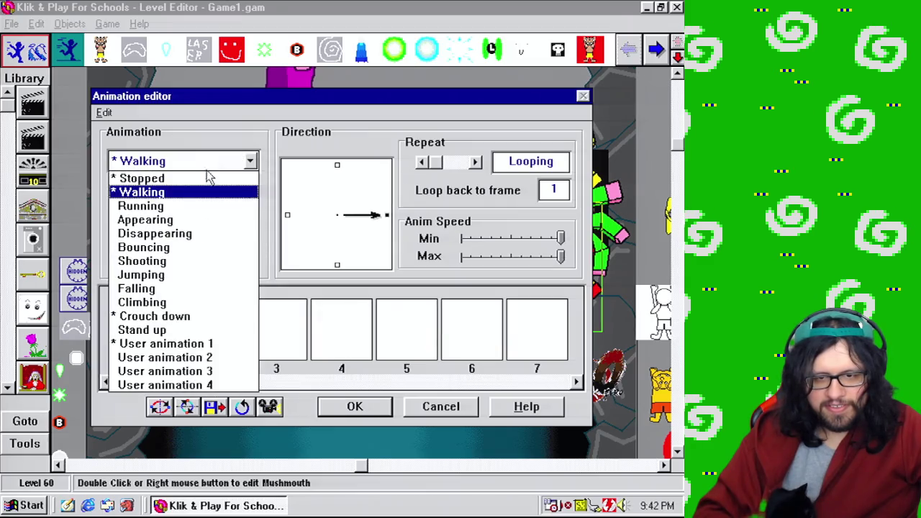
click(187, 345)
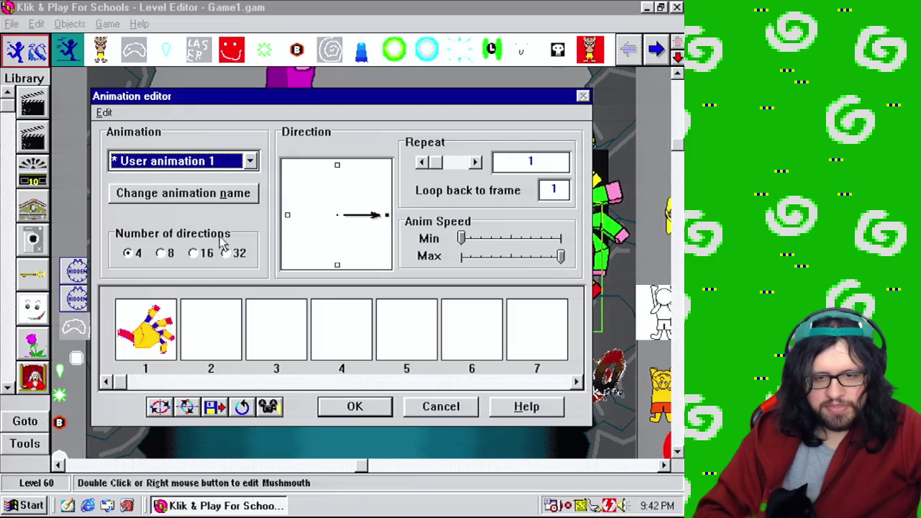
click(355, 406)
Select all six Point Start frames of the upper-right hand's animation
right_click(545, 284)
right_click(528, 167)
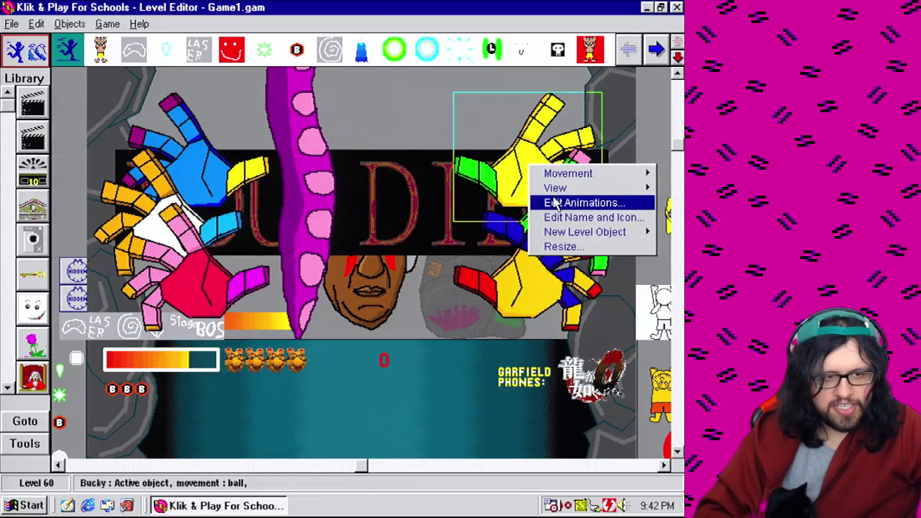
click(555, 204)
click(103, 112)
click(143, 233)
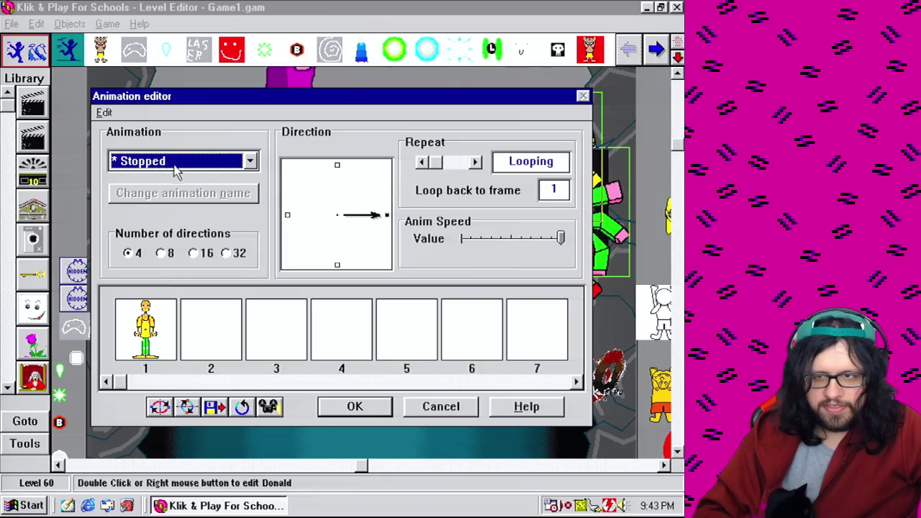
click(174, 167)
click(175, 344)
drag(154, 323, 466, 338)
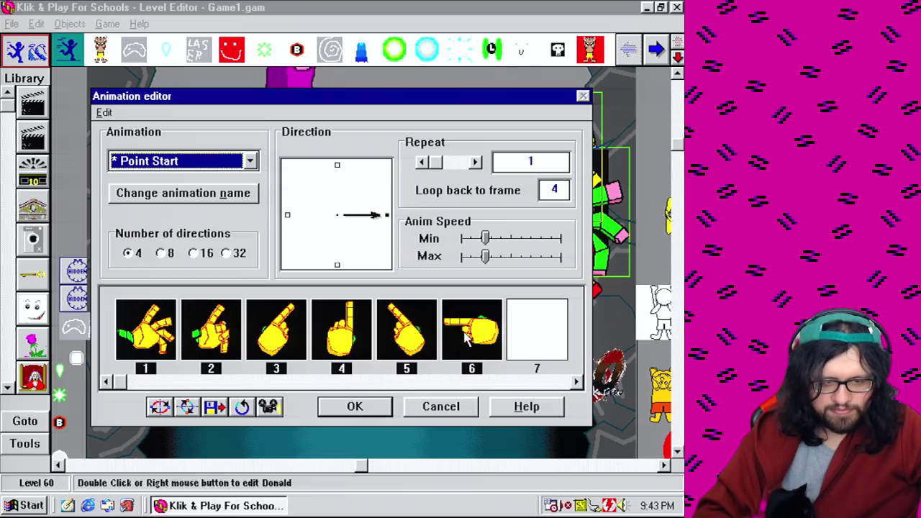
click(380, 407)
right_click(529, 317)
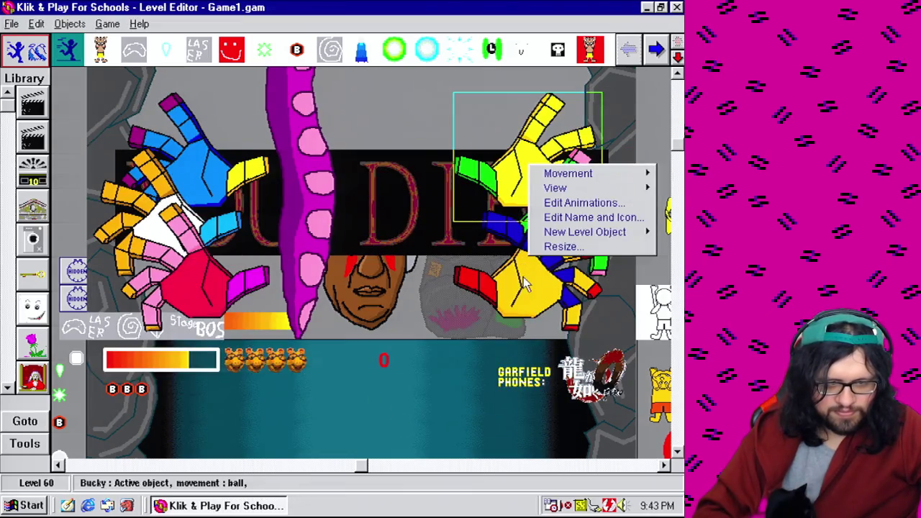
Paste the six pointing-hand frames into the hand's User animation 1
click(583, 202)
click(250, 161)
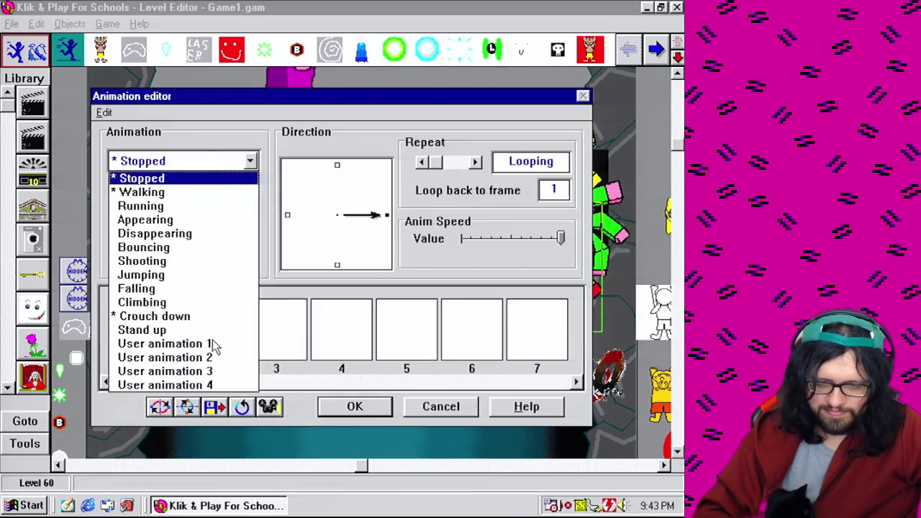
click(214, 345)
key(ctrl+v)
click(185, 160)
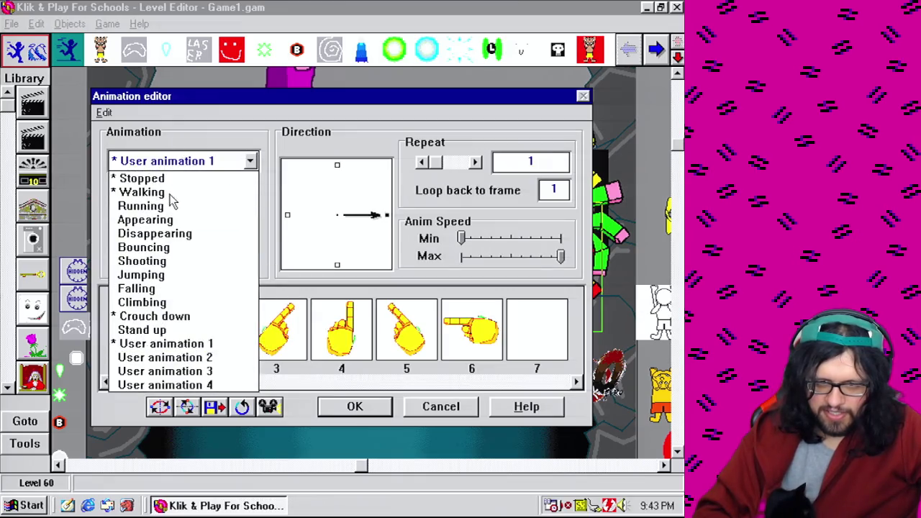
click(170, 196)
click(185, 163)
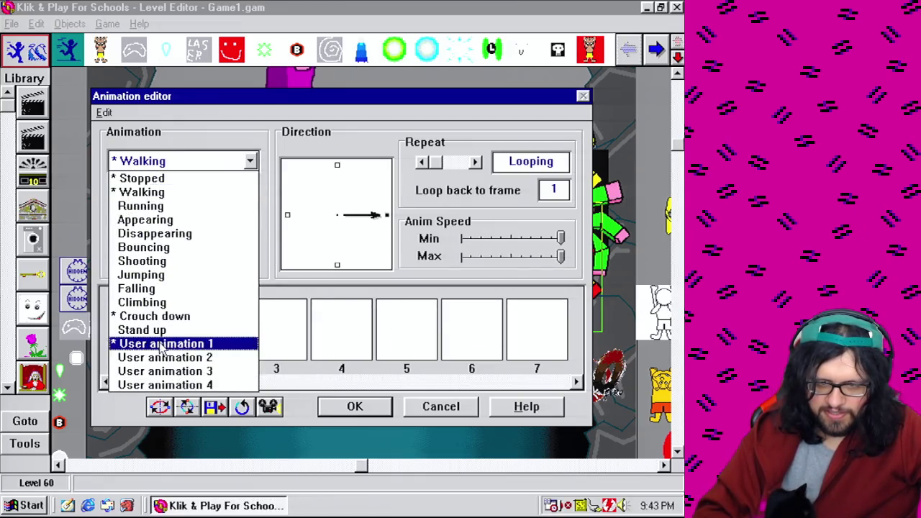
click(161, 346)
click(190, 331)
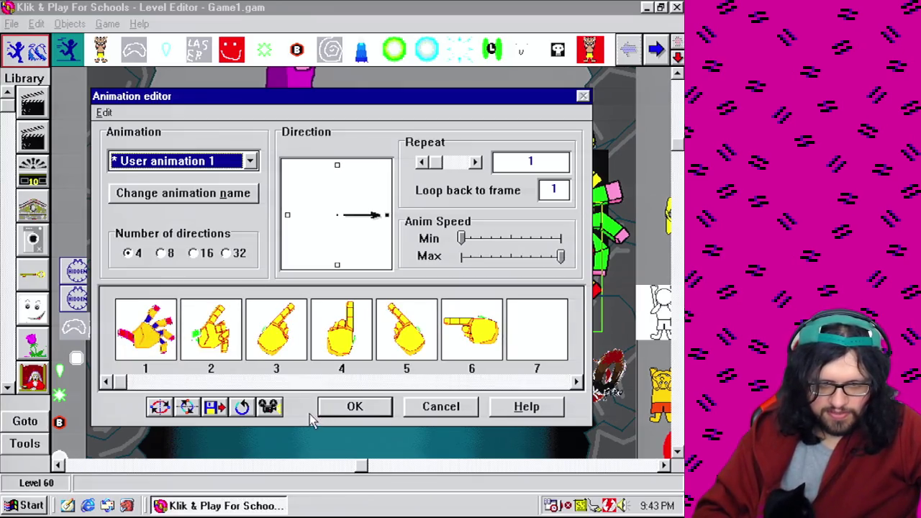
Trim User animation 1 to four frames by deleting frame 5 twice
click(410, 351)
key(Delete)
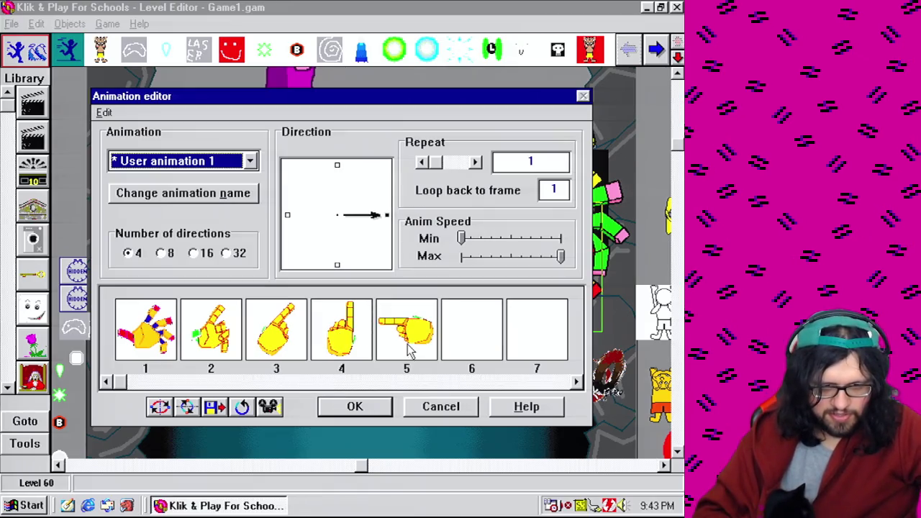
click(416, 345)
key(Delete)
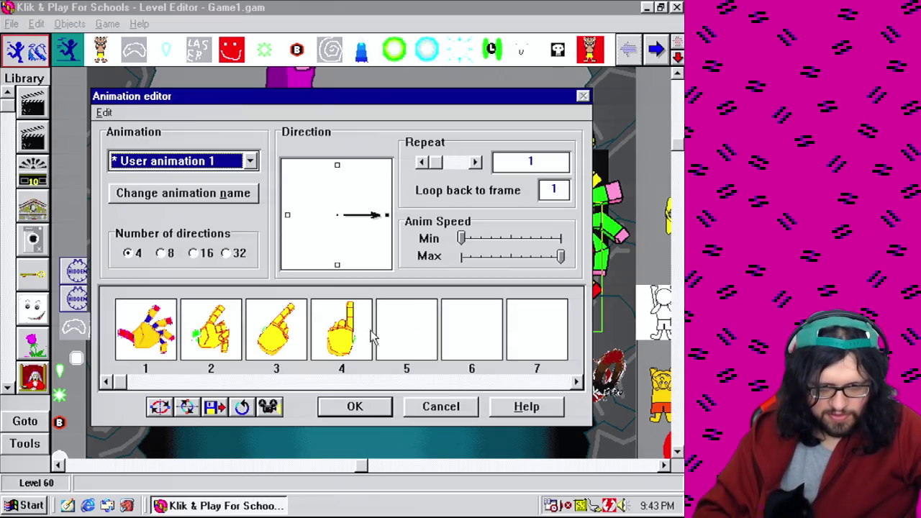
Flip frame 4's hand horizontally and rotate it 90° to point sideways
double_click(369, 336)
click(531, 241)
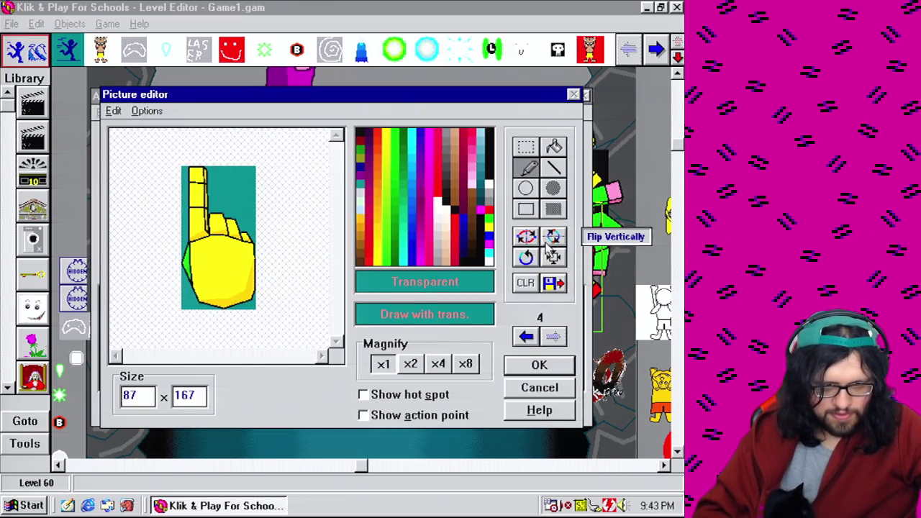
click(553, 257)
click(352, 267)
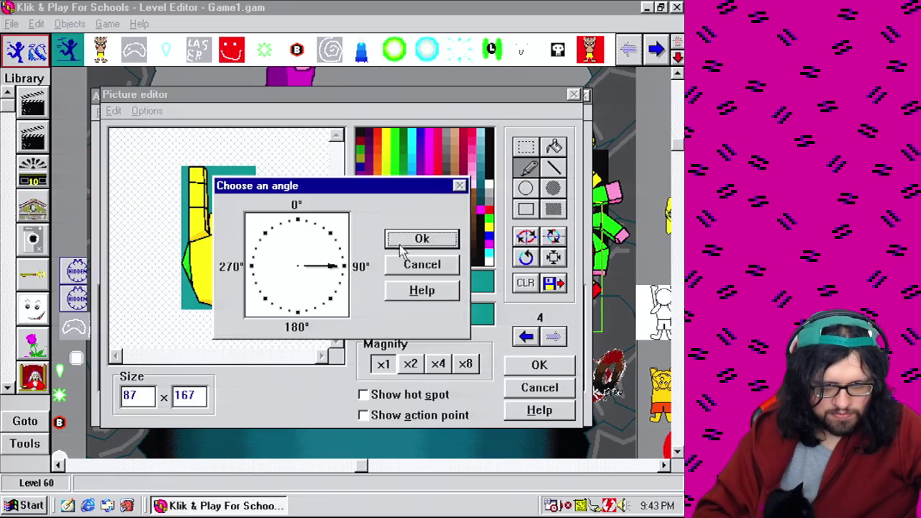
click(410, 239)
click(541, 365)
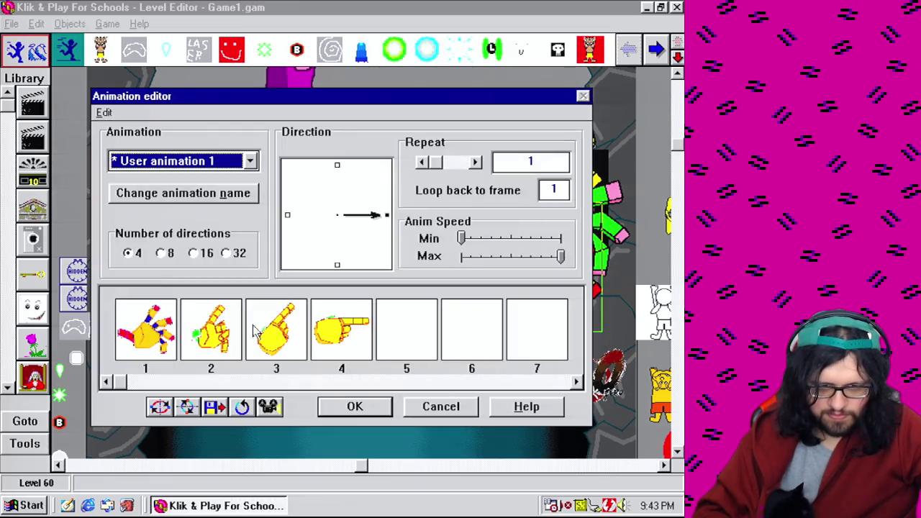
double_click(159, 343)
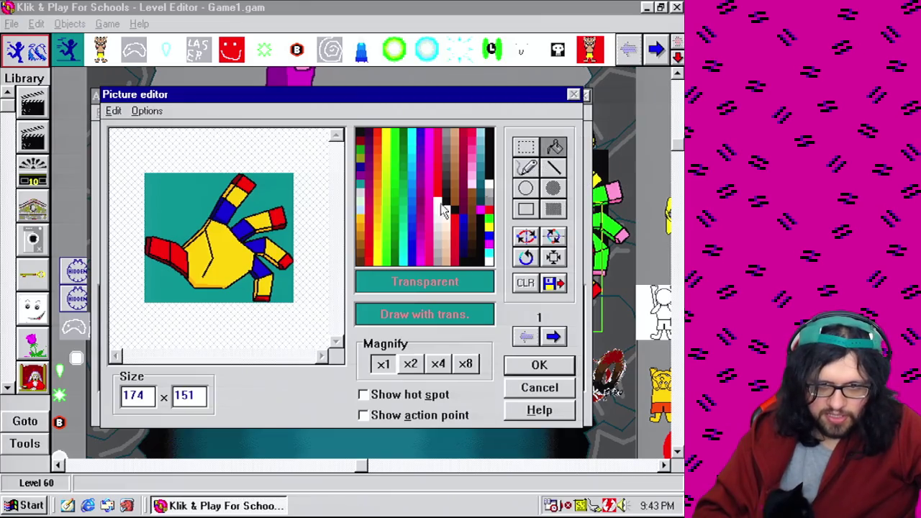
Pick red from frame 1, zoom to 2x, and fill frame 2's thumb and top fingertip red
click(376, 227)
click(550, 335)
click(526, 336)
right_click(186, 246)
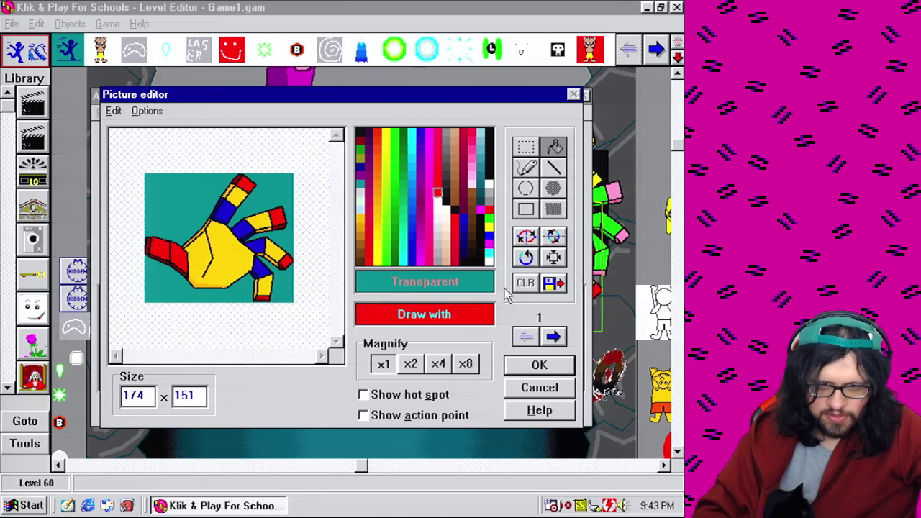
click(553, 336)
click(411, 364)
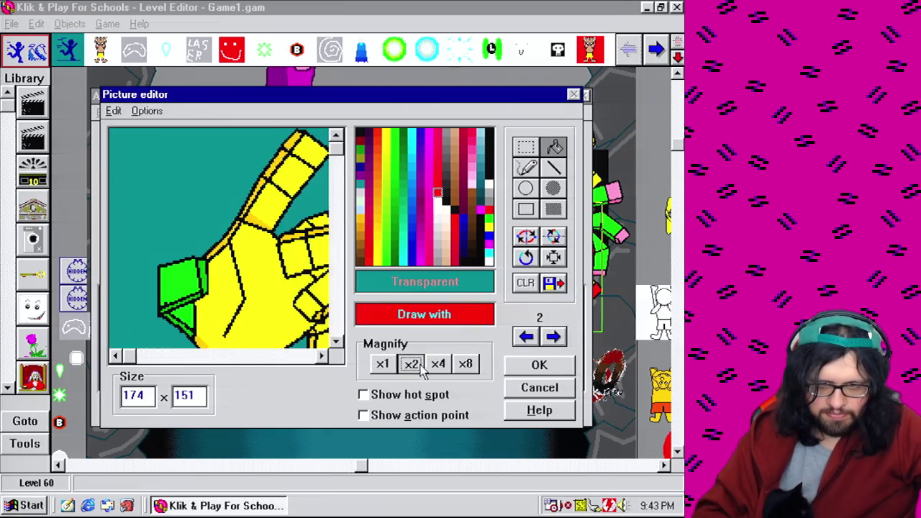
click(203, 287)
click(195, 307)
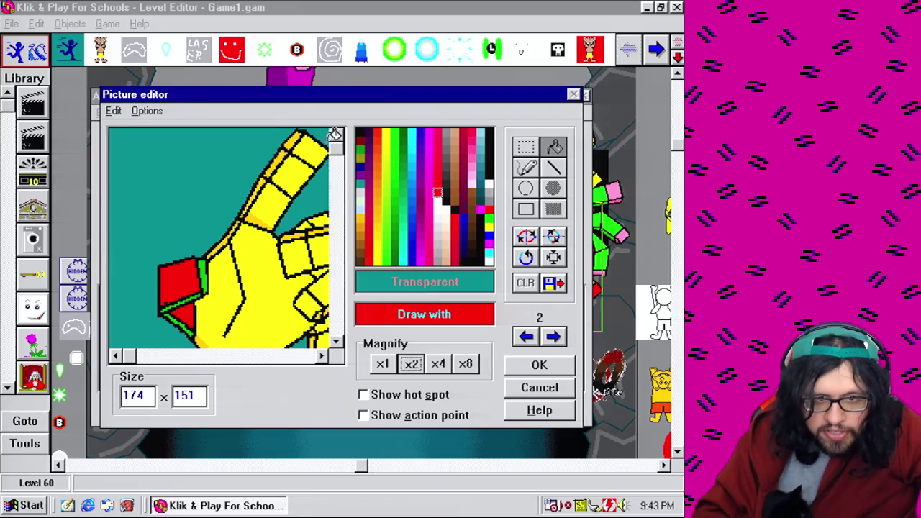
click(318, 147)
Fill the pointing hand's lower fingertip red
click(553, 336)
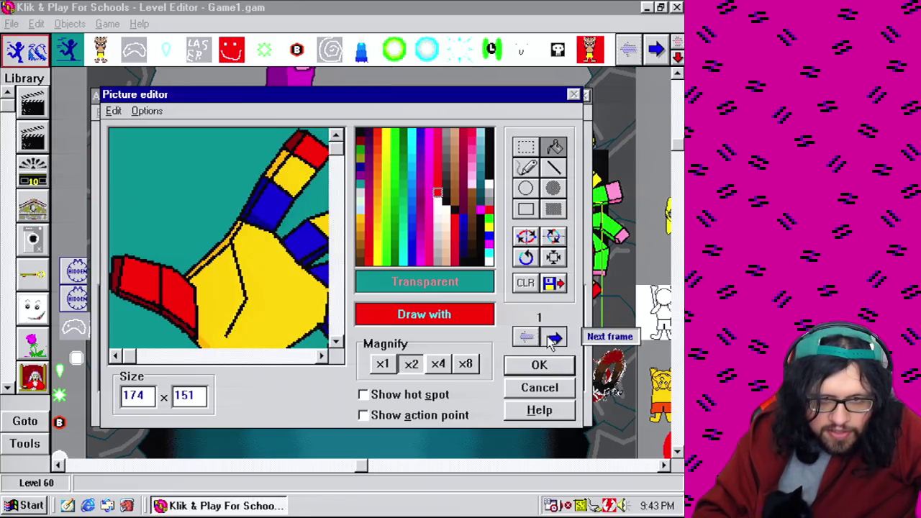
click(553, 336)
click(297, 355)
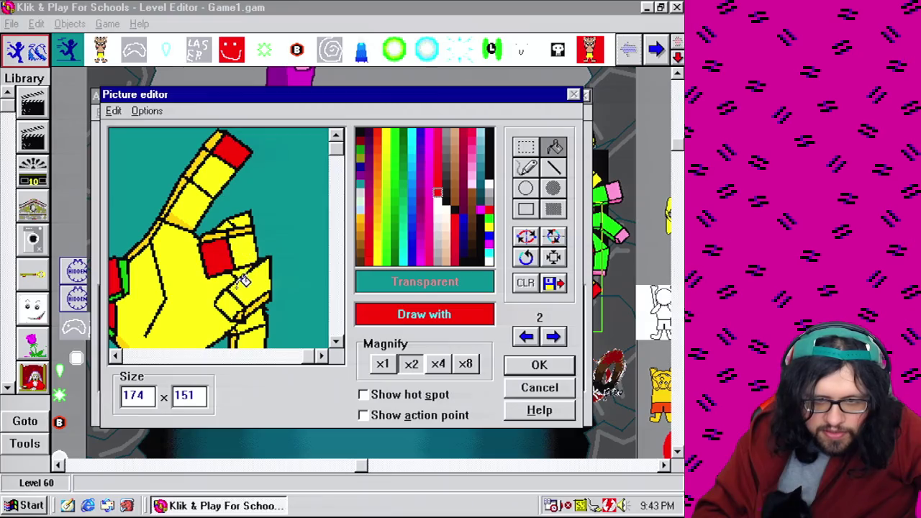
click(337, 328)
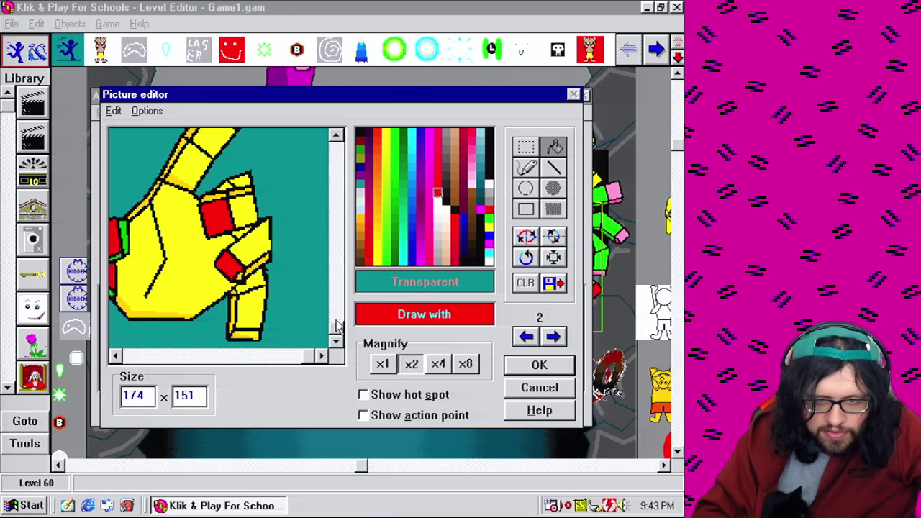
click(257, 331)
Fill the pointing hand's fingertip areas with the open hand's dark red
click(529, 339)
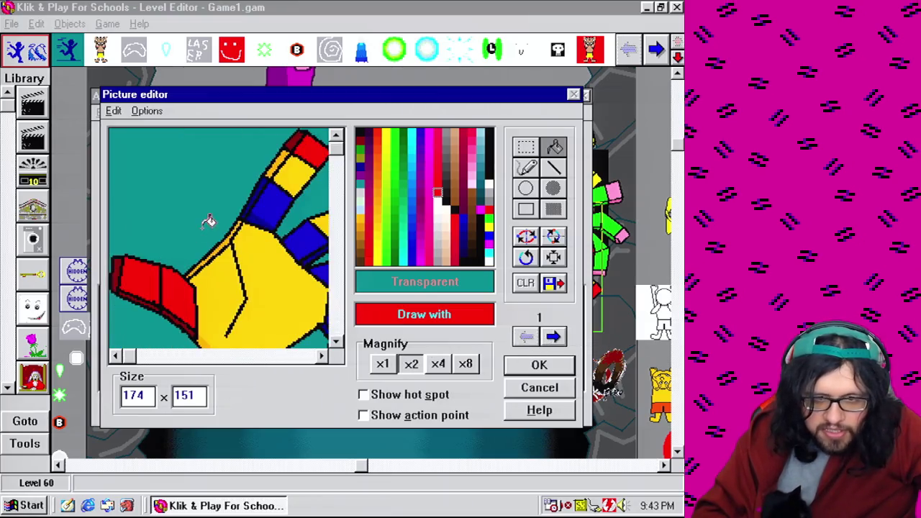
right_click(123, 259)
click(553, 336)
click(208, 265)
click(192, 325)
click(303, 130)
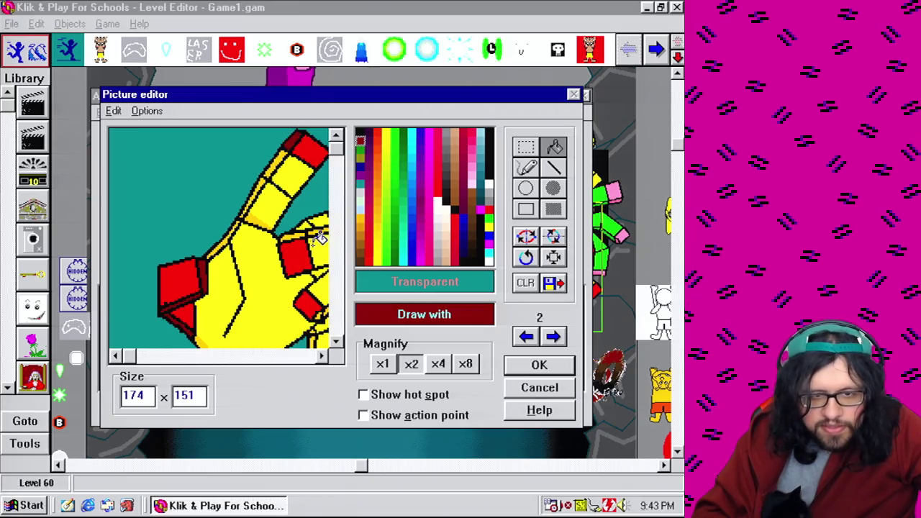
click(308, 356)
click(338, 332)
click(244, 270)
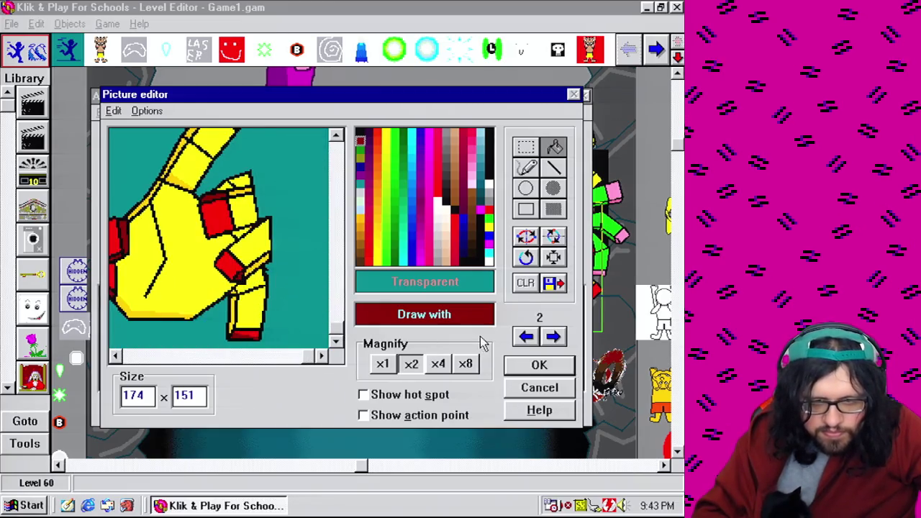
Colour the pointing hand's finger segments with the open hand's blue
click(526, 338)
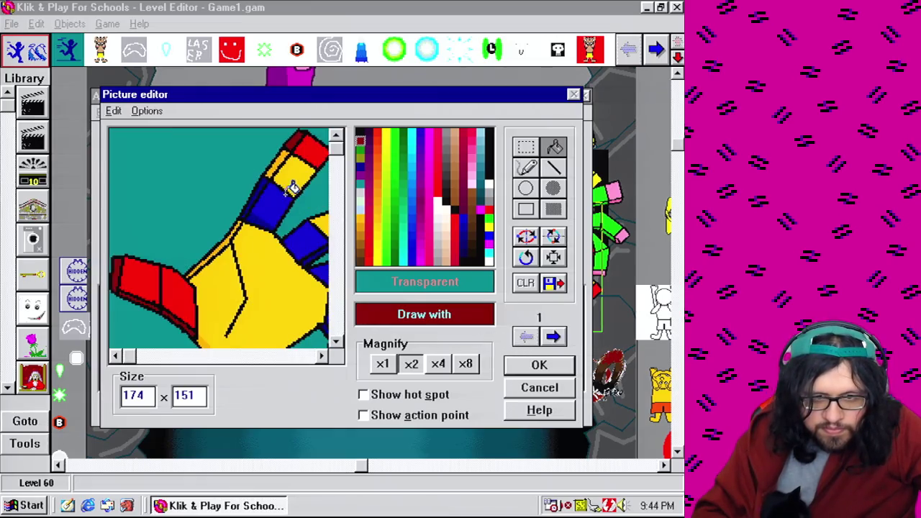
right_click(291, 188)
click(553, 337)
click(283, 195)
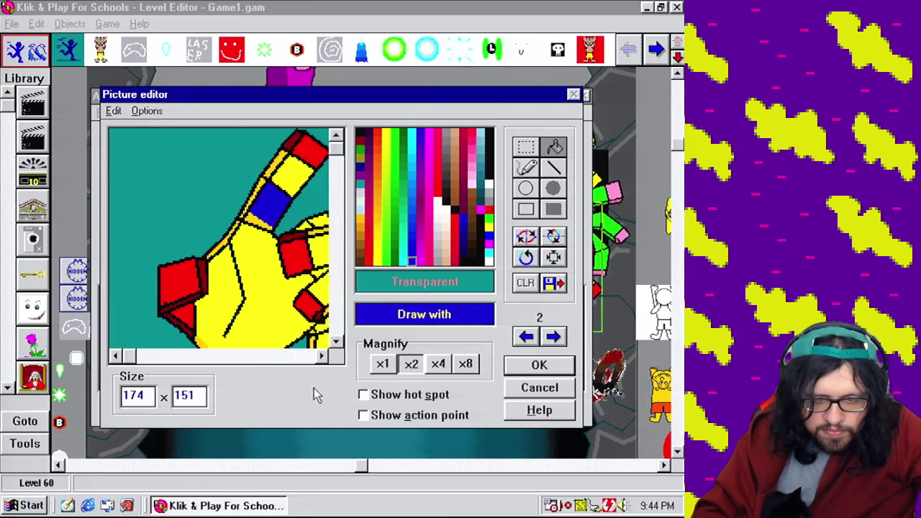
click(288, 357)
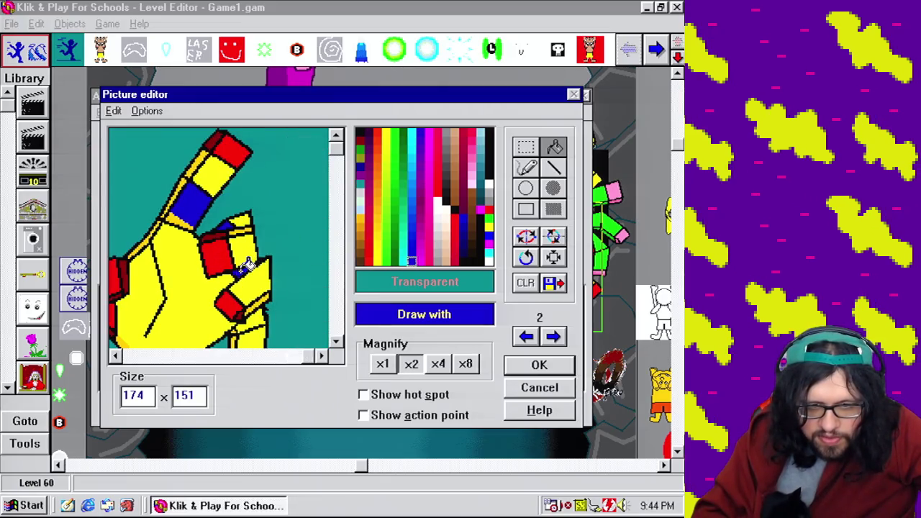
click(341, 322)
click(260, 273)
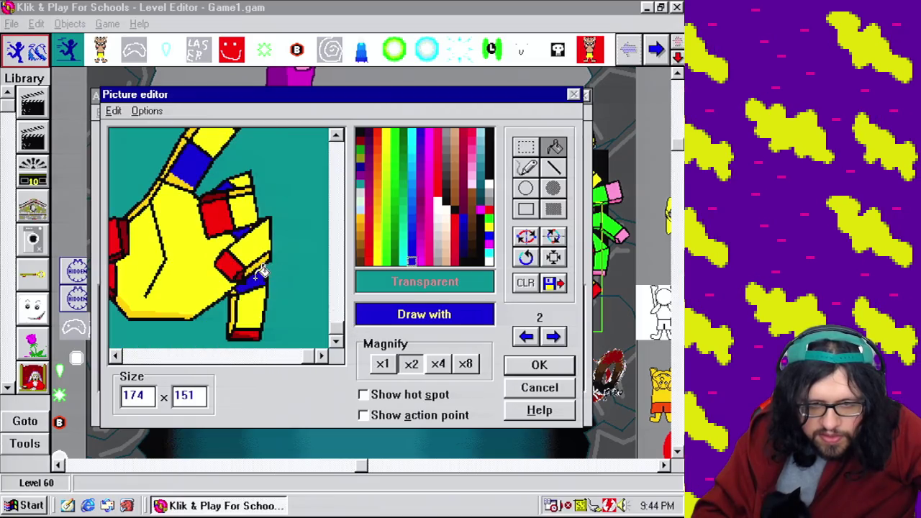
click(525, 336)
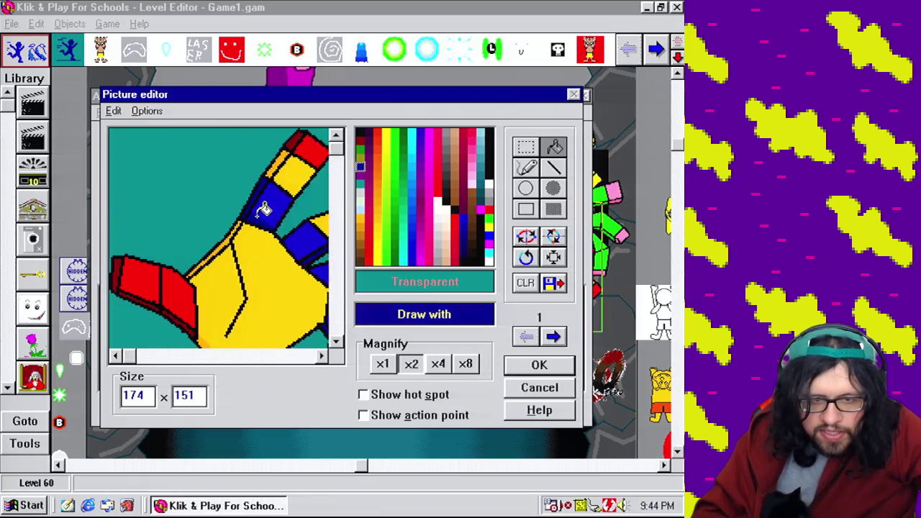
click(554, 336)
click(265, 185)
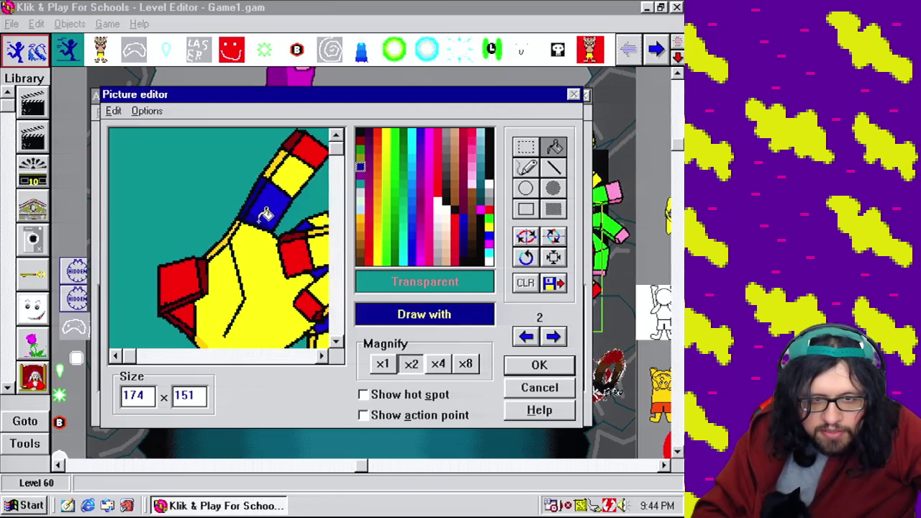
click(299, 355)
click(342, 319)
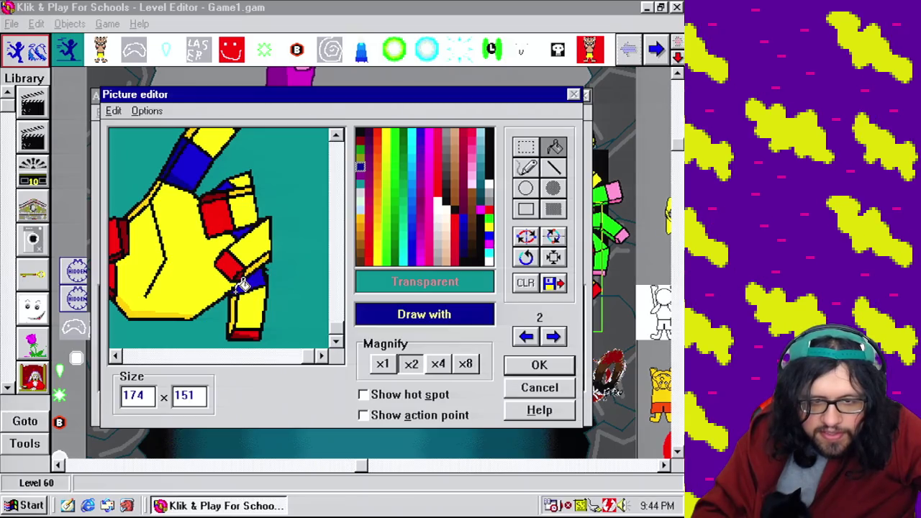
Fill the pointing hand's palm with the open hand's yellow
click(528, 336)
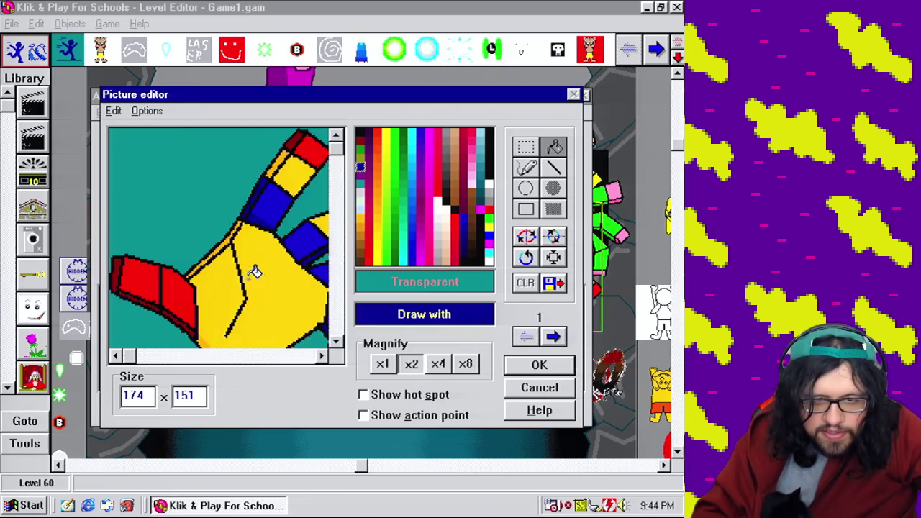
right_click(255, 272)
click(553, 336)
click(264, 288)
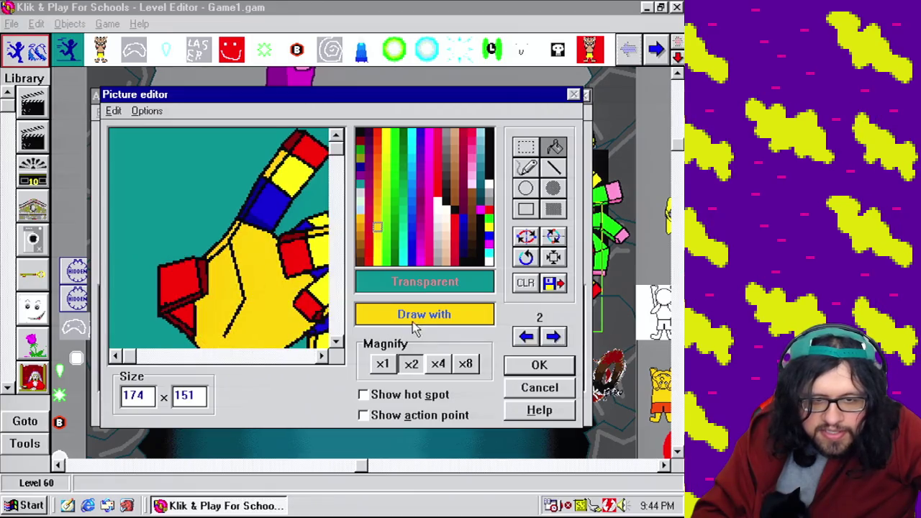
click(335, 320)
click(335, 316)
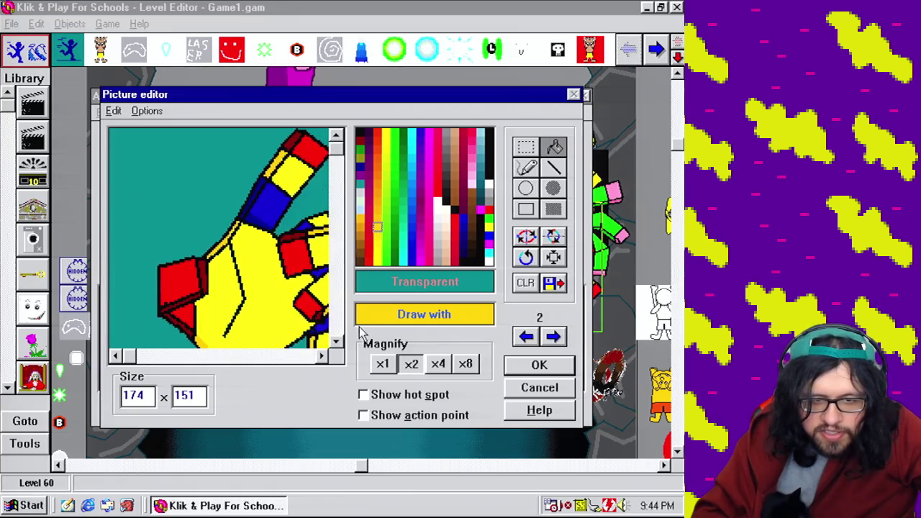
Pick the open hand's orange-yellow and apply it to the pointing hand
click(526, 336)
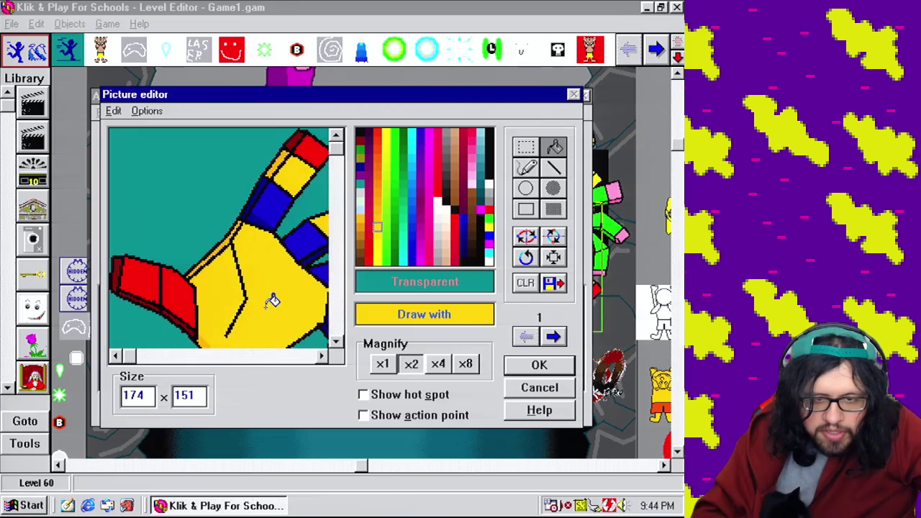
right_click(229, 239)
click(553, 335)
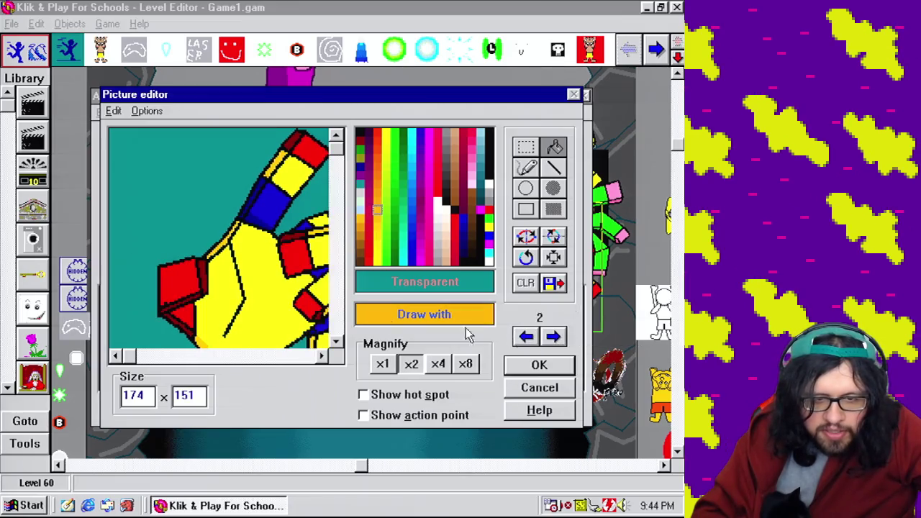
click(338, 325)
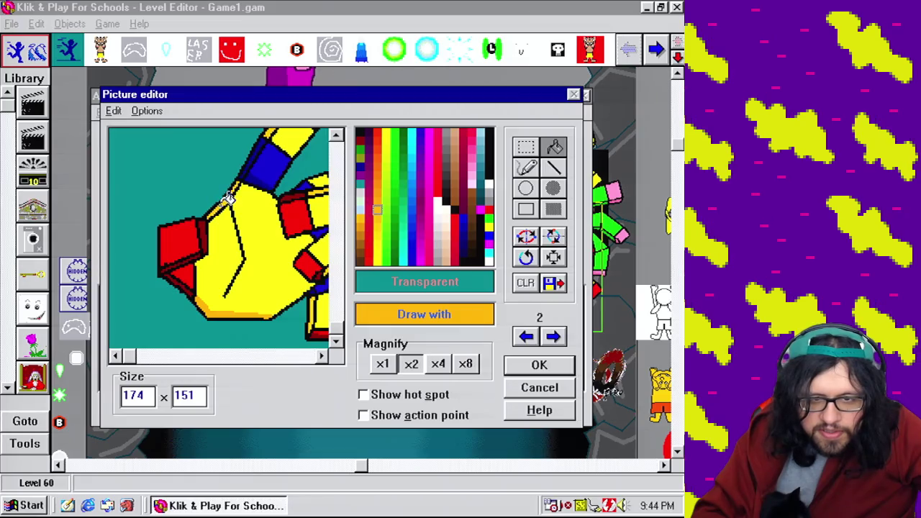
click(335, 139)
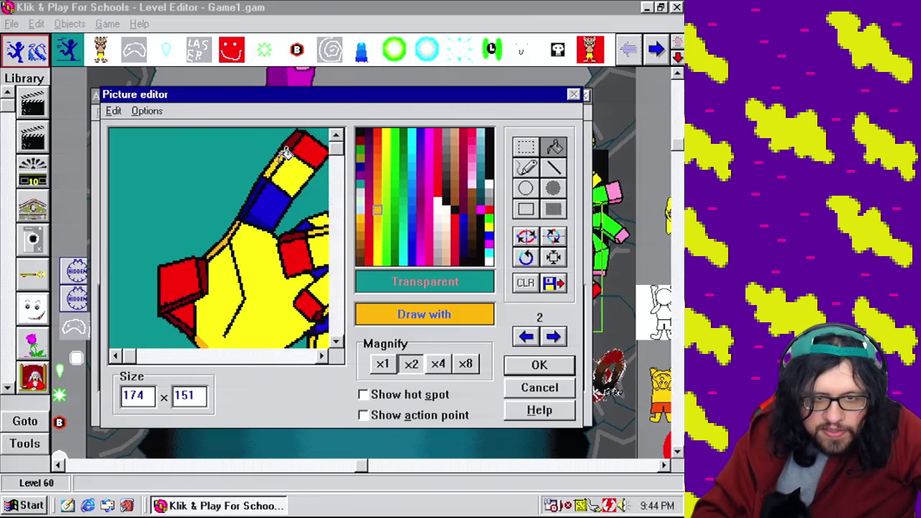
click(301, 356)
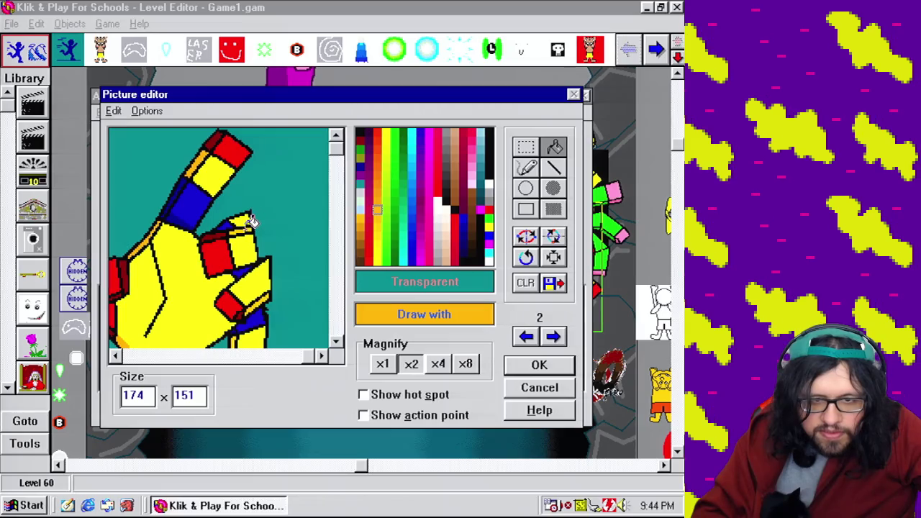
click(341, 285)
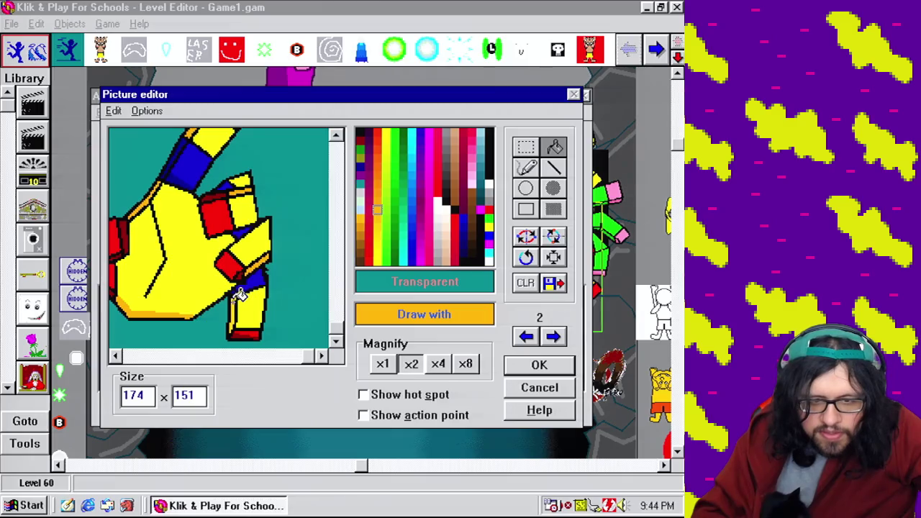
Finish filling the palm orange-yellow and keep the recoloured frame
click(526, 336)
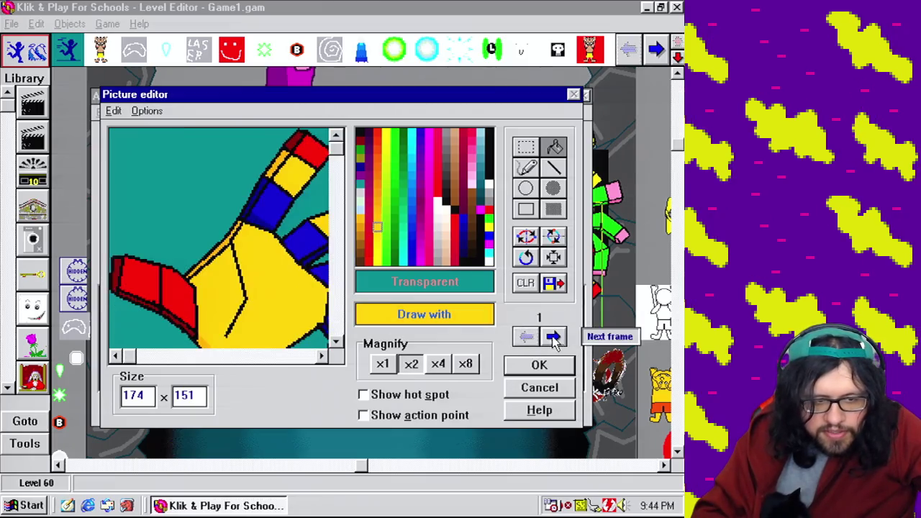
click(554, 338)
click(336, 316)
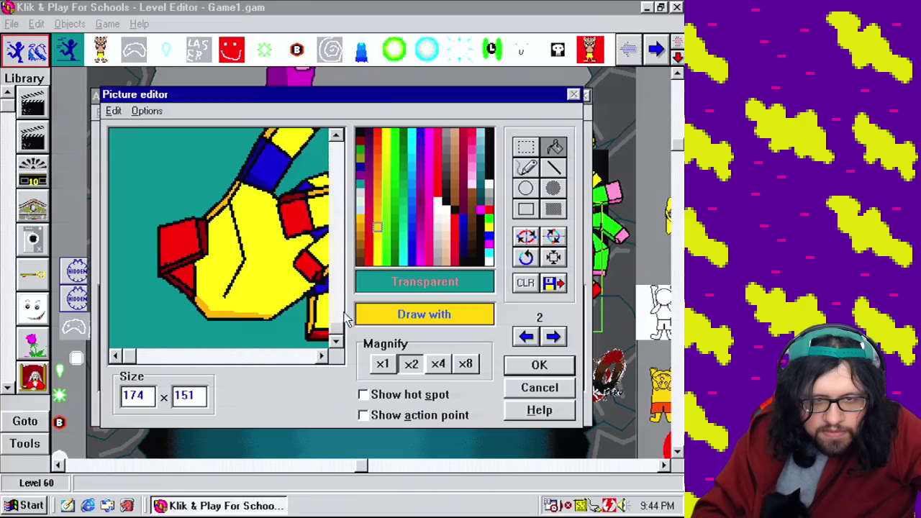
click(282, 266)
click(333, 176)
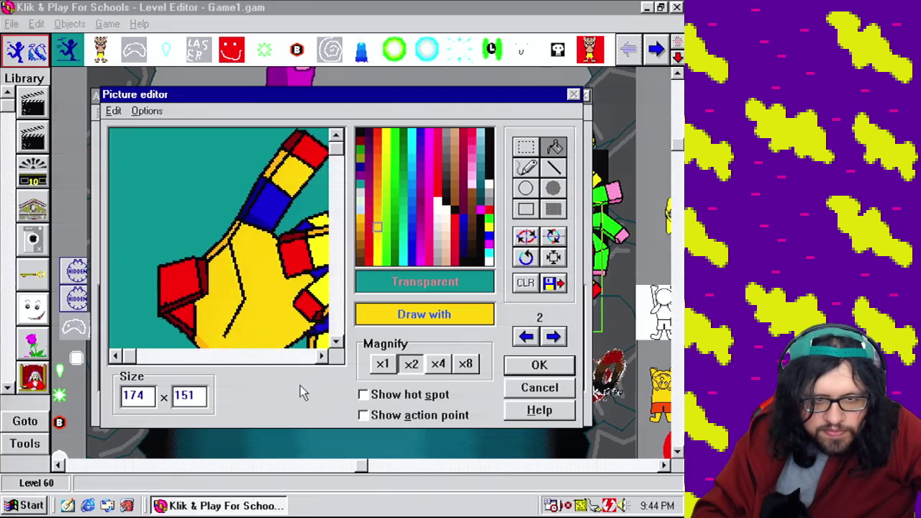
click(296, 355)
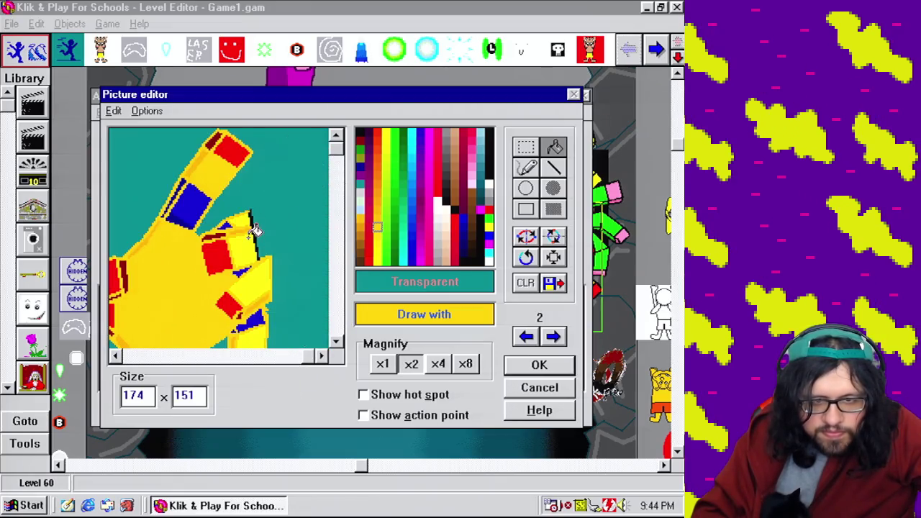
click(299, 356)
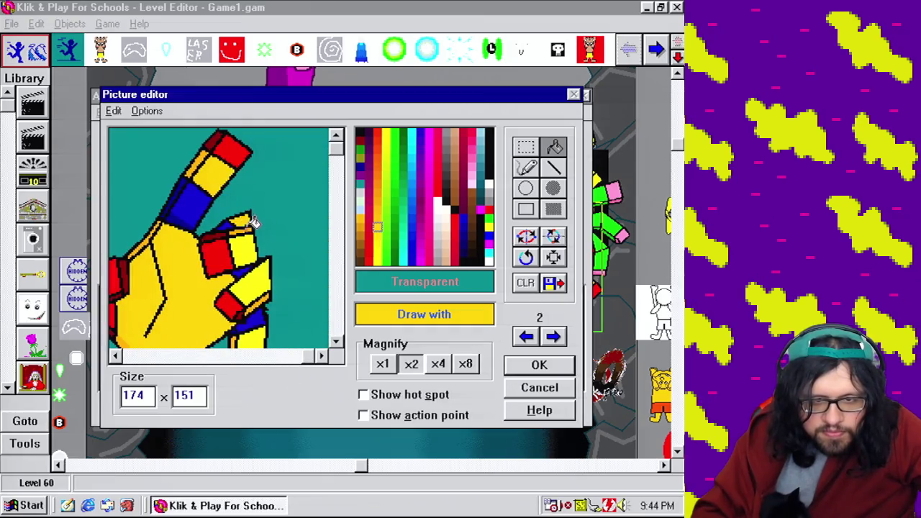
click(333, 287)
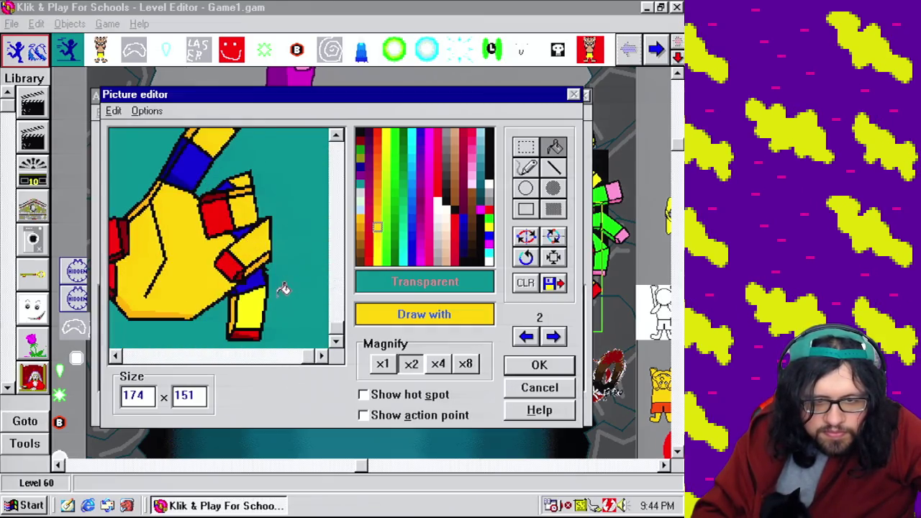
click(539, 365)
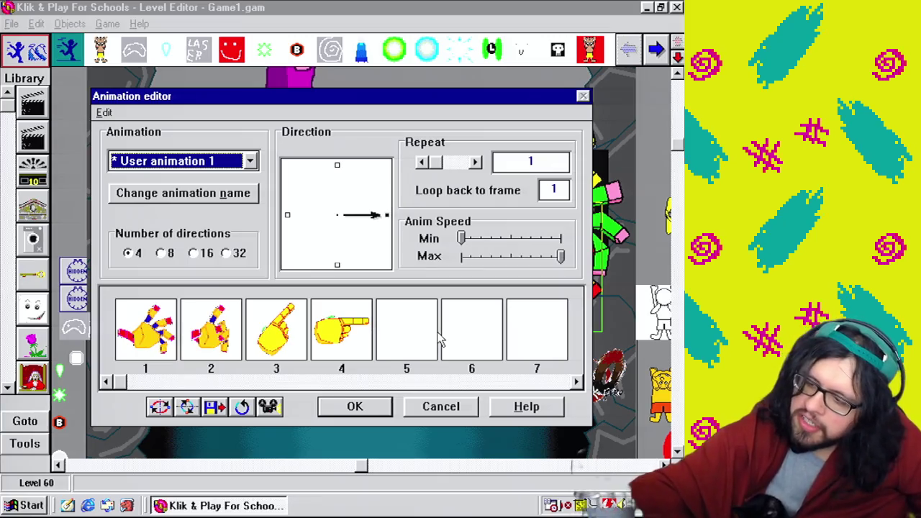
Fill the third hand frame's edge patch and fingertip with red
double_click(220, 321)
right_click(185, 267)
click(556, 339)
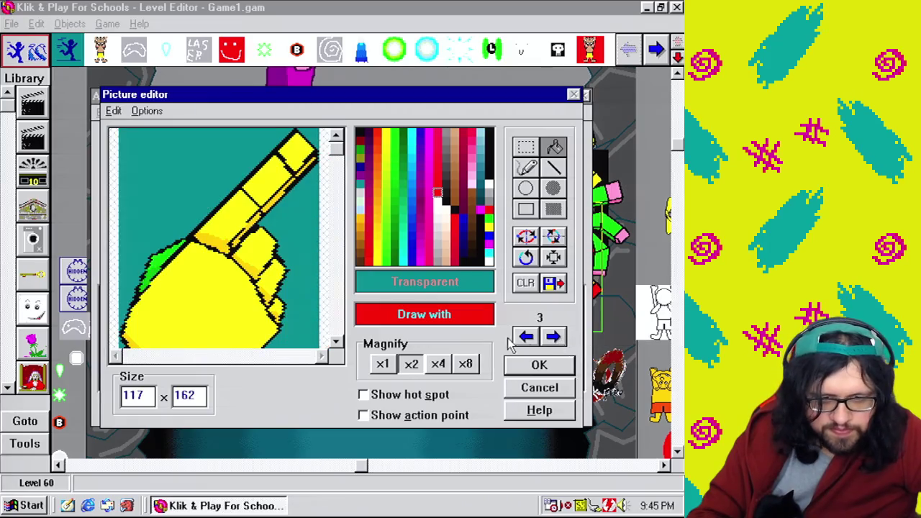
click(173, 248)
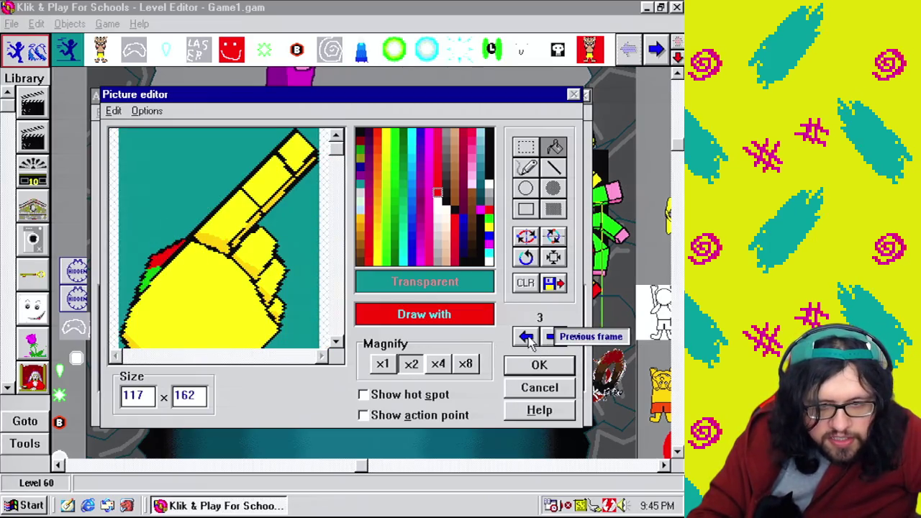
click(305, 144)
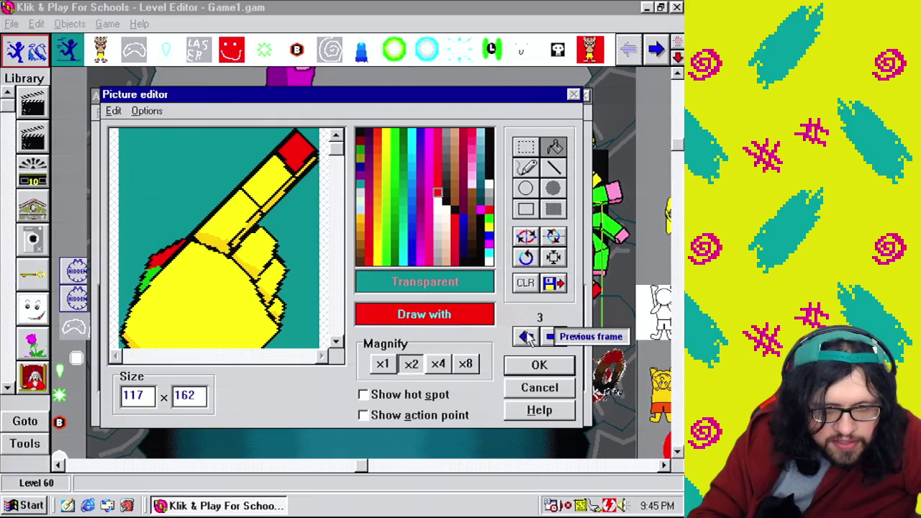
Paint the hand's edge patch dark red, sampled from frame 2
click(526, 336)
right_click(202, 261)
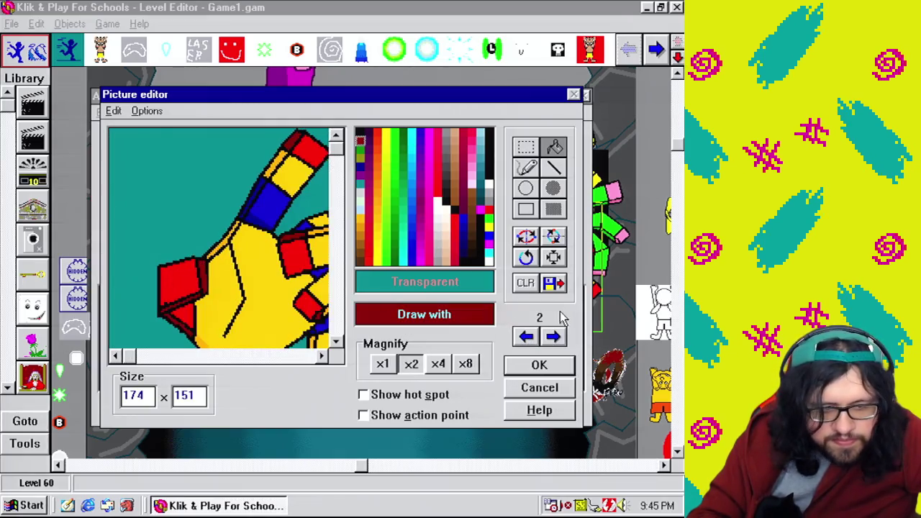
click(552, 336)
click(164, 264)
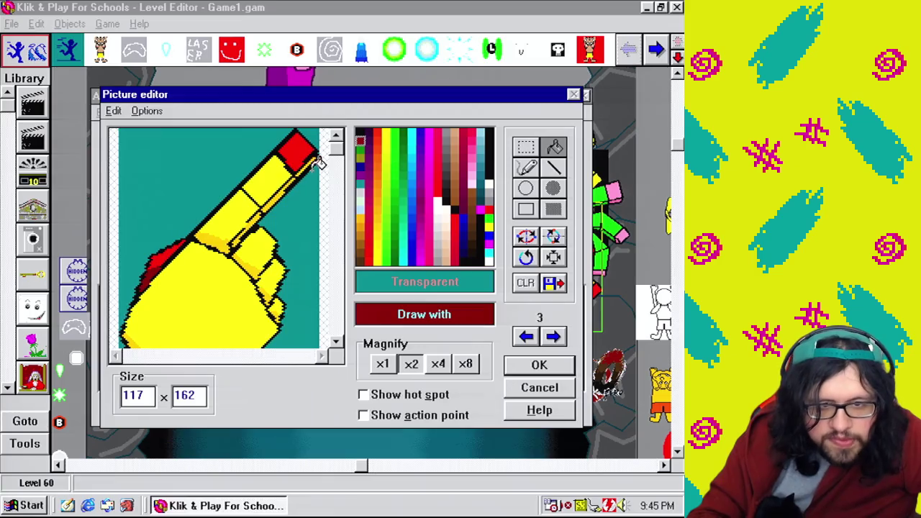
Fill the first finger and knuckle patches with frame 2's blue
click(526, 336)
right_click(264, 192)
click(553, 336)
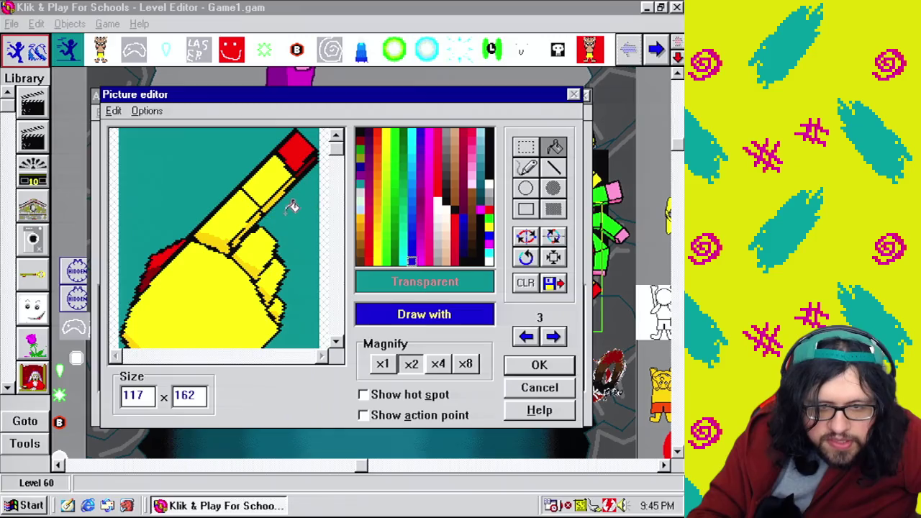
click(248, 201)
click(526, 336)
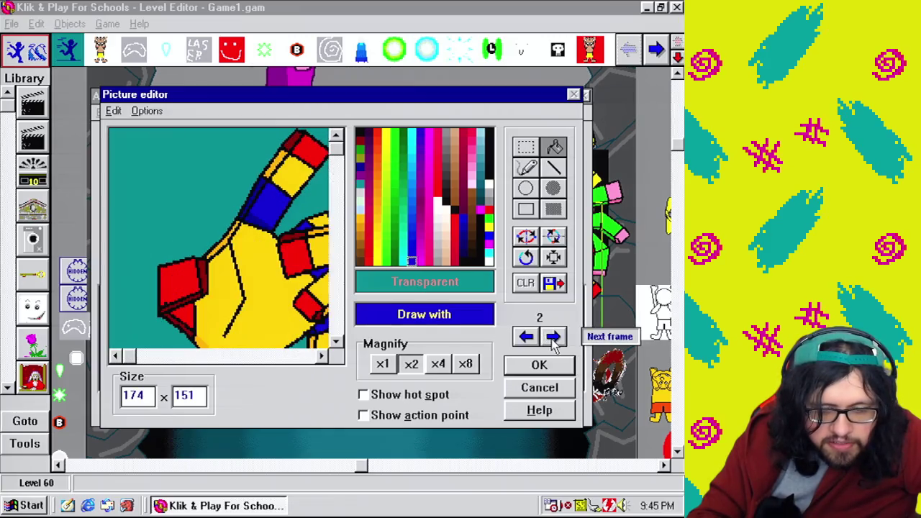
click(553, 336)
click(263, 264)
click(278, 272)
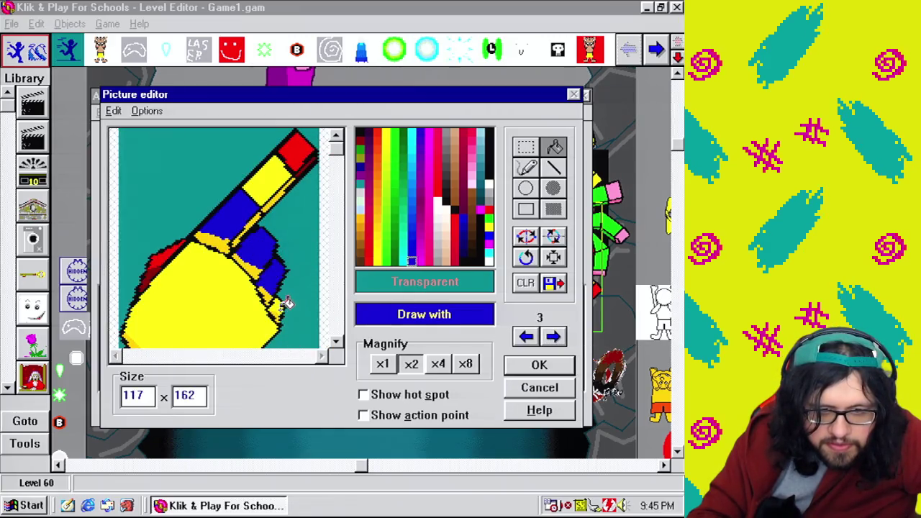
Fill the remaining knuckle strips blue
click(527, 338)
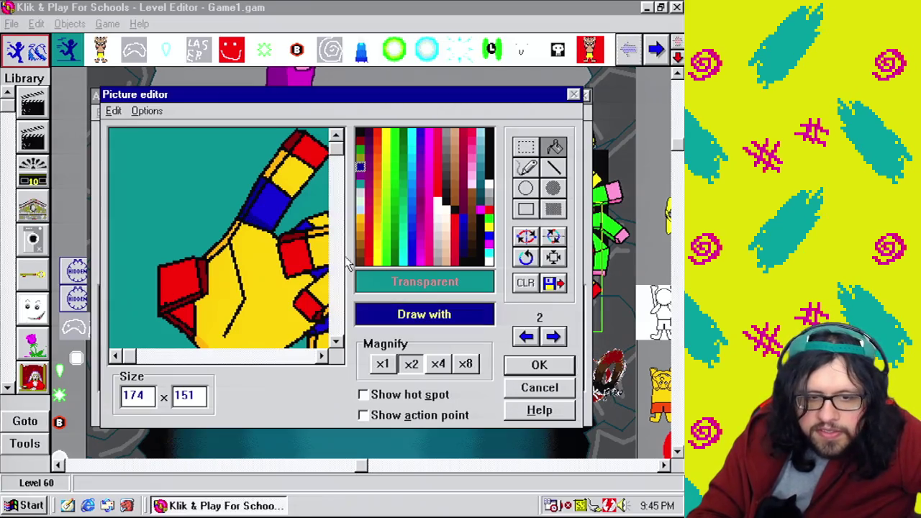
click(552, 336)
click(223, 230)
click(253, 209)
click(260, 257)
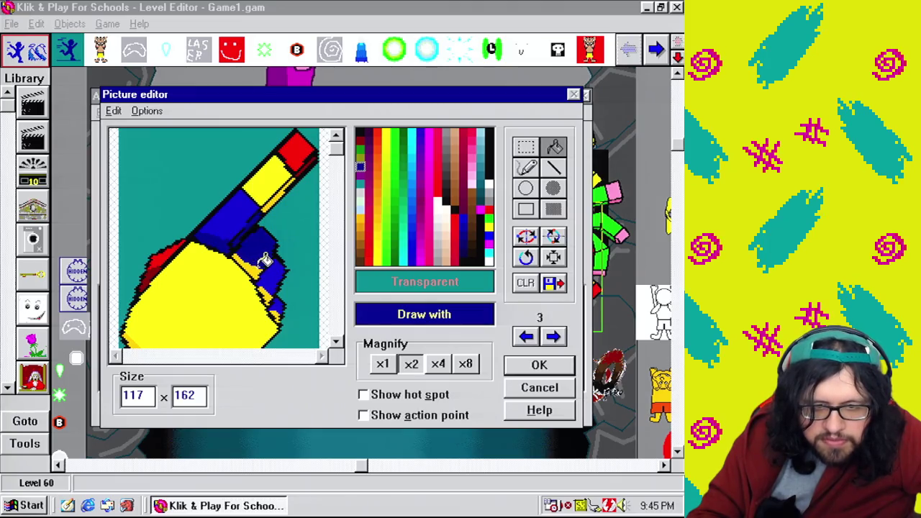
click(259, 266)
click(275, 291)
click(277, 311)
Fill the palm and top finger strip with frame 2's golden yellow and accept the frame
click(526, 336)
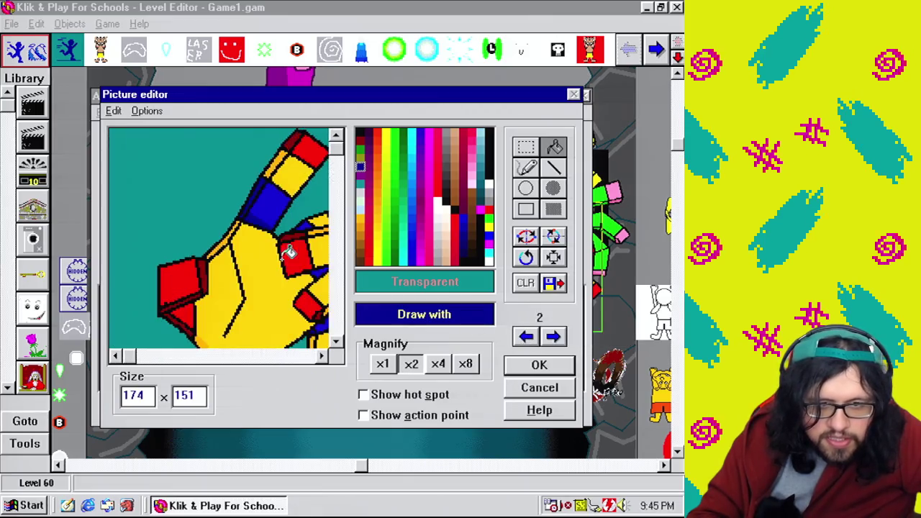
right_click(283, 155)
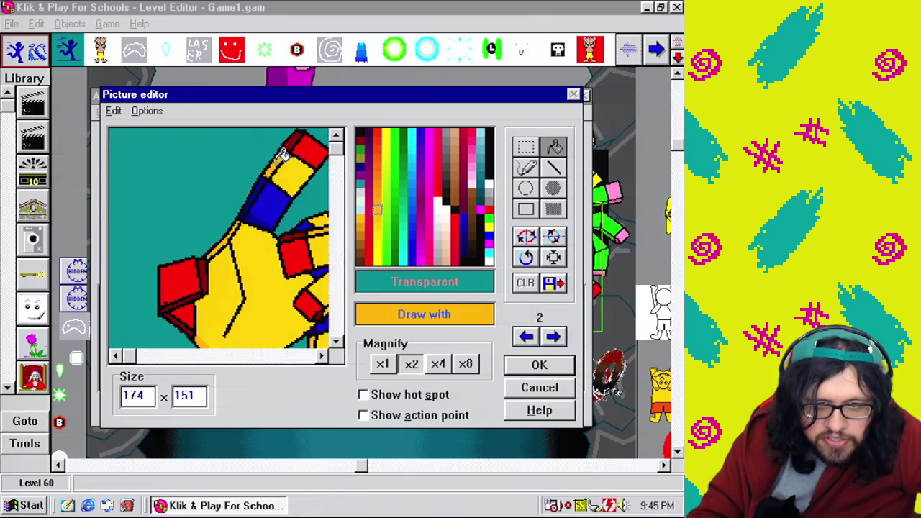
click(553, 336)
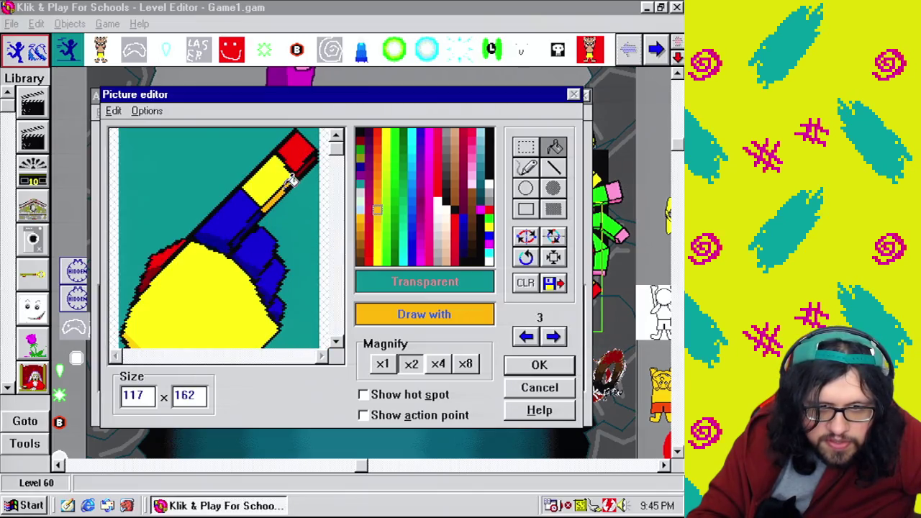
click(340, 277)
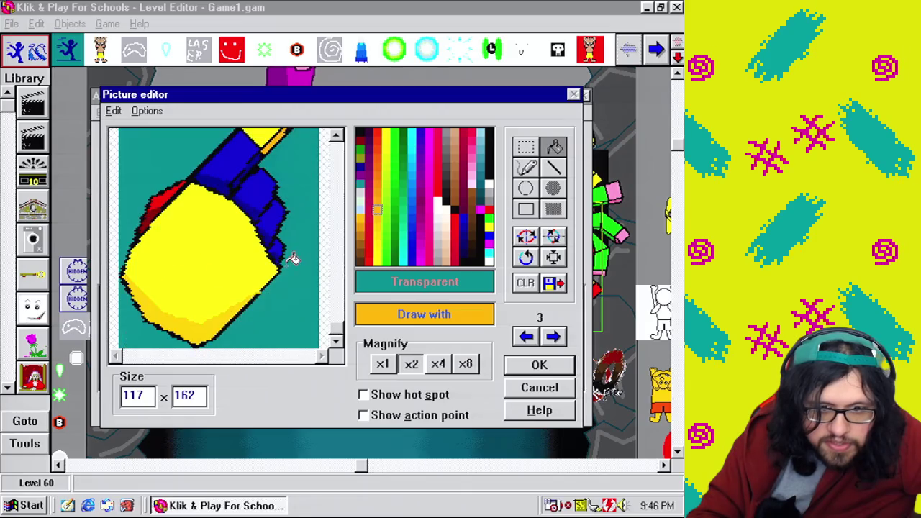
click(214, 314)
click(529, 338)
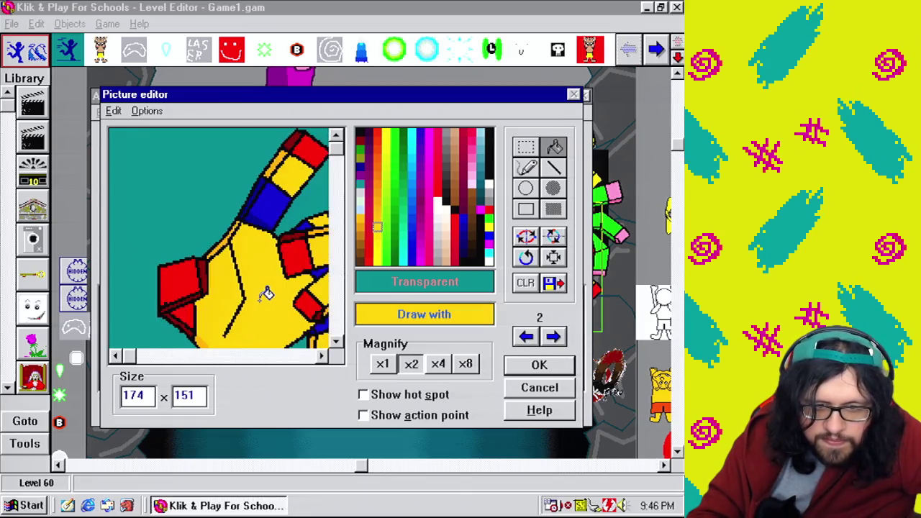
click(552, 336)
click(281, 173)
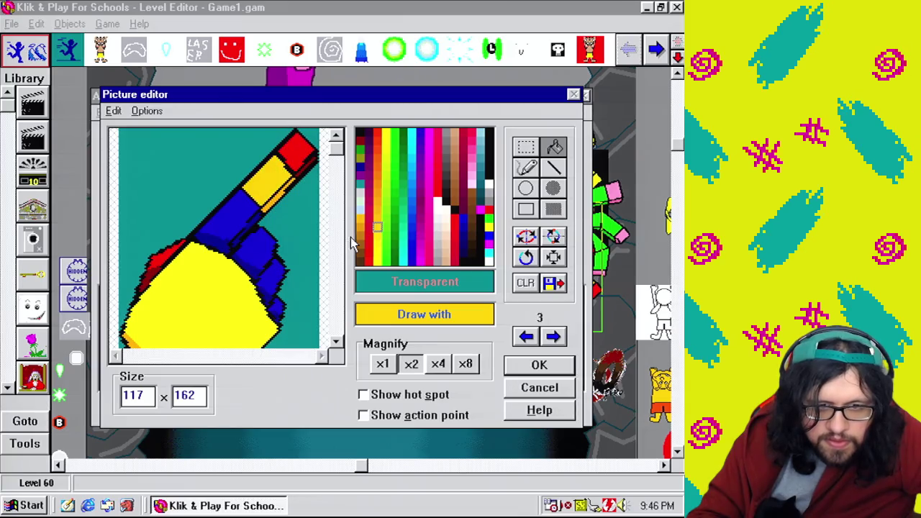
click(335, 237)
click(259, 256)
click(540, 366)
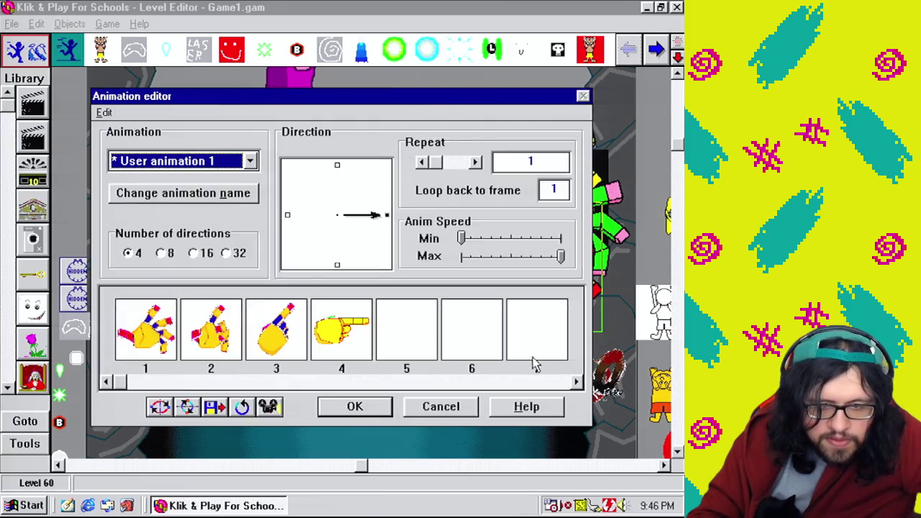
double_click(254, 343)
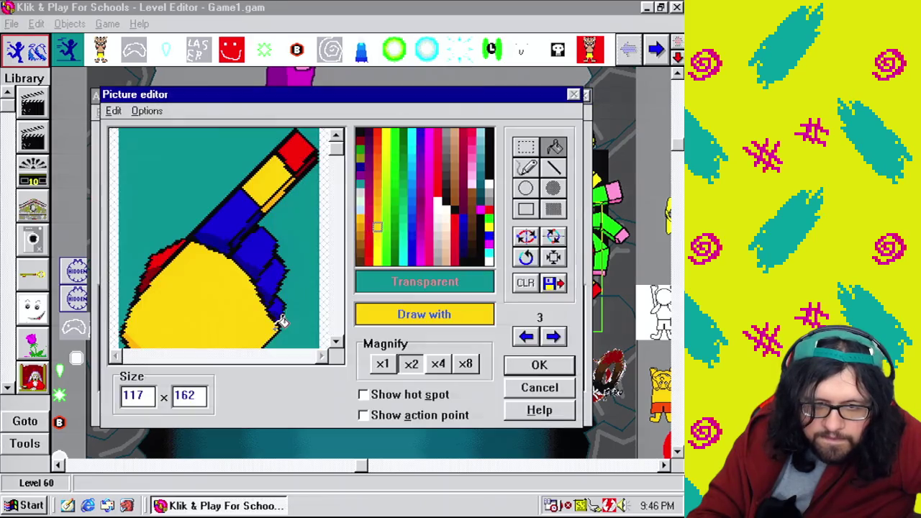
Fill frame 4's top triangle and fingertip with red
right_click(164, 250)
click(553, 338)
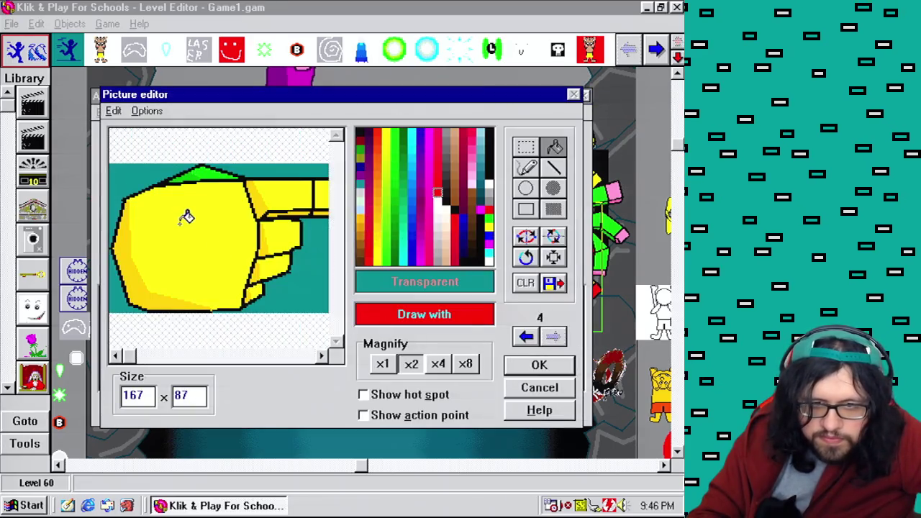
click(205, 172)
key(ctrl+z)
click(213, 171)
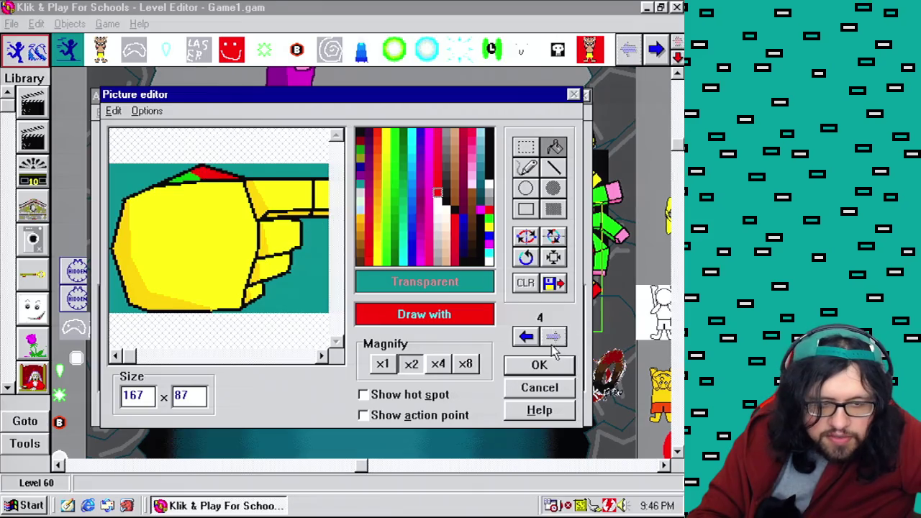
click(311, 355)
click(323, 192)
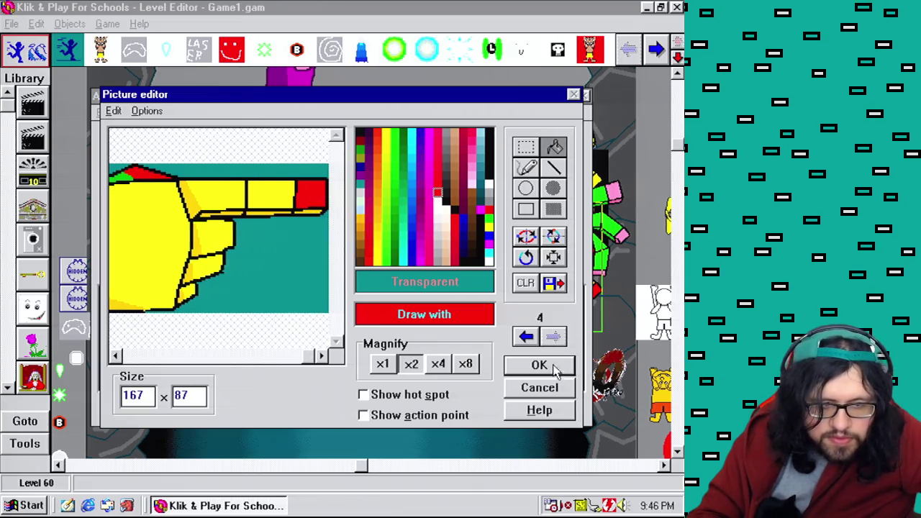
Paint the green part of frame 4's triangle dark red, sampled from frame 3
click(526, 336)
right_click(166, 263)
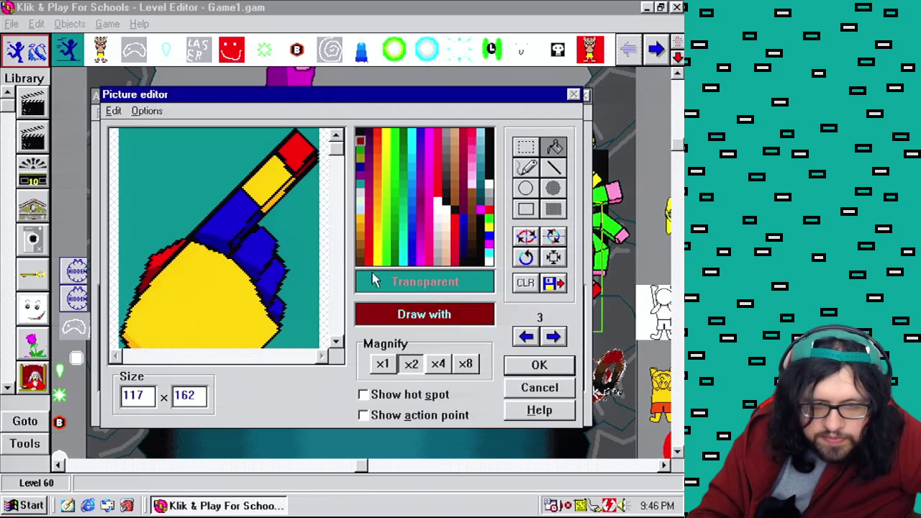
click(552, 336)
click(200, 170)
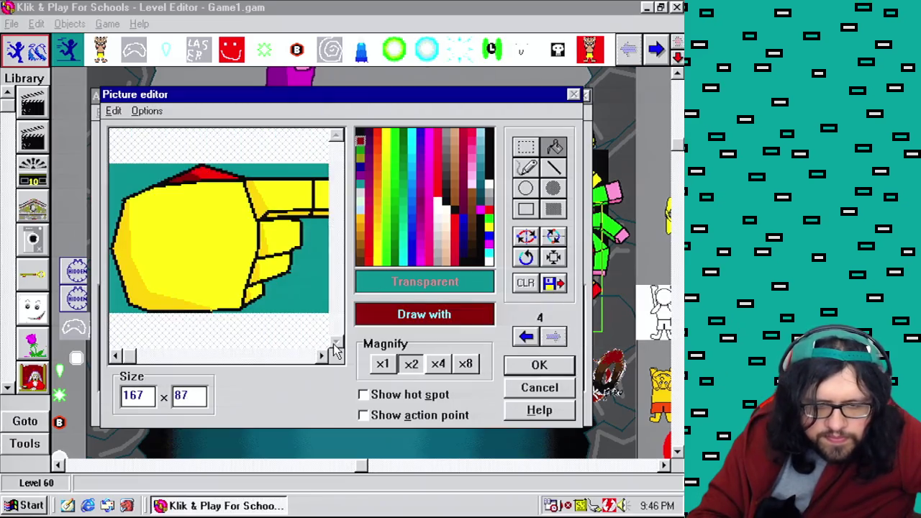
click(311, 355)
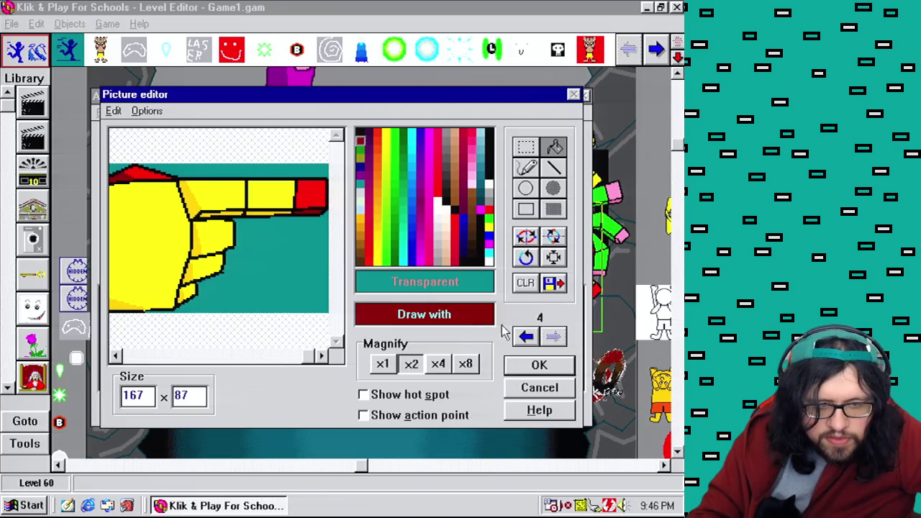
click(526, 335)
click(552, 336)
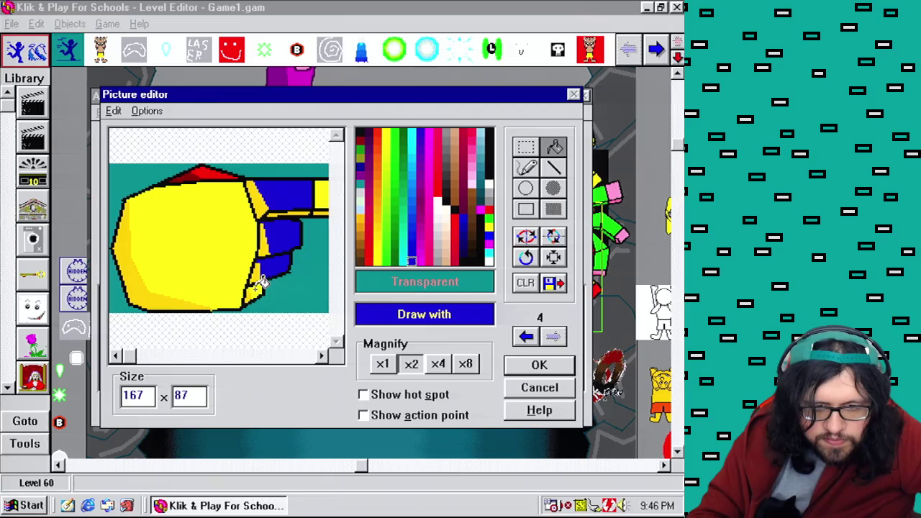
Paint the lower fingers' yellow patches with frame 3's knuckle blue
click(532, 335)
click(220, 230)
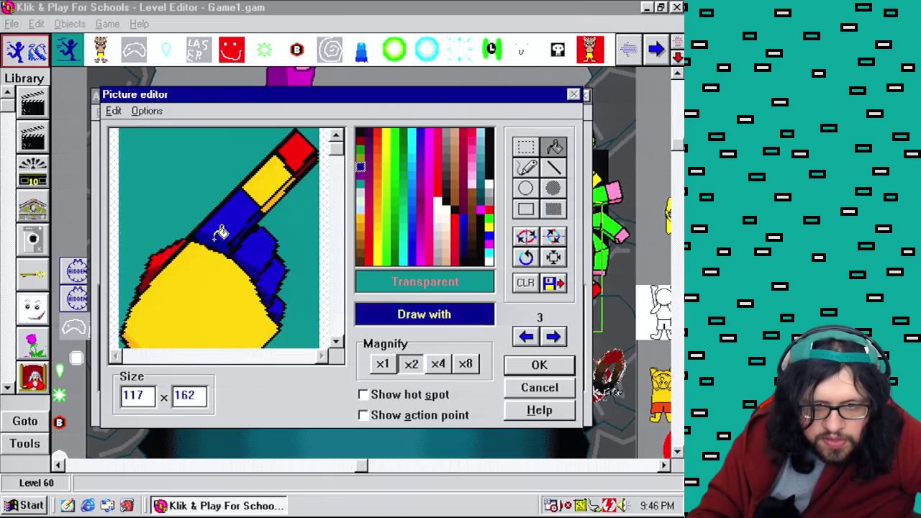
click(552, 336)
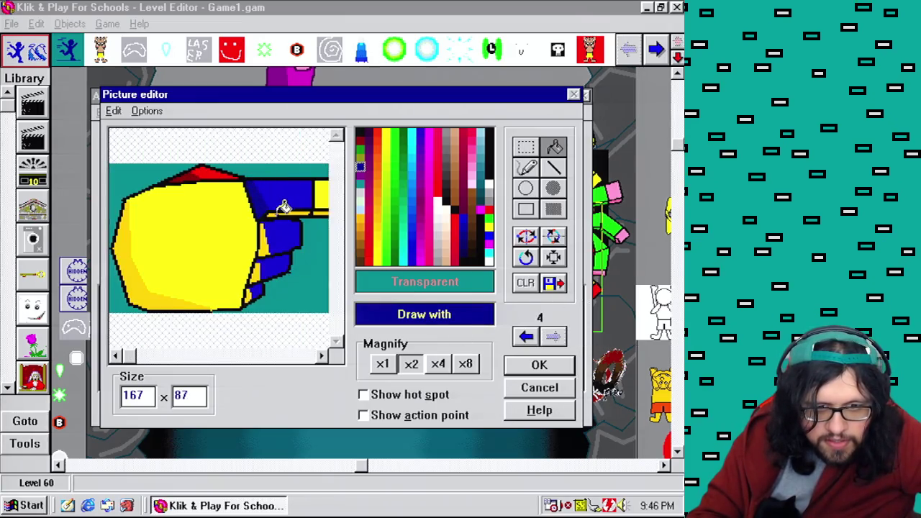
drag(269, 237, 259, 294)
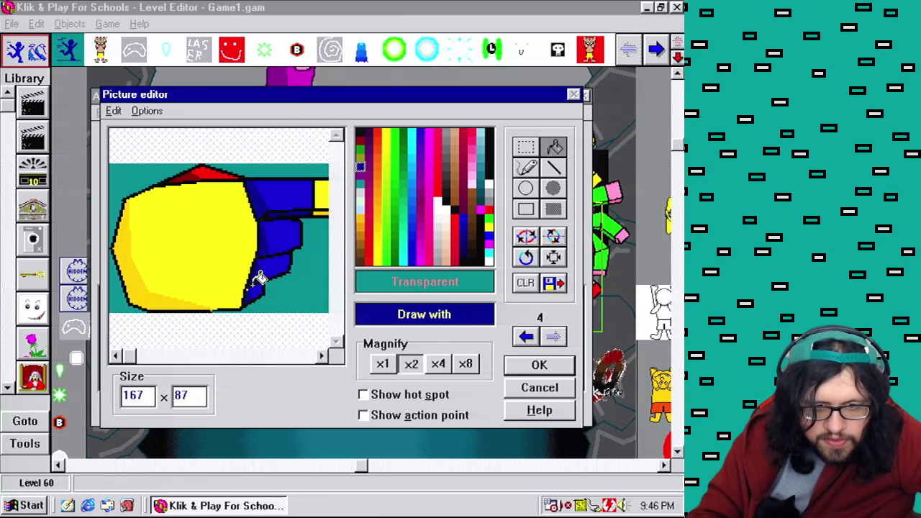
click(526, 336)
Fill frame 4's gun barrel section with yellow
right_click(140, 335)
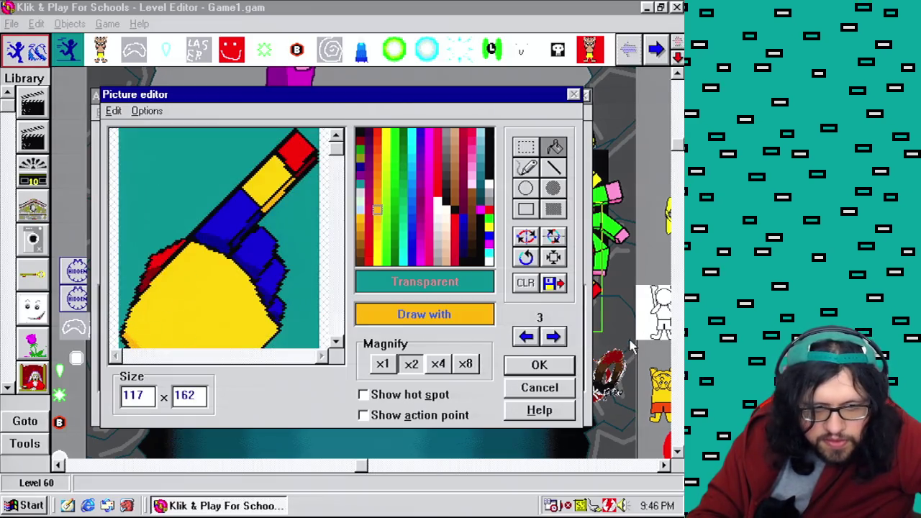
click(554, 336)
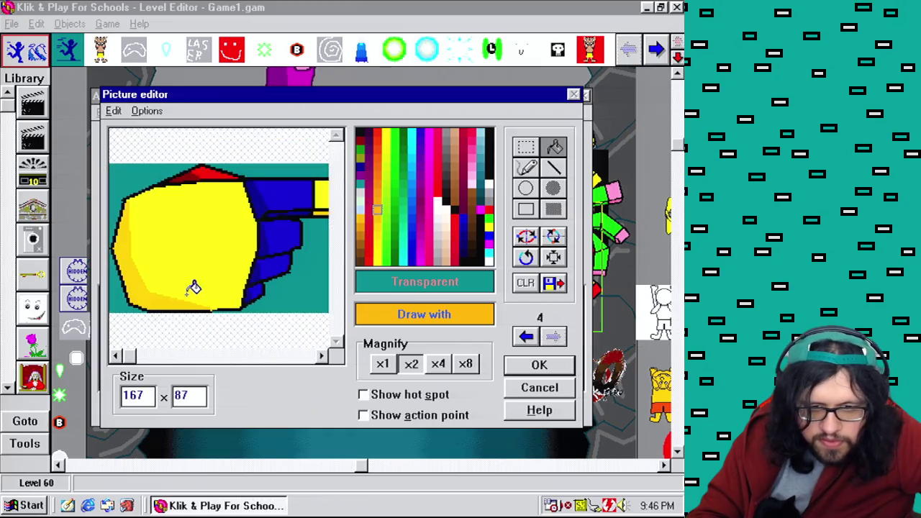
click(300, 356)
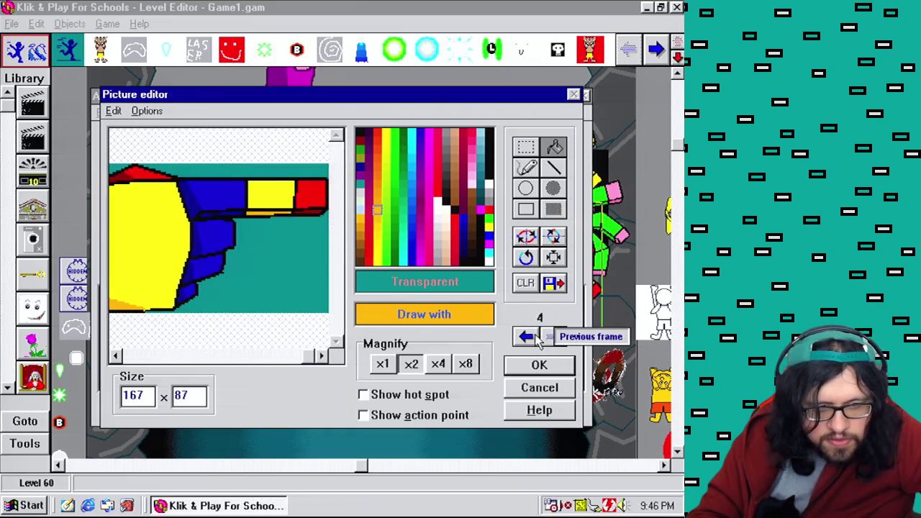
click(527, 336)
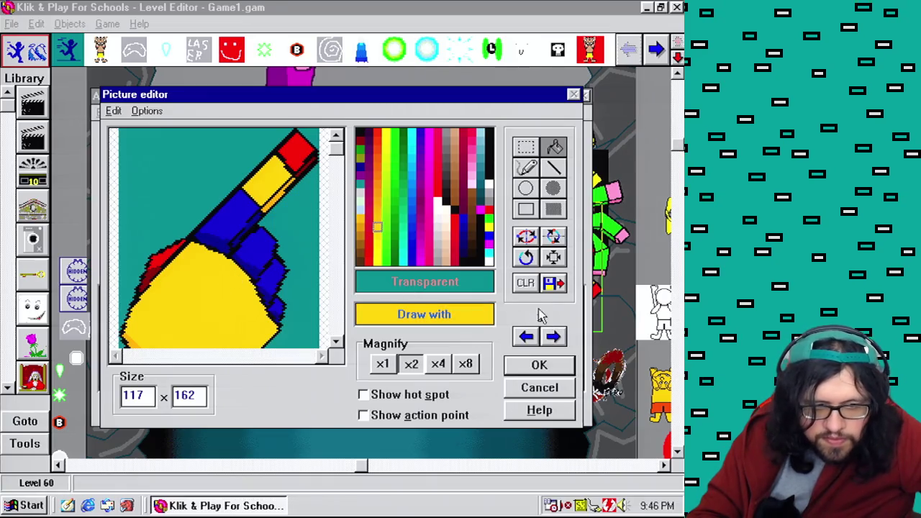
click(554, 336)
click(295, 356)
click(283, 193)
Raise Anim Speed Min and lower Max to the same low value, then confirm
click(533, 365)
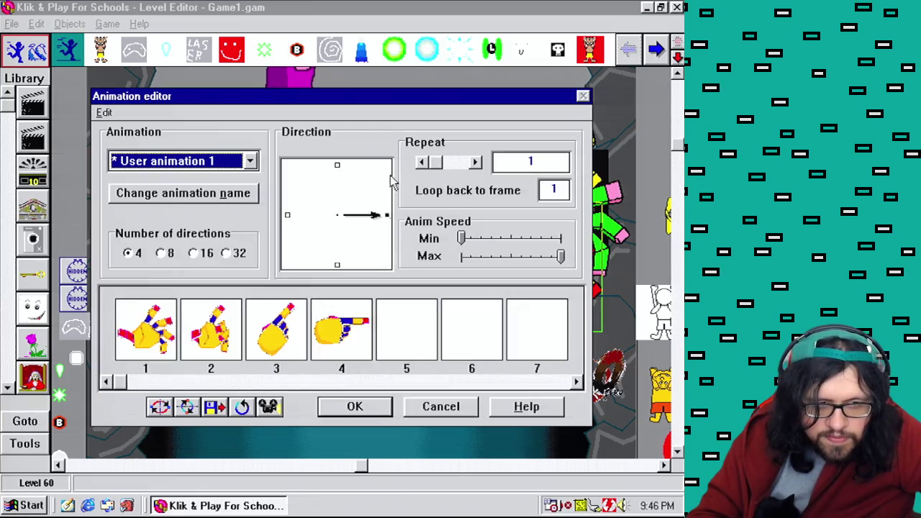
drag(465, 246, 476, 247)
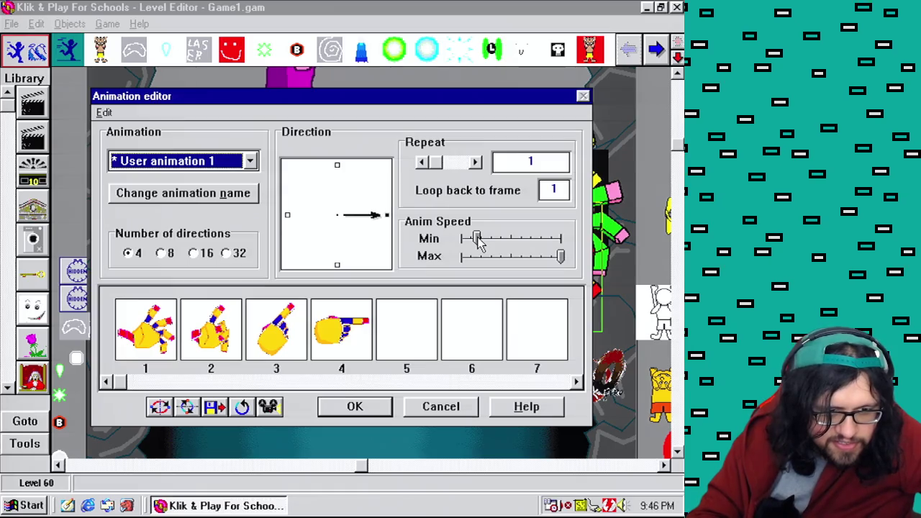
mouse_move(473, 240)
mouse_down()
mouse_move(489, 248)
mouse_move(476, 246)
mouse_up()
drag(562, 257, 480, 267)
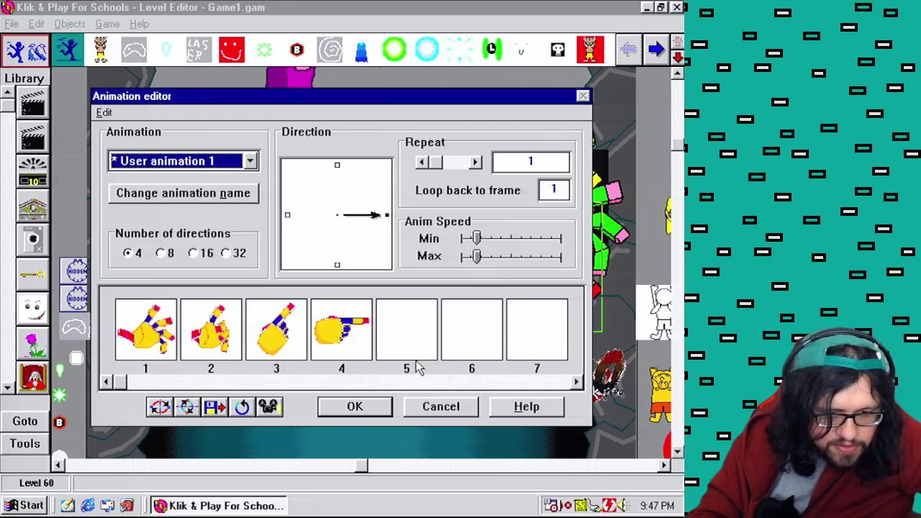
click(378, 407)
click(11, 23)
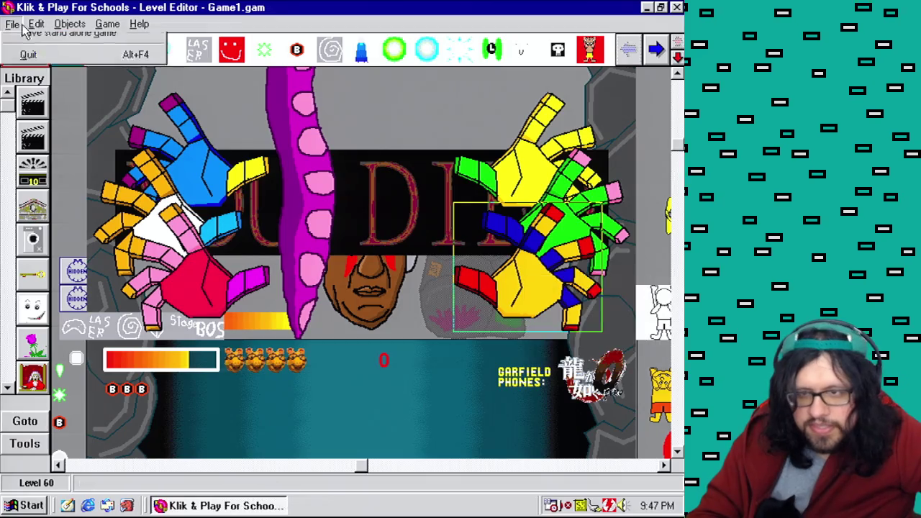
Save the game with File > Save game, confirming the dialog
click(29, 76)
click(282, 400)
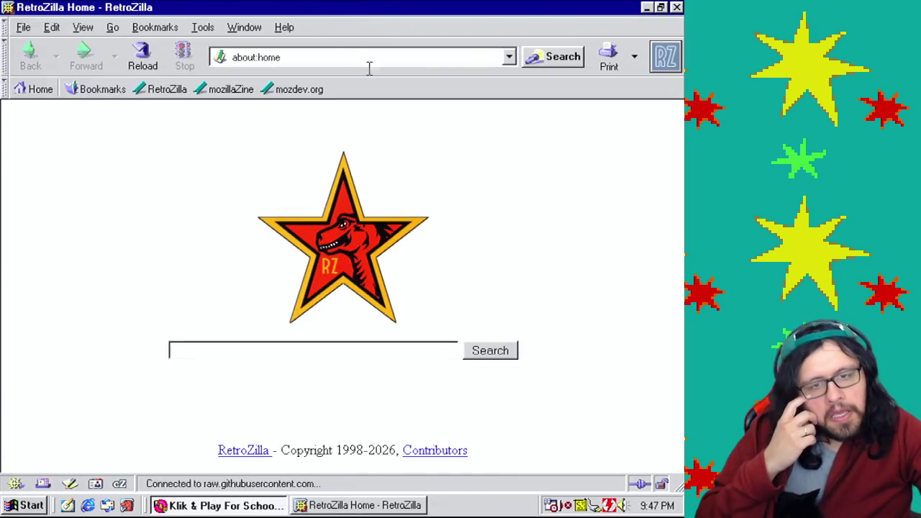
Load DuckDuckGo and run searches there, which return error pages
text(duck)
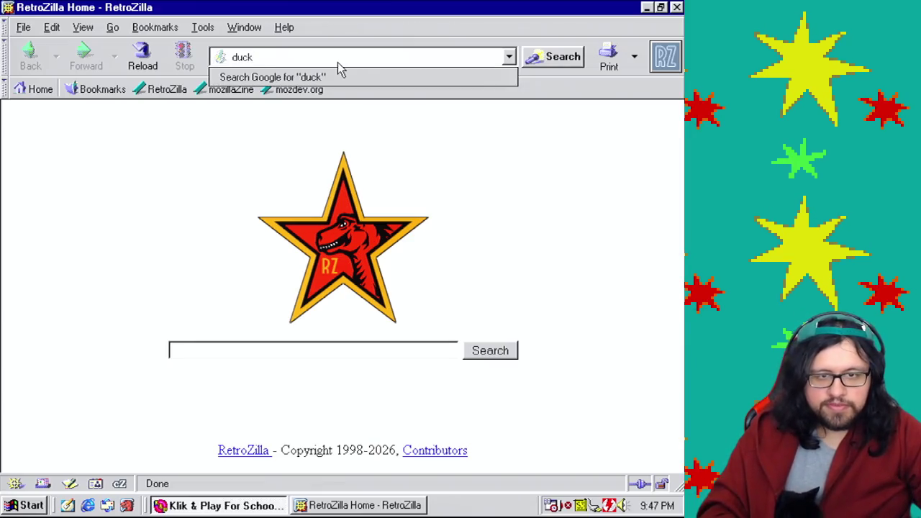
text(go.com)
key(Return)
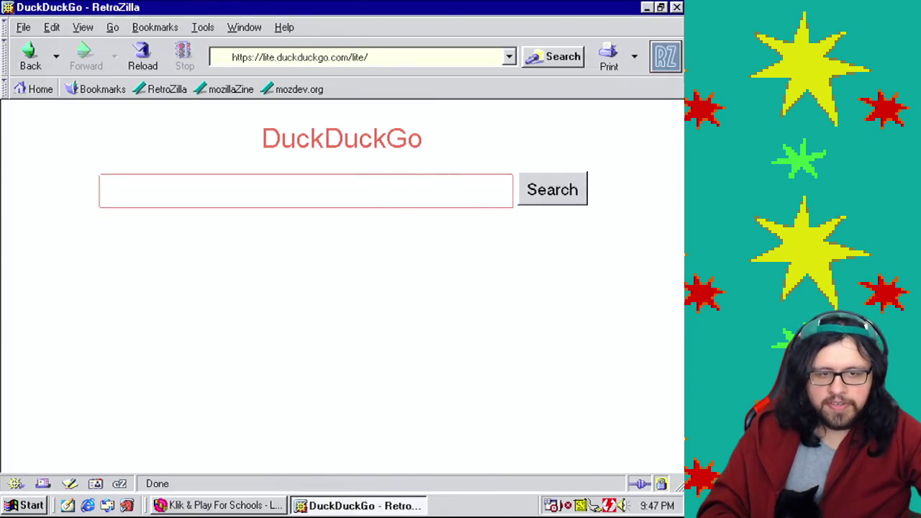
text(glock)
key(Return)
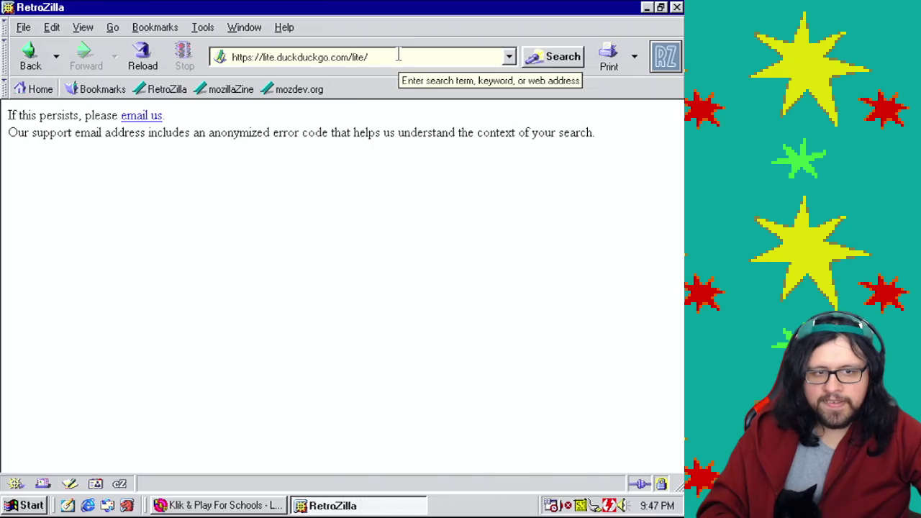
click(35, 62)
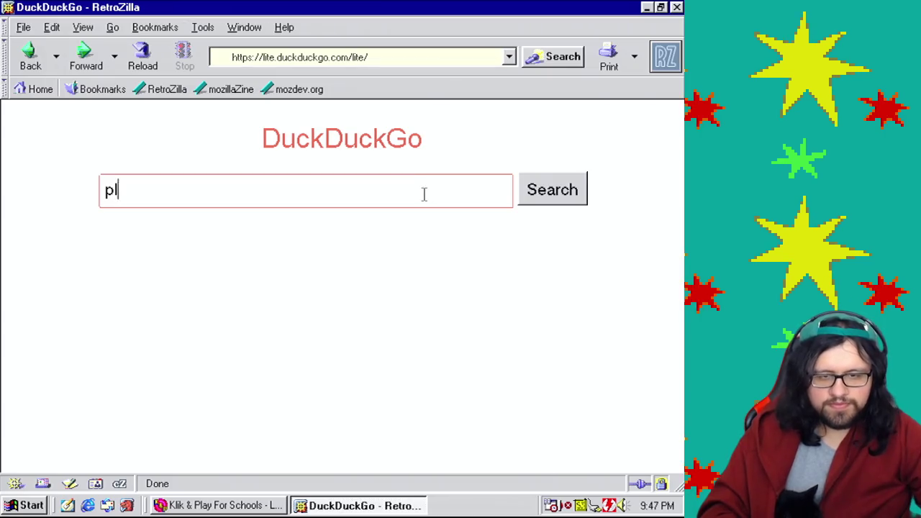
text(lease)
key(Return)
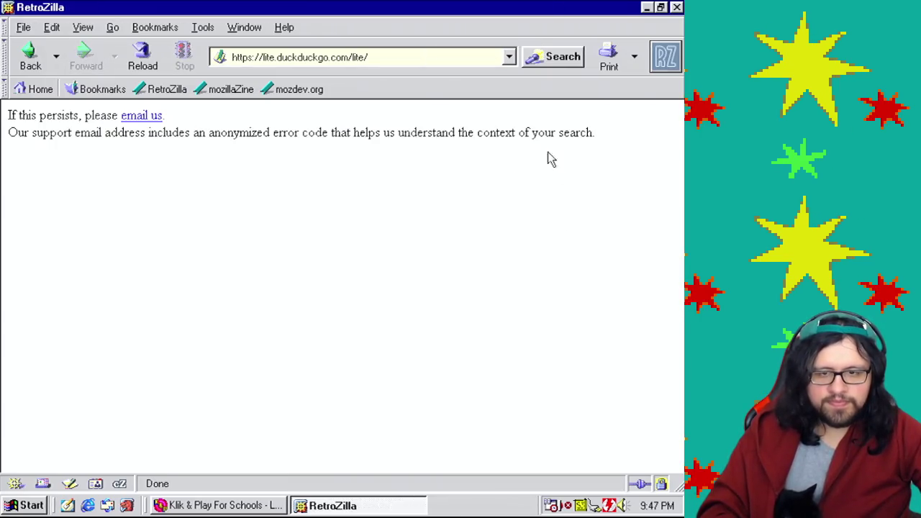
Search Google for frogfinder from the address bar
click(439, 60)
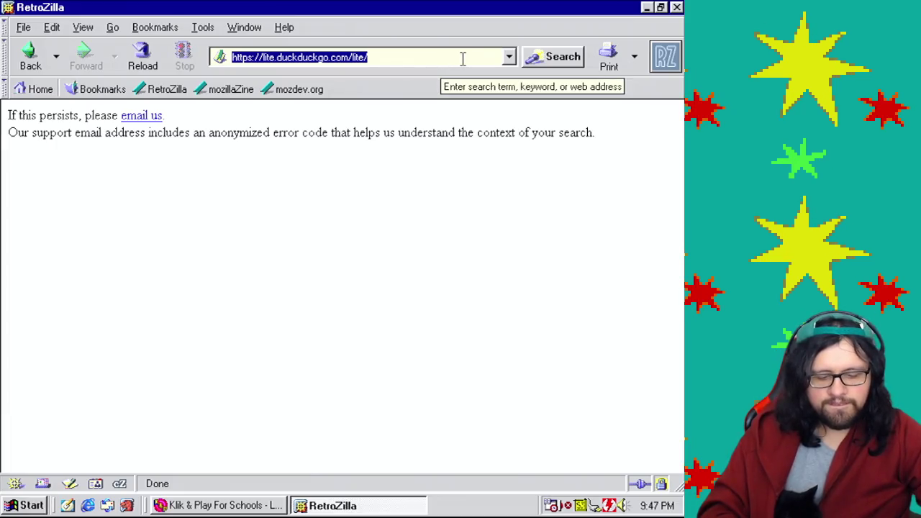
text(grog)
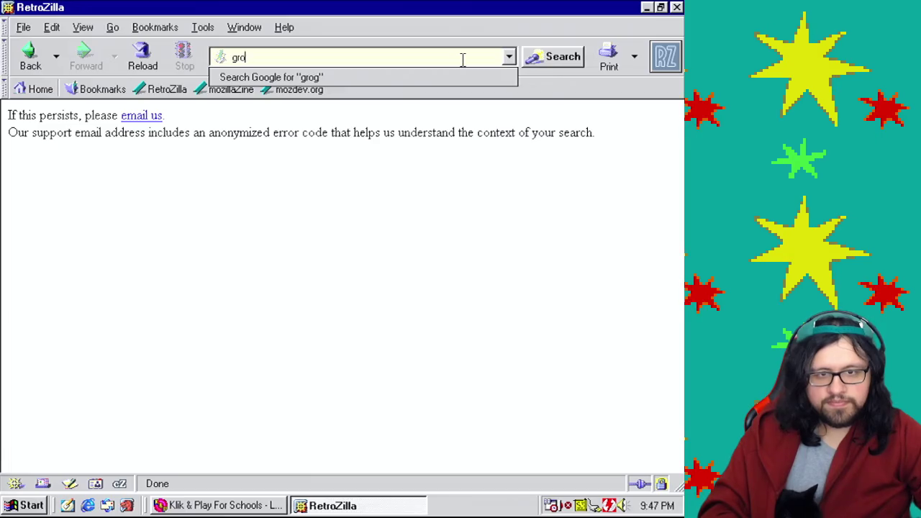
text(frogfinde)
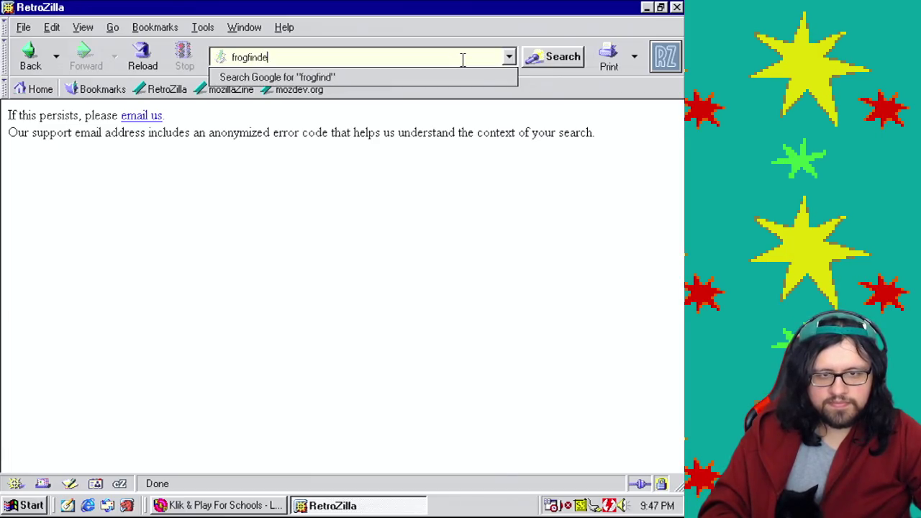
text(r)
key(Return)
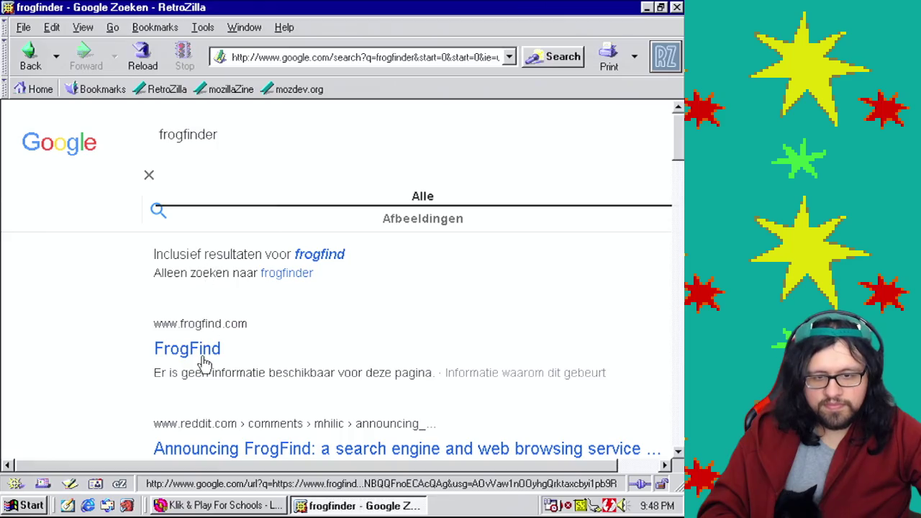
Try the FrogFind result, cancel its security error, and load images.google.com
click(203, 353)
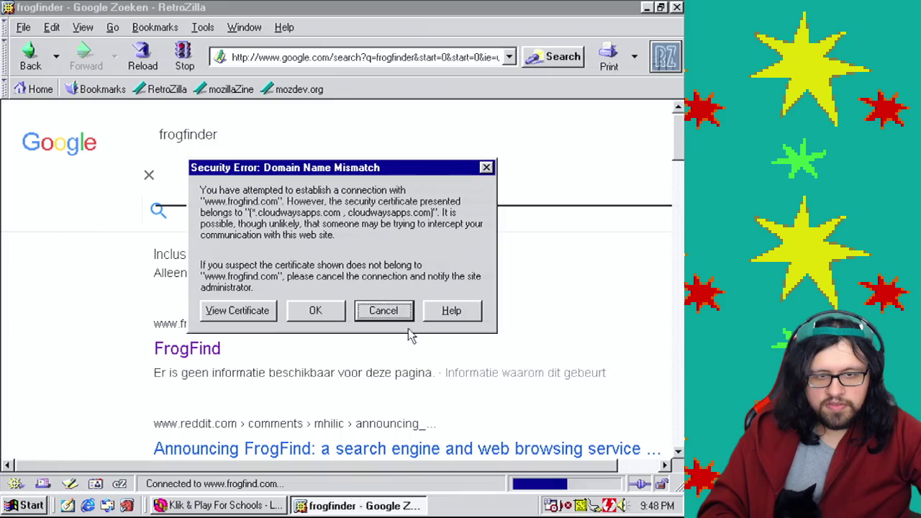
click(379, 316)
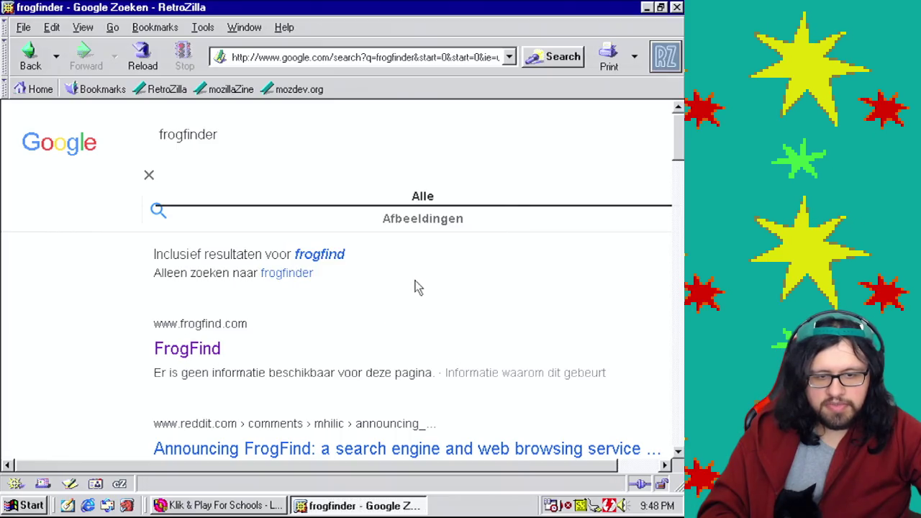
click(397, 57)
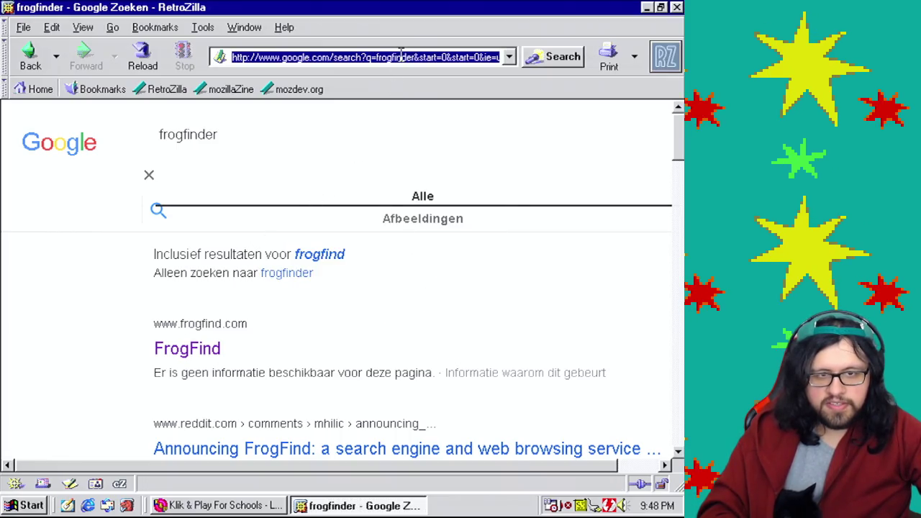
text(images.google.com)
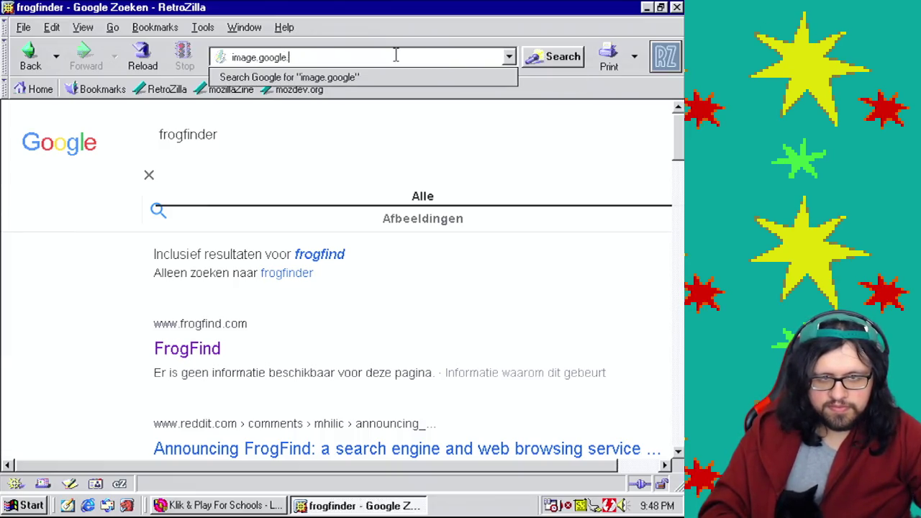
key(Return)
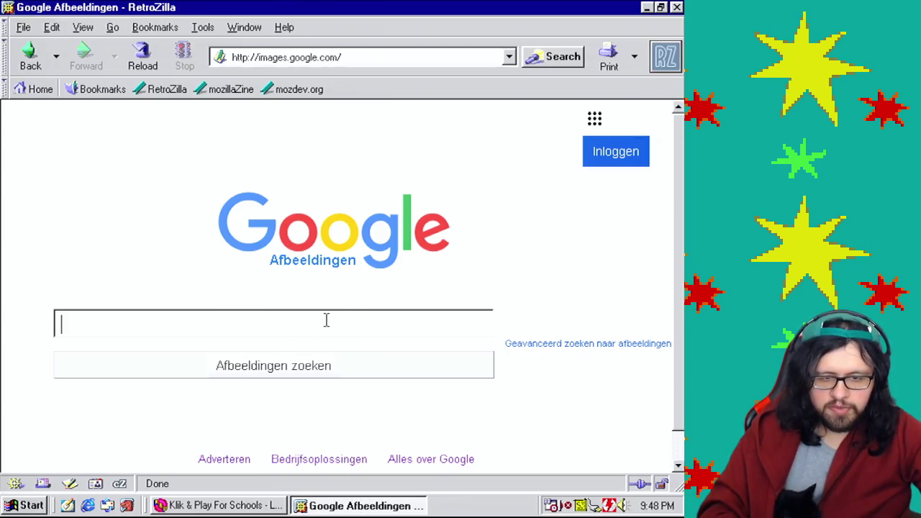
Search Google Images for glock and open the first result
text(glock)
key(Return)
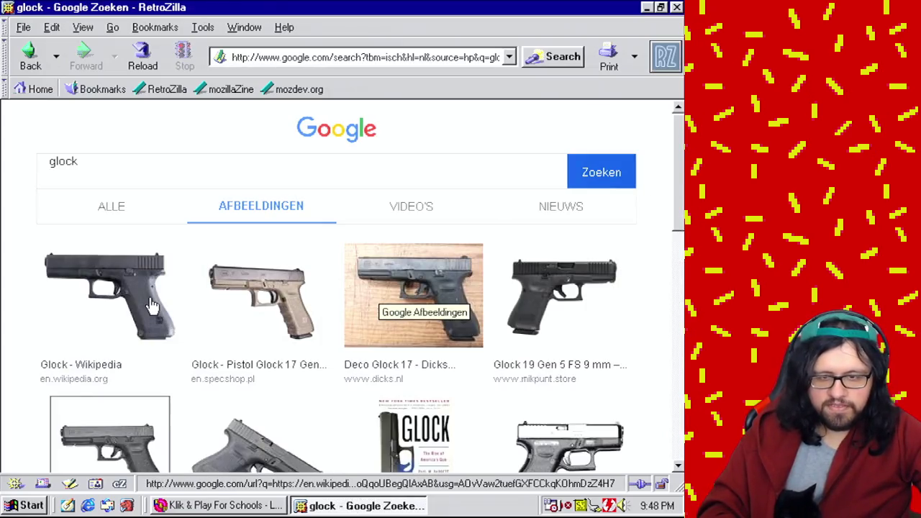
click(148, 306)
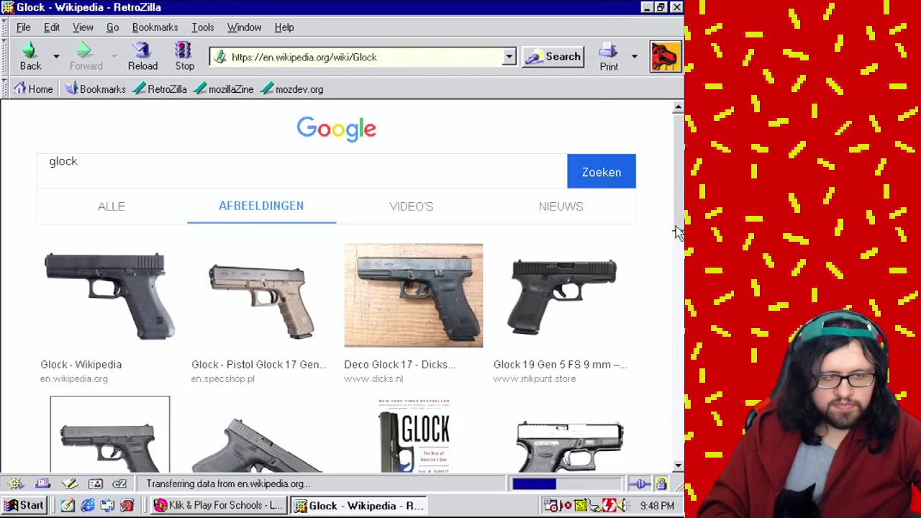
Dismiss the font download prompts and open the pistol photo's file page
scroll(677, 240, down, 3)
scroll(676, 239, up, 2)
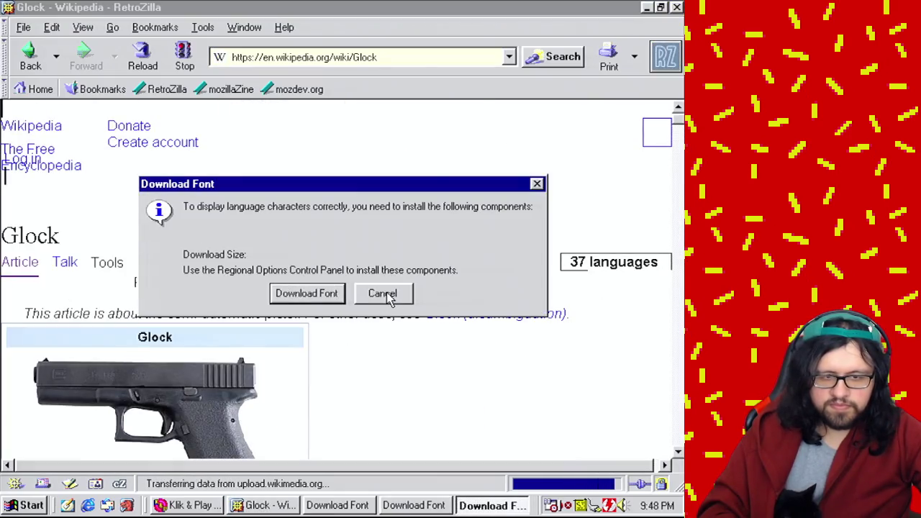
click(387, 295)
click(398, 296)
click(392, 296)
scroll(678, 398, down, 4)
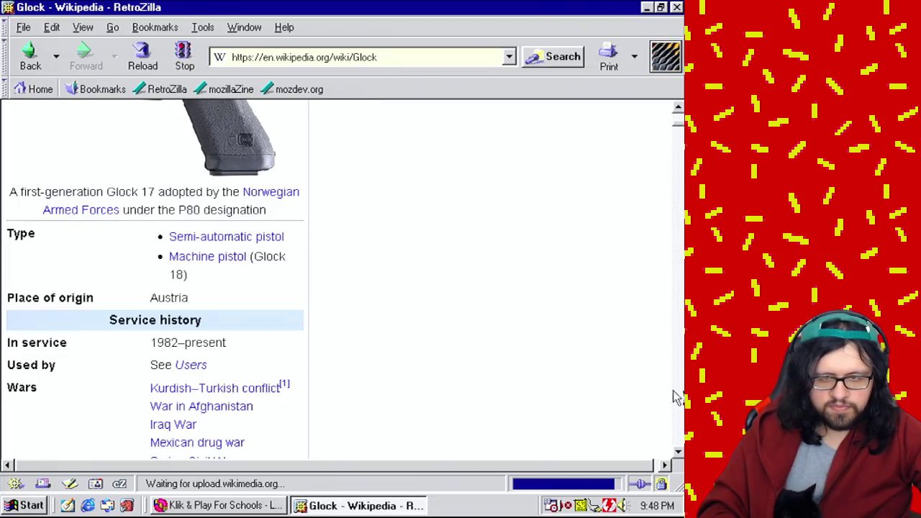
click(261, 158)
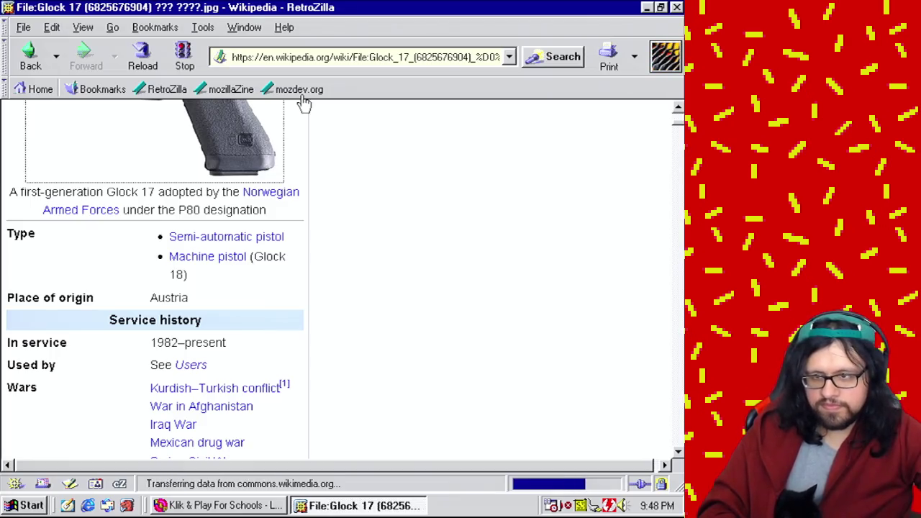
Open the 960-pixel Glock 17 photo and copy the image
scroll(405, 185, down, 4)
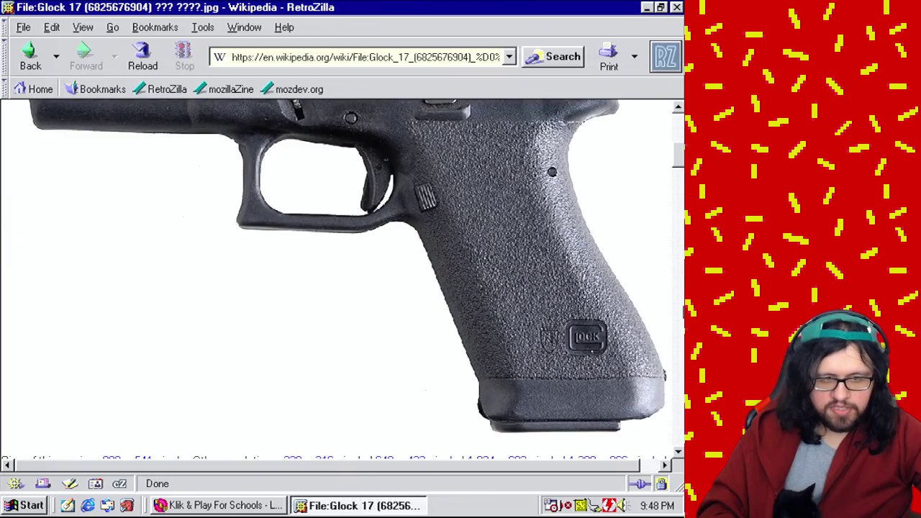
scroll(342, 273, down, 5)
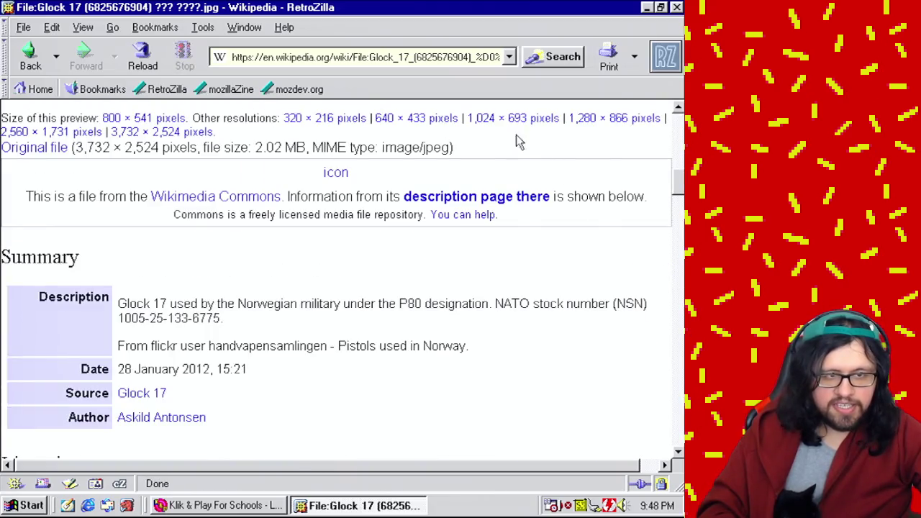
click(439, 118)
click(360, 196)
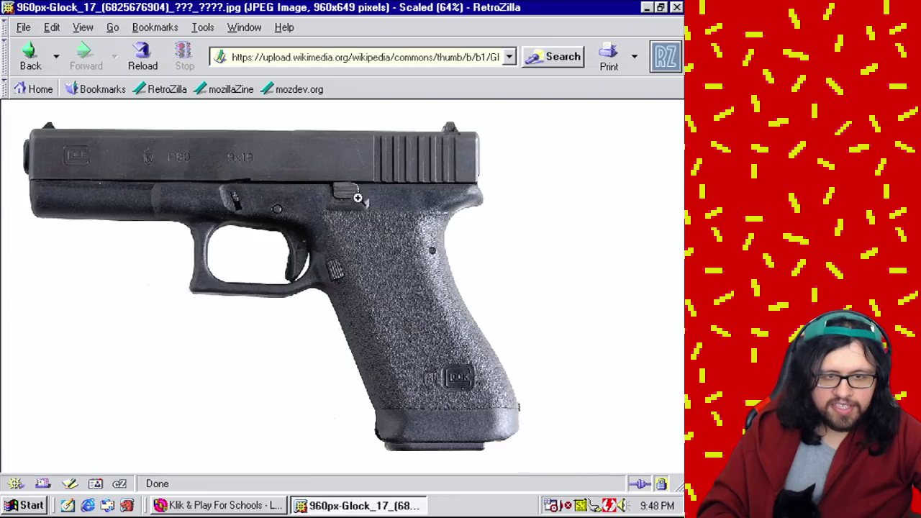
click(361, 218)
right_click(359, 220)
click(424, 265)
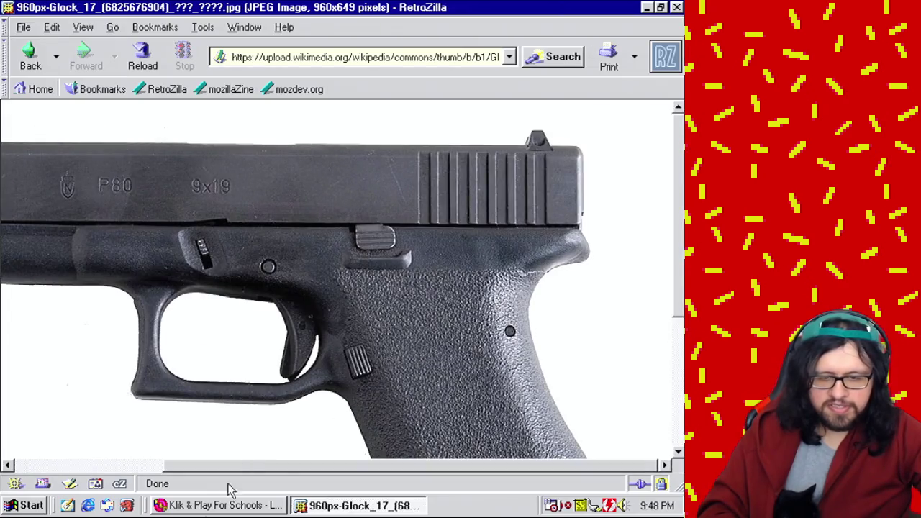
key(super)
Launch Adobe Photoshop 5.5 from the Start menu's Adobe programs
mouse_move(120, 254)
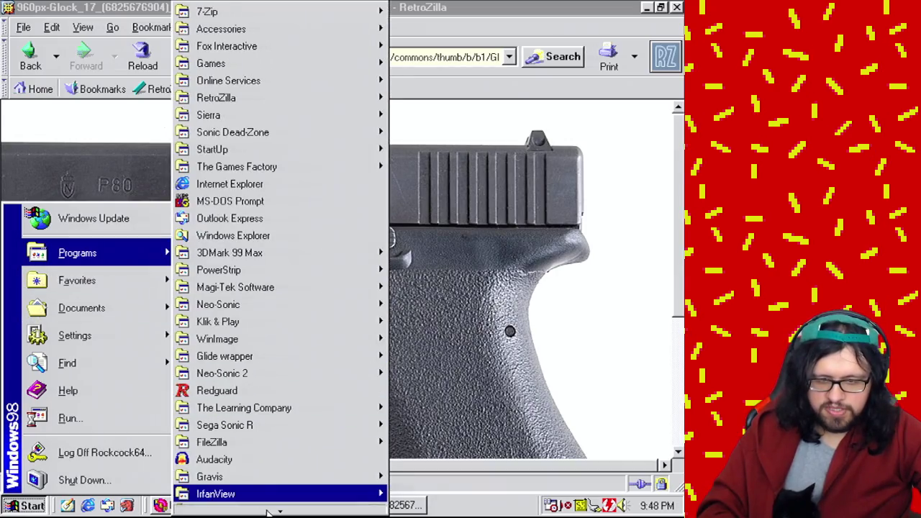
mouse_move(279, 508)
mouse_move(277, 424)
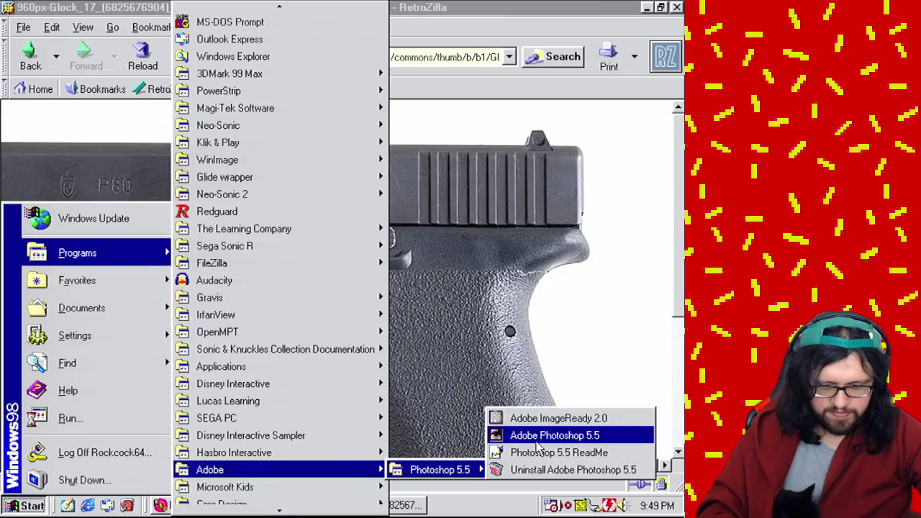
click(535, 439)
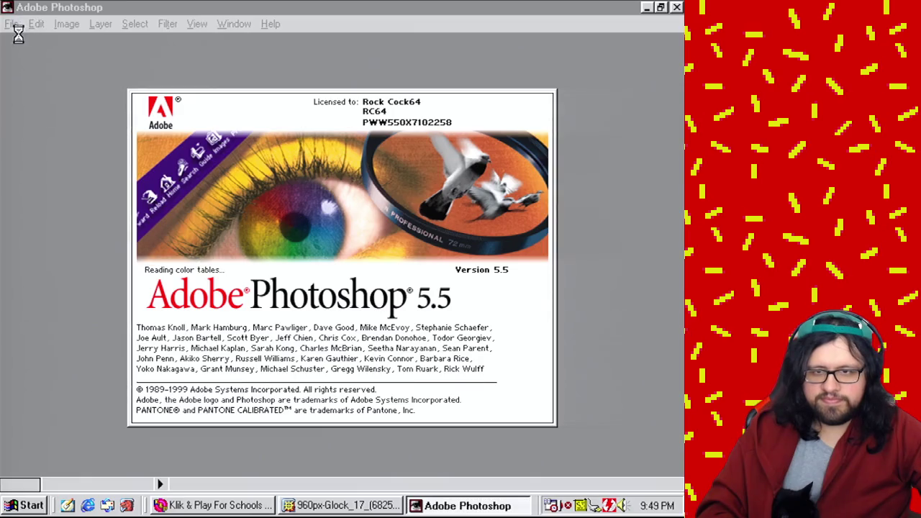
Create a new document, paste the Glock photo, and set Paint Bucket tolerance to 35
click(12, 23)
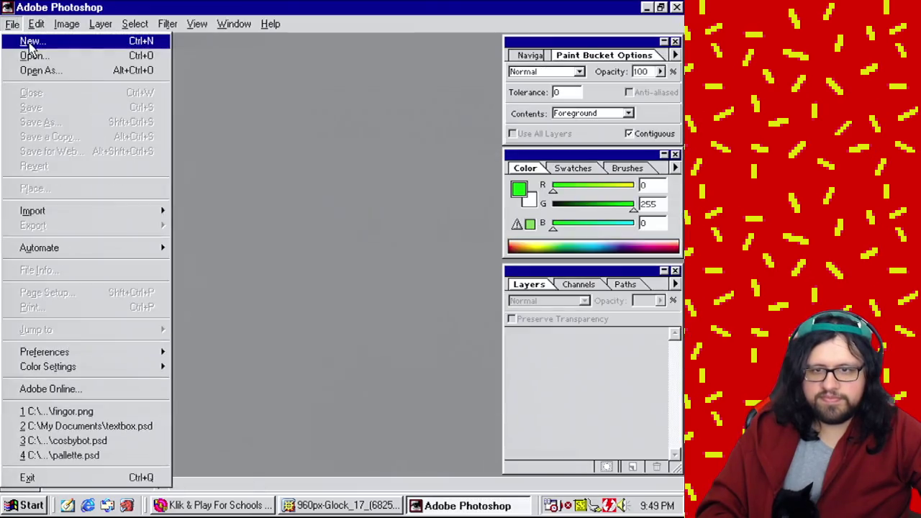
click(30, 43)
click(464, 143)
key(ctrl+v)
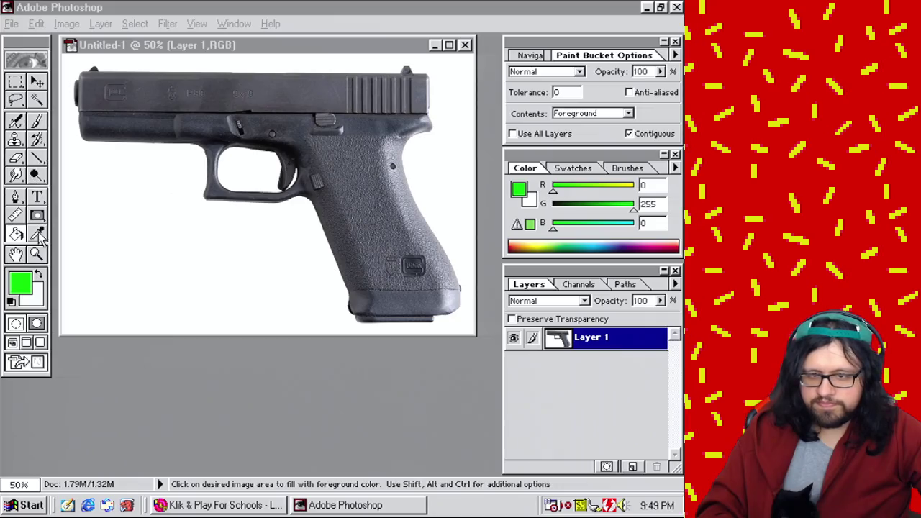
click(179, 239)
key(ctrl+z)
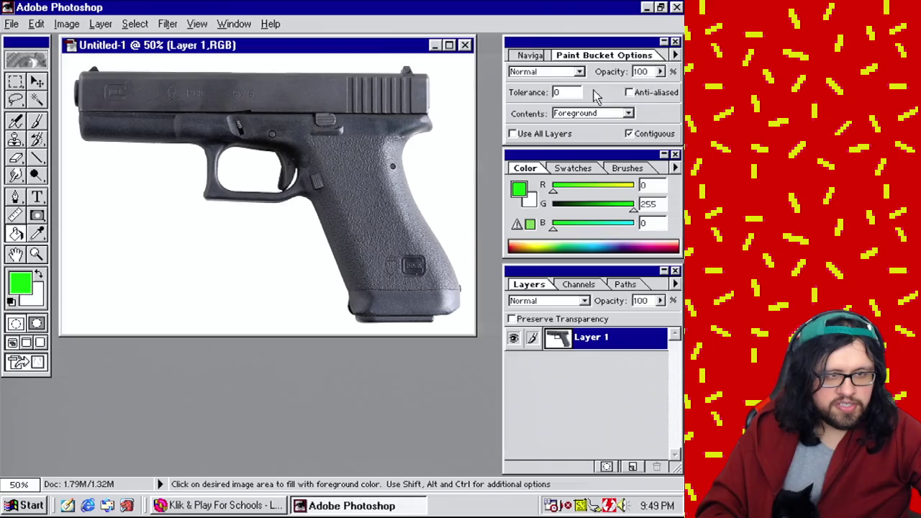
double_click(559, 92)
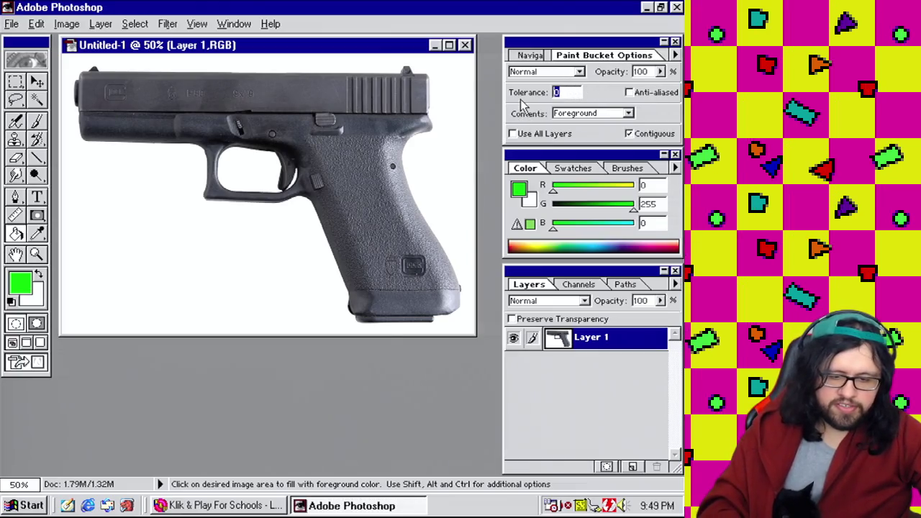
text(35)
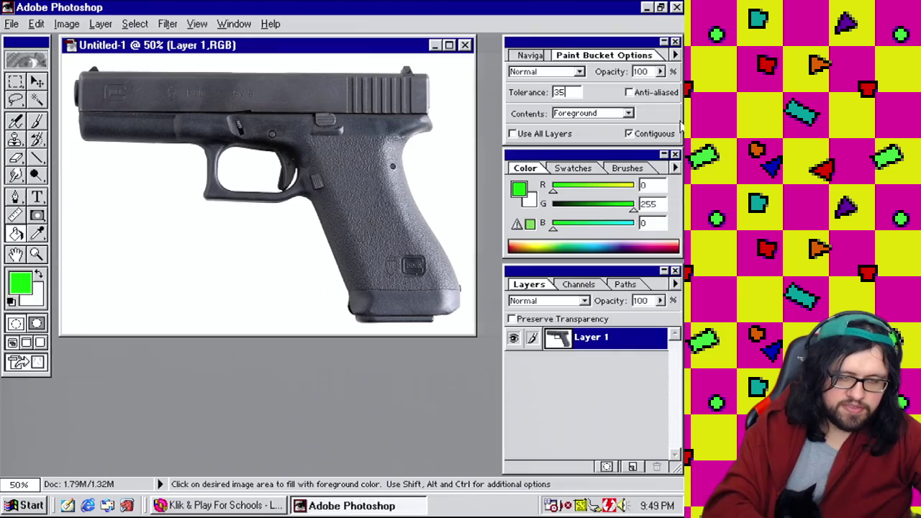
Fill the white background and trigger-guard gap green, then resize the image to 50 percent
click(240, 251)
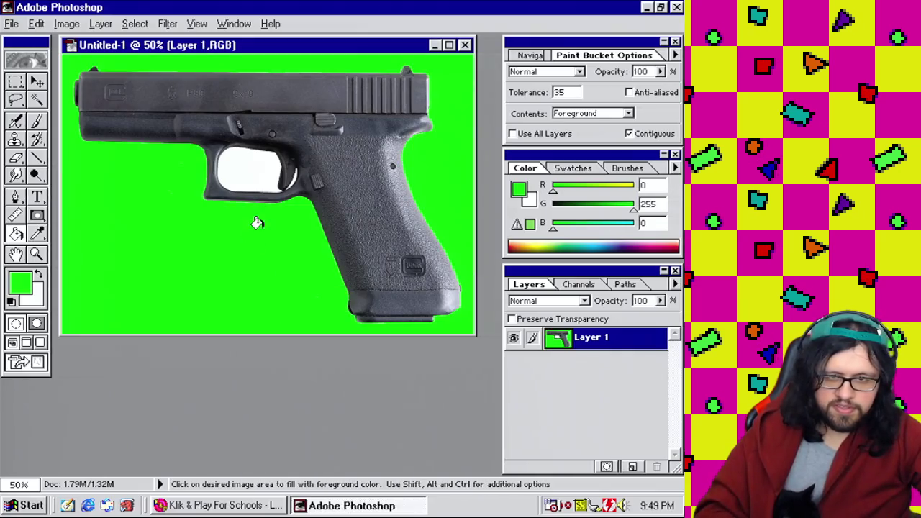
click(253, 177)
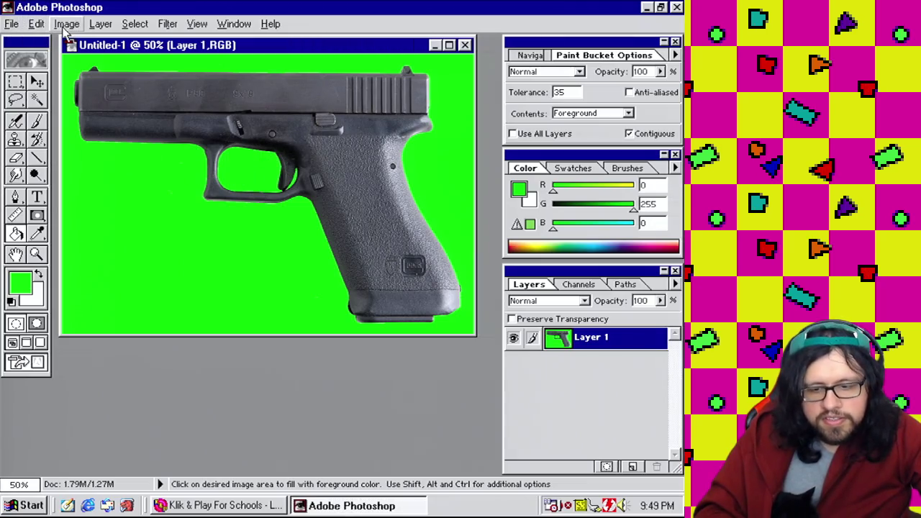
click(66, 24)
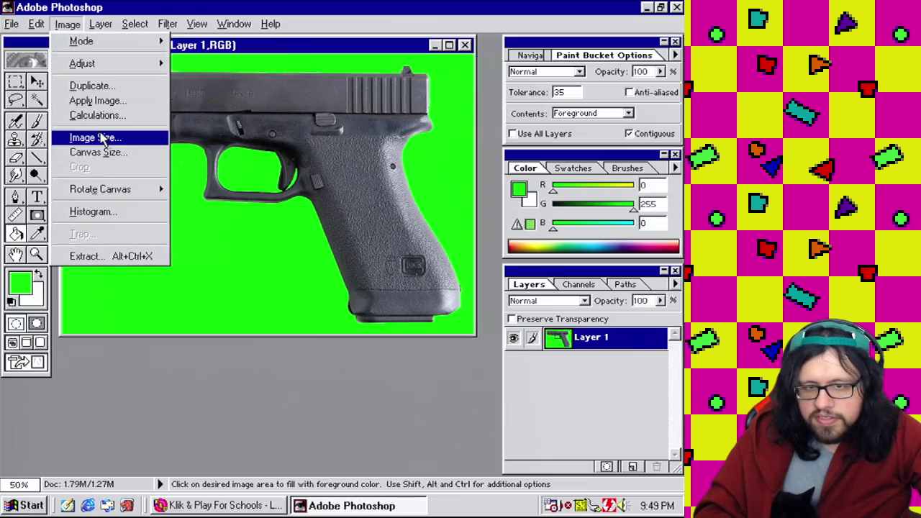
click(97, 136)
click(398, 174)
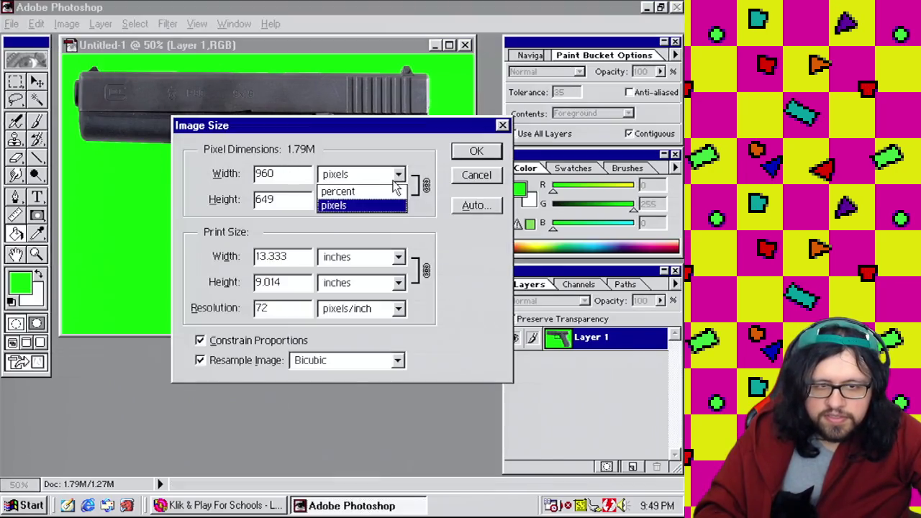
click(371, 190)
click(360, 201)
click(359, 214)
double_click(293, 173)
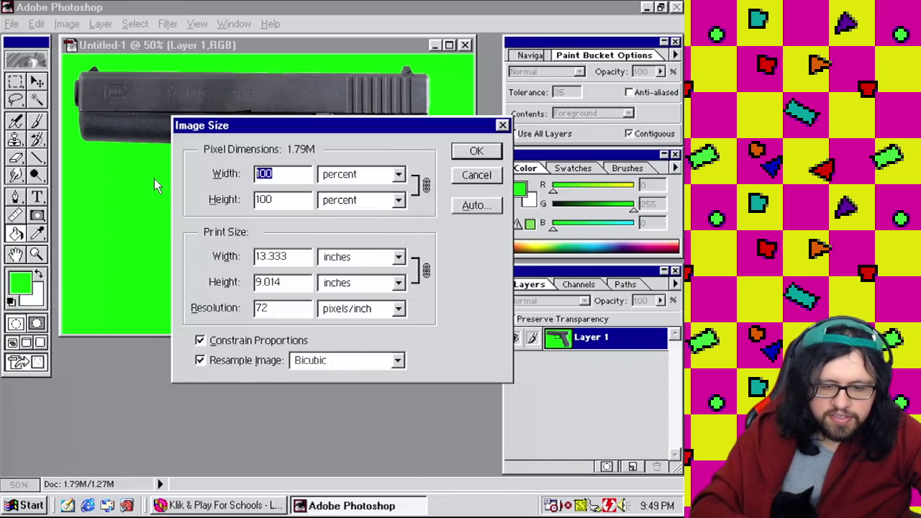
text(50)
double_click(295, 200)
text(50)
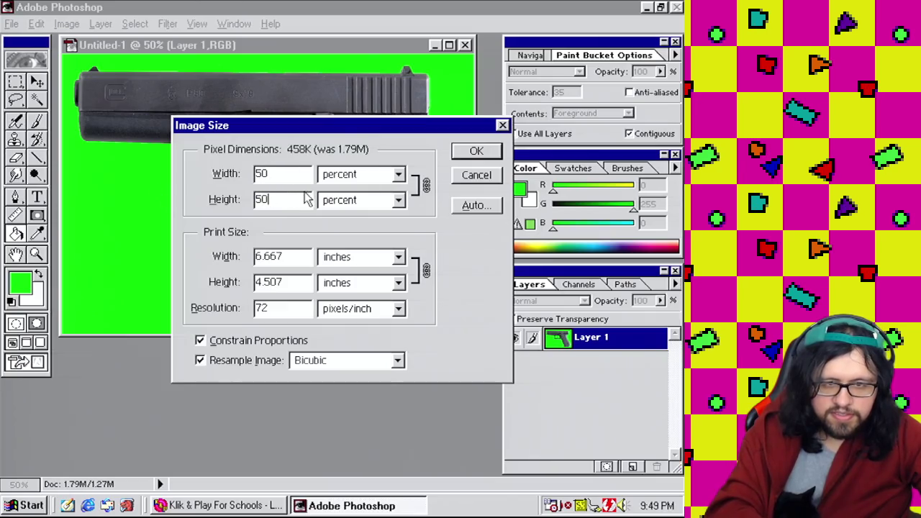
click(468, 155)
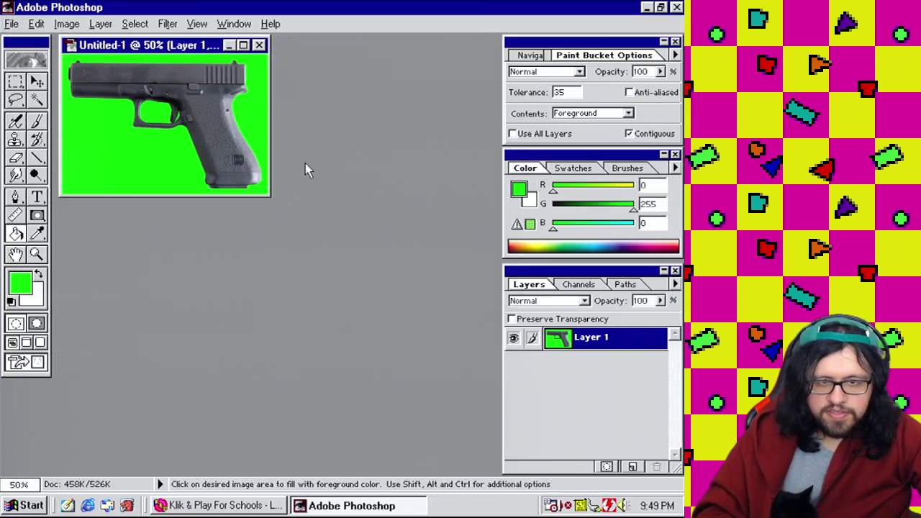
Enlarge the document window and set the zoom to 100%
drag(270, 195, 455, 305)
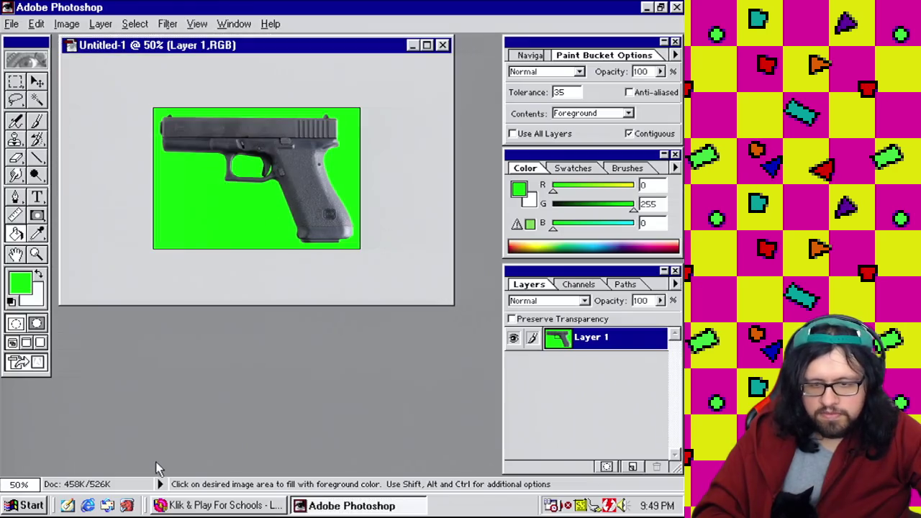
double_click(21, 484)
text(100)
key(Return)
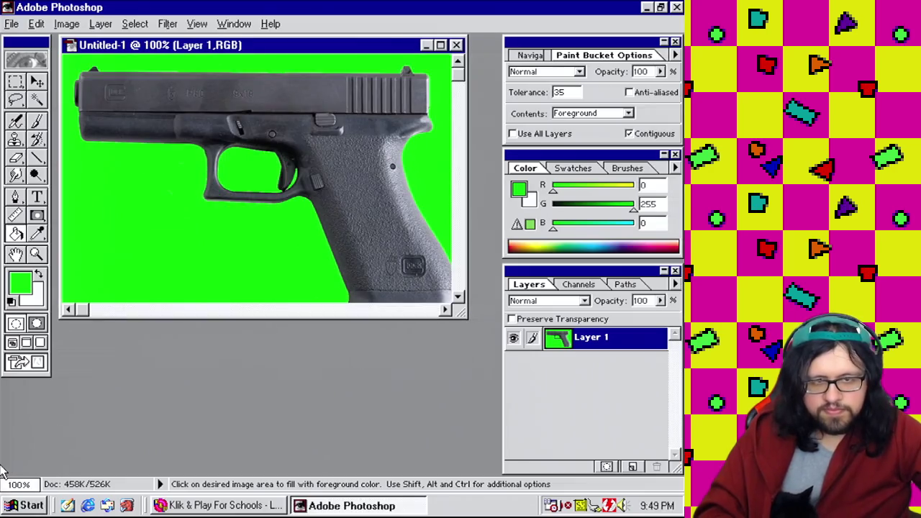
Resize the image to 50 percent width and height a second time
click(66, 23)
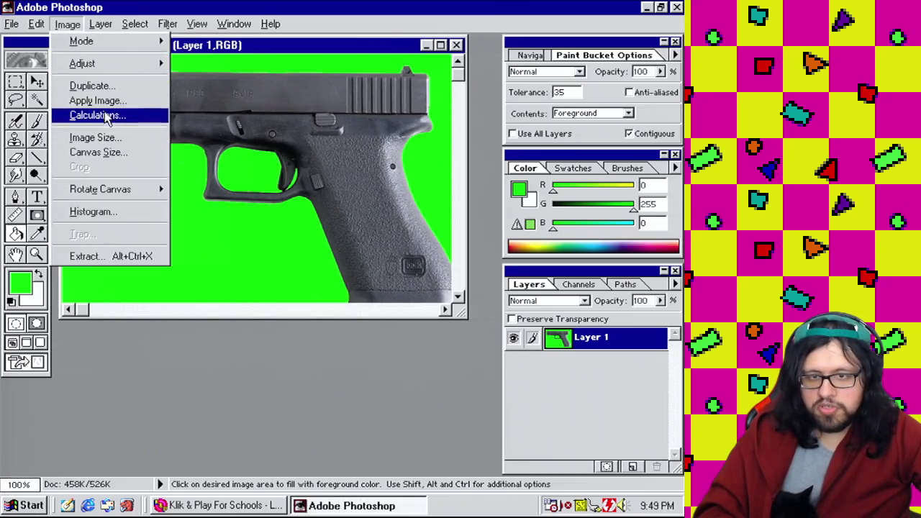
click(130, 144)
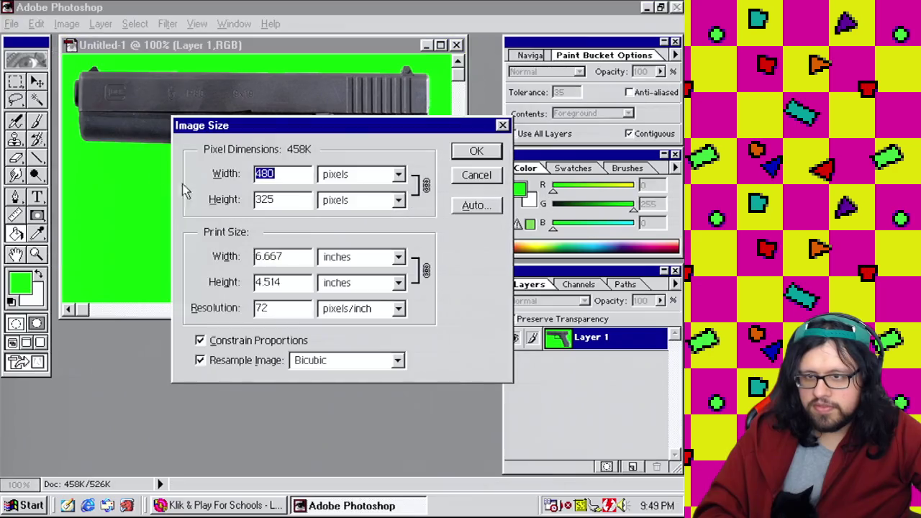
click(335, 174)
click(338, 189)
click(347, 201)
click(360, 215)
drag(282, 174, 180, 180)
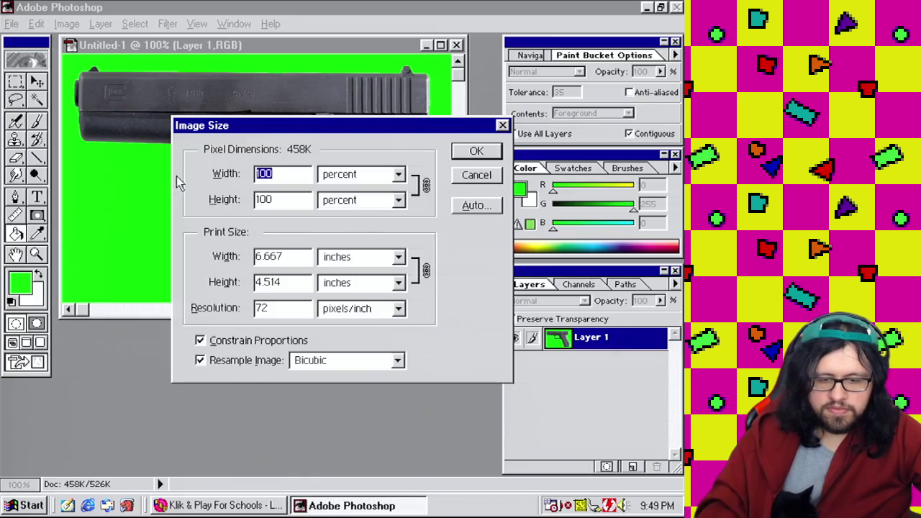
text(50)
drag(292, 200, 255, 200)
text(50)
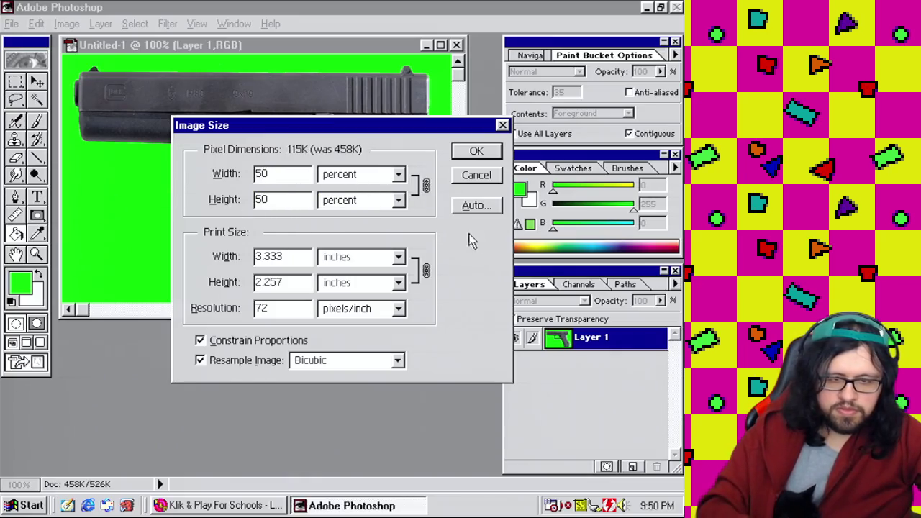
click(477, 150)
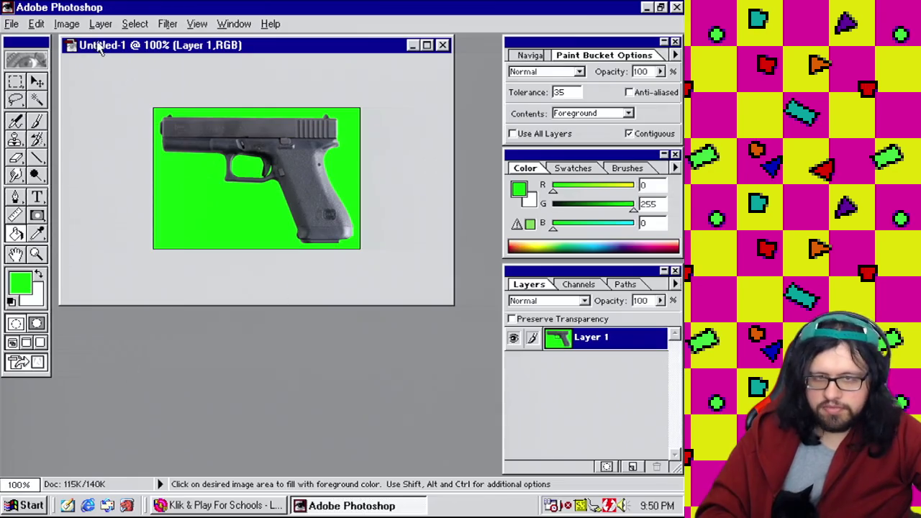
click(12, 23)
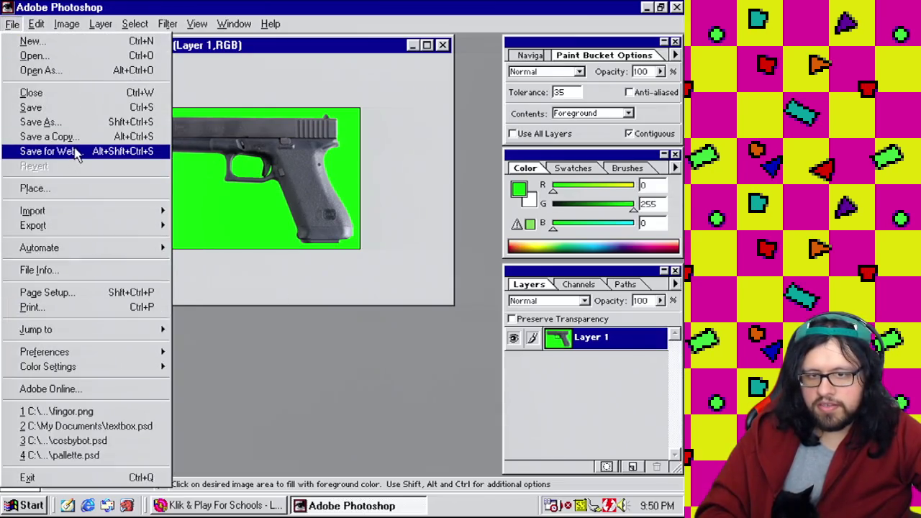
Load the saved colour table into the Save For Web GIF export
click(76, 151)
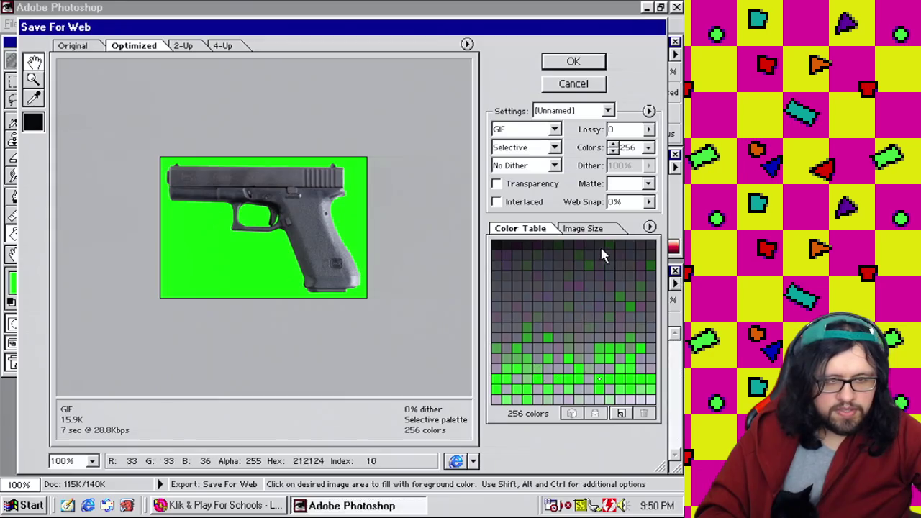
click(599, 230)
click(520, 229)
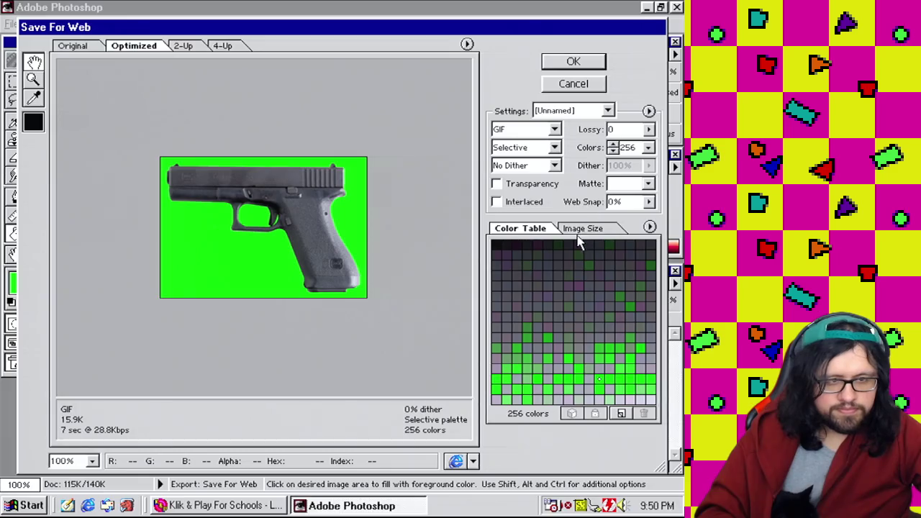
click(650, 226)
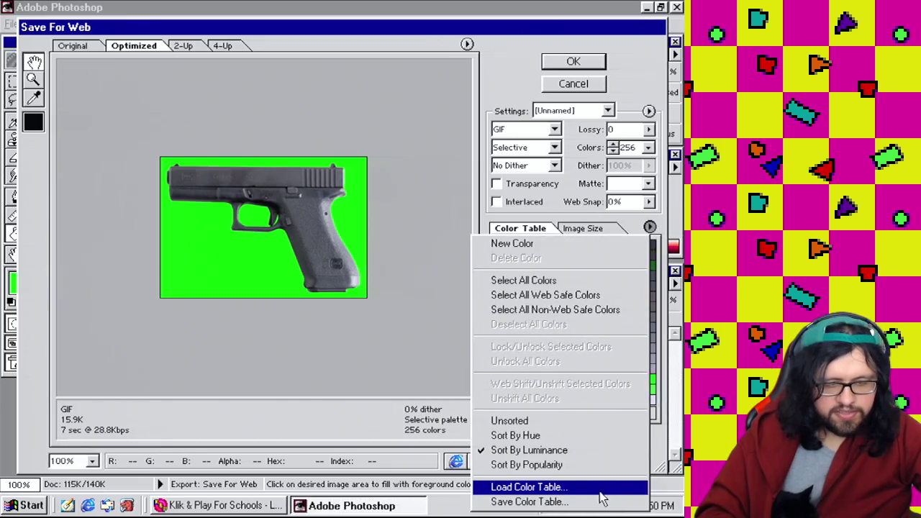
click(600, 489)
click(484, 307)
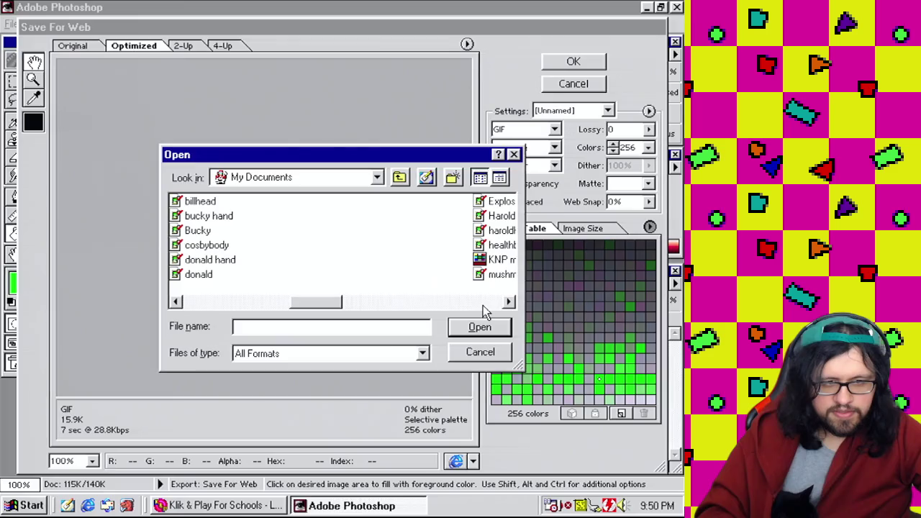
double_click(502, 264)
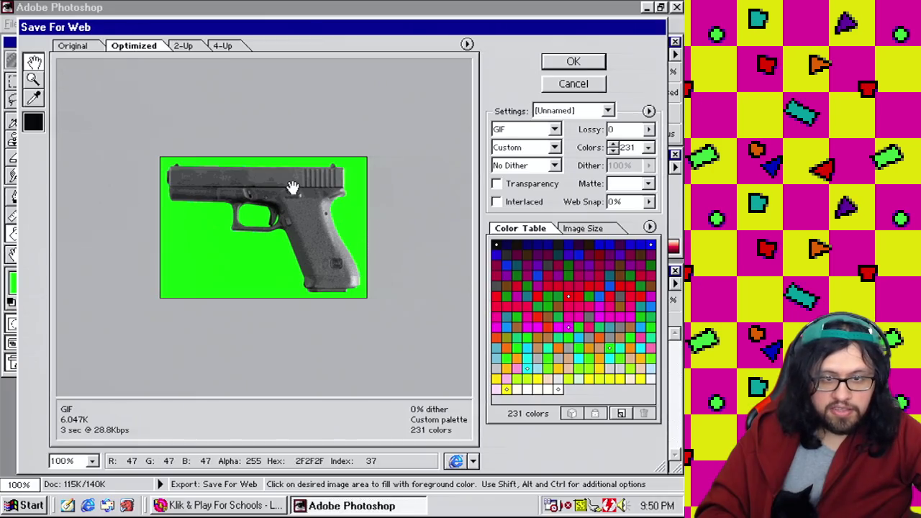
Save the optimized GIF as agun, then quit Photoshop without saving the working image
click(573, 63)
text(agun)
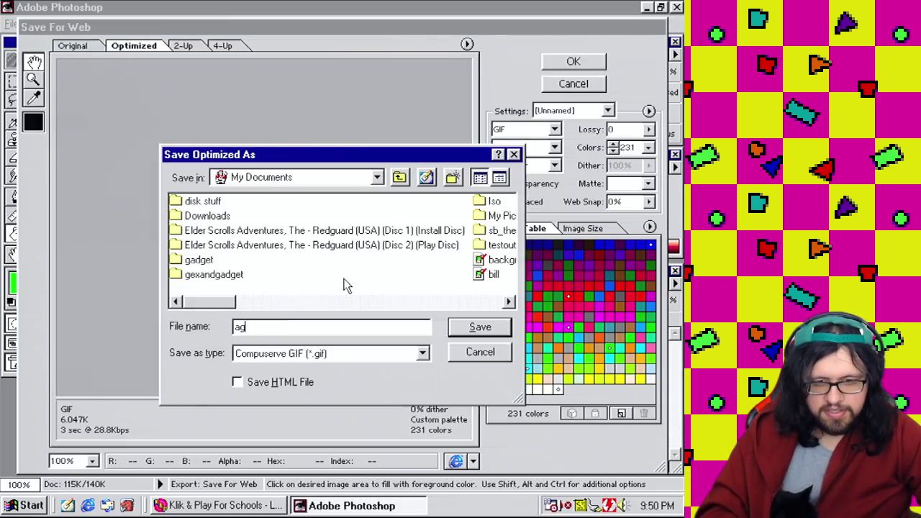
click(496, 330)
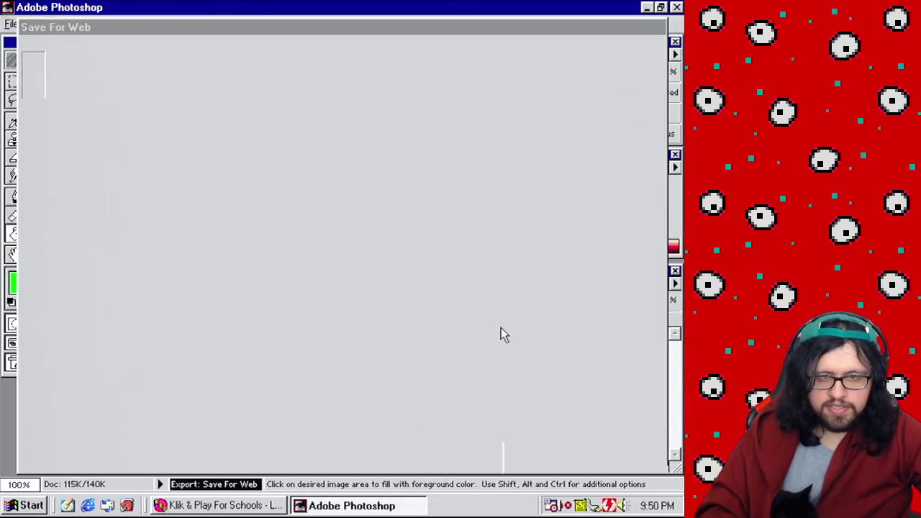
key(ctrl+q)
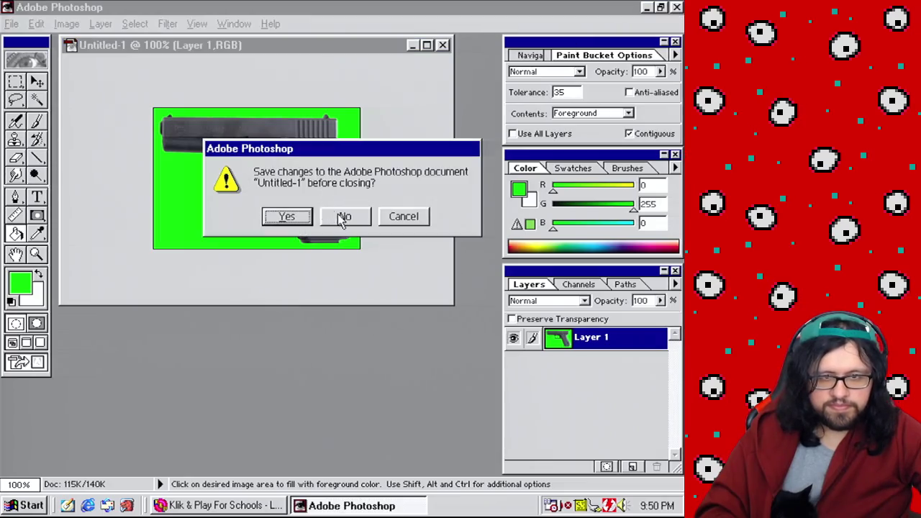
click(341, 215)
Save the game with Save game as
click(11, 24)
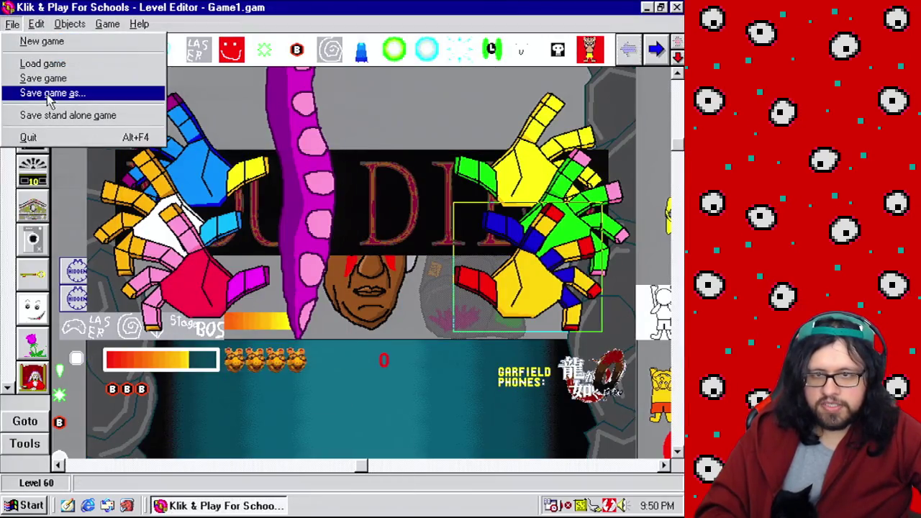
click(57, 83)
click(288, 404)
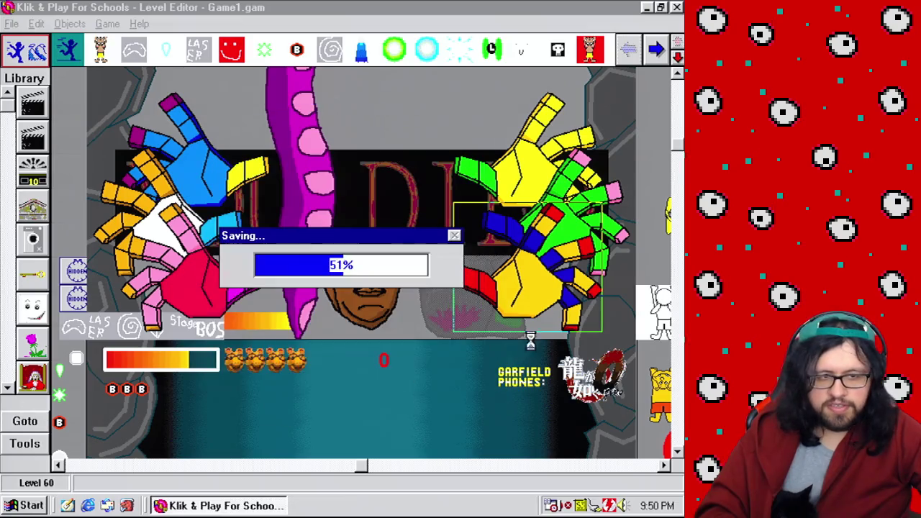
Edit the hand's animations and open empty frame 5 of User animation 1
right_click(540, 302)
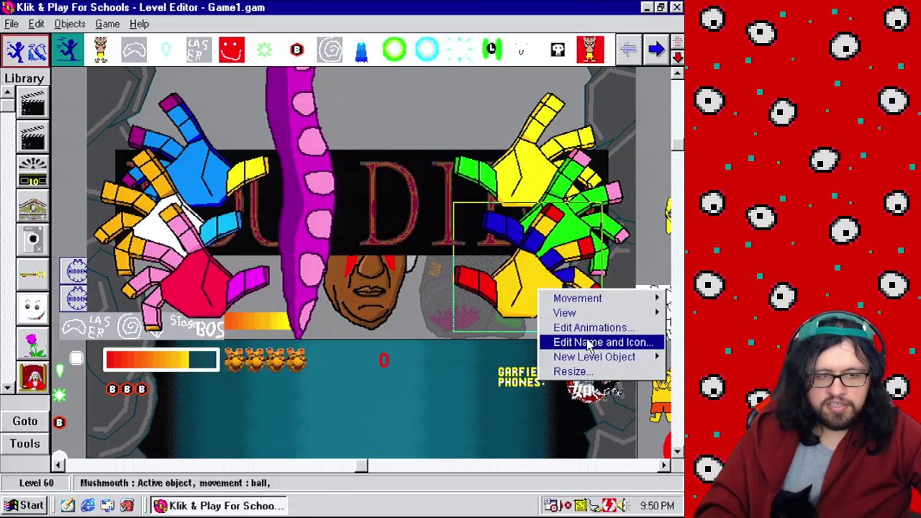
click(586, 337)
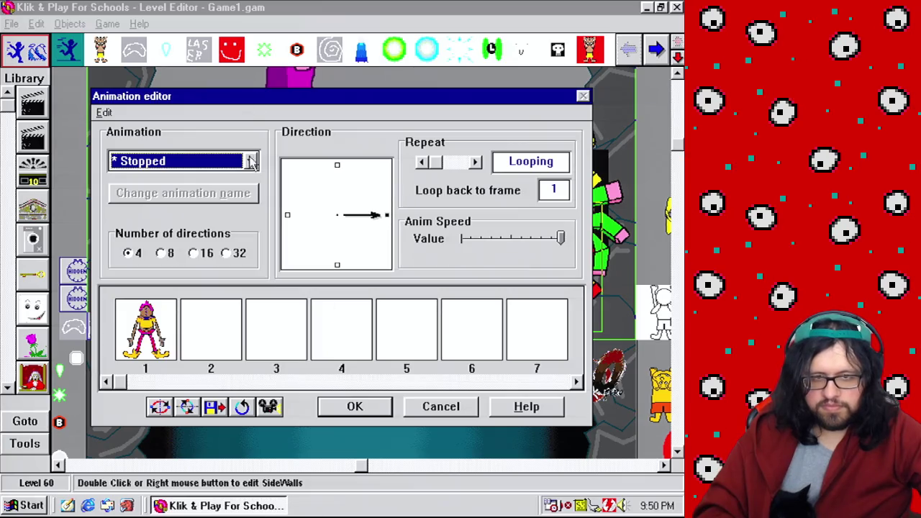
click(250, 159)
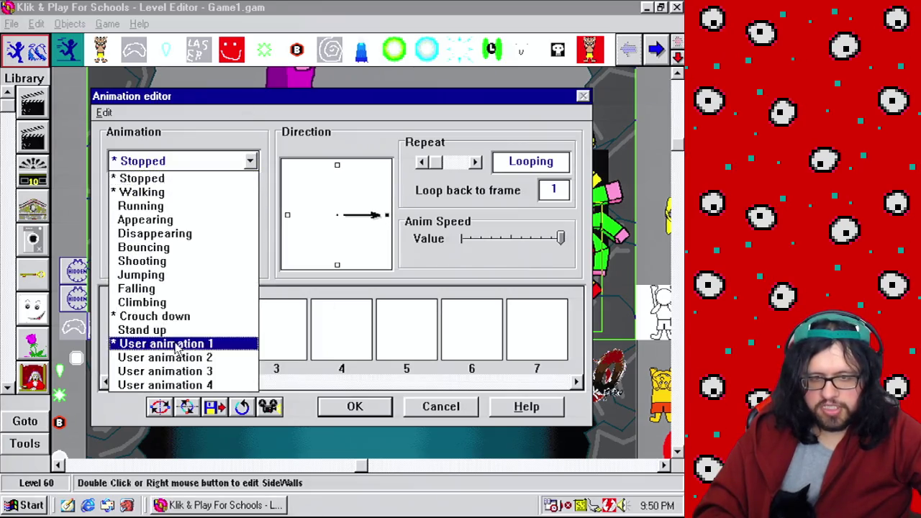
click(172, 344)
double_click(409, 344)
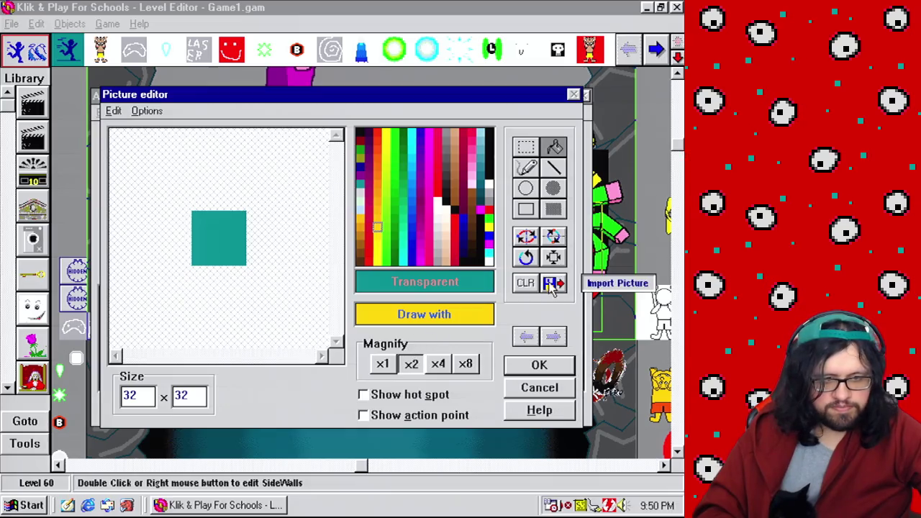
Import agun.gif and capture the pistol as a single image into the frame
click(551, 285)
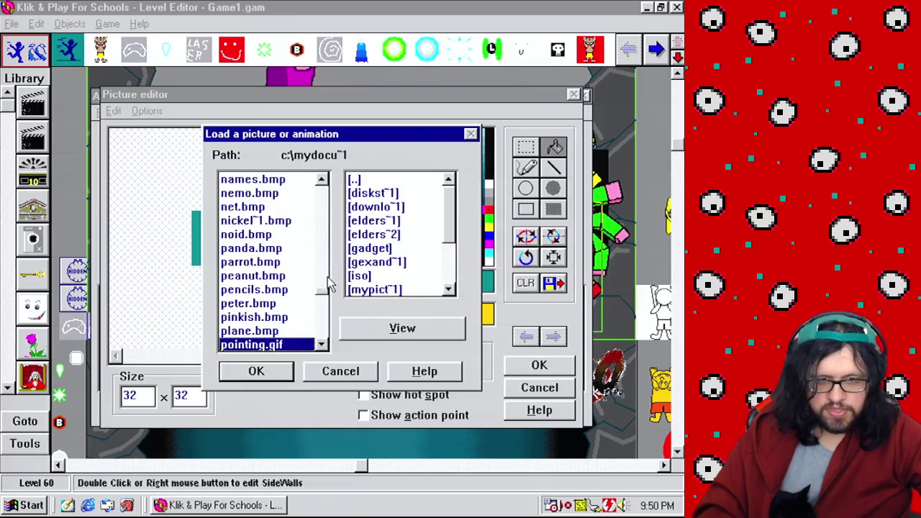
drag(324, 295, 324, 186)
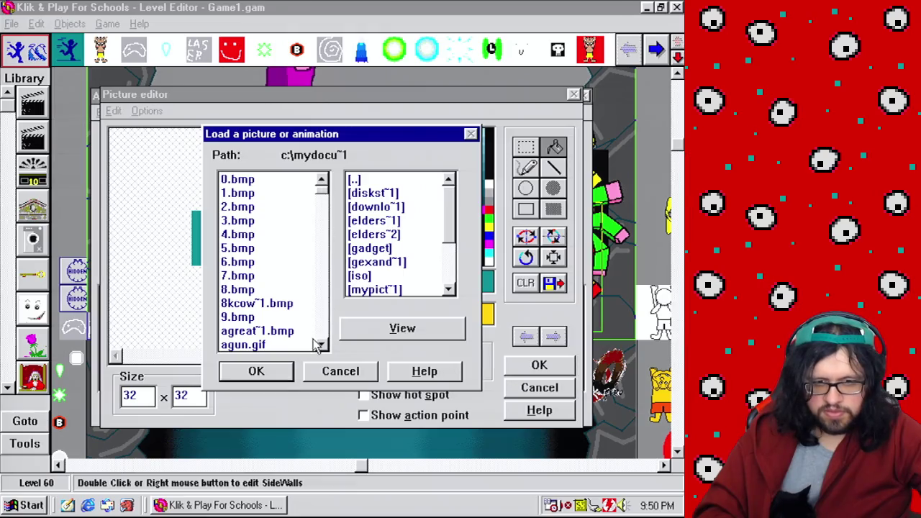
click(290, 347)
click(287, 372)
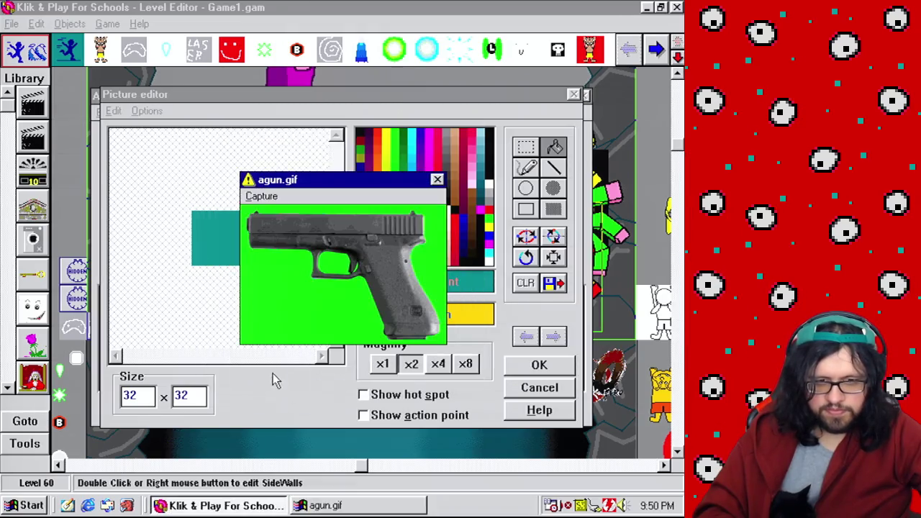
click(262, 196)
click(317, 251)
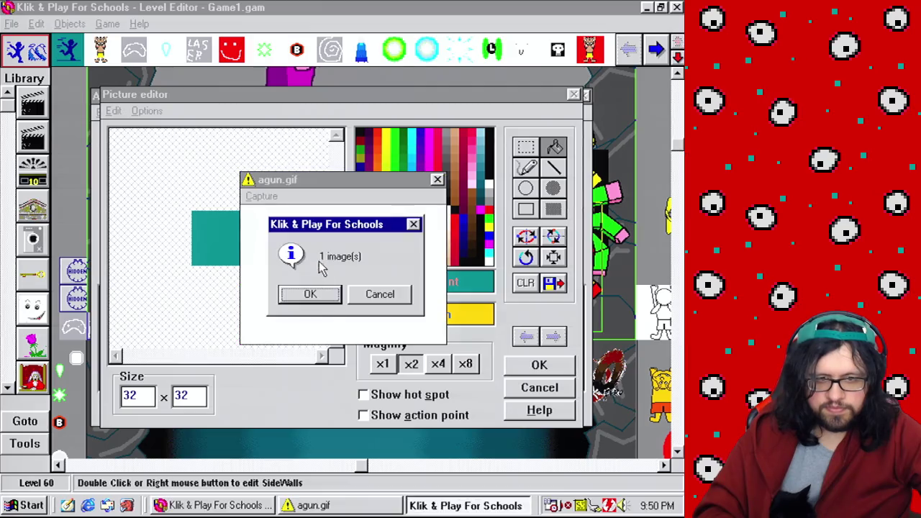
click(310, 293)
Flood-fill the green background, bottom strip and trigger-guard gap with Transparent
click(555, 149)
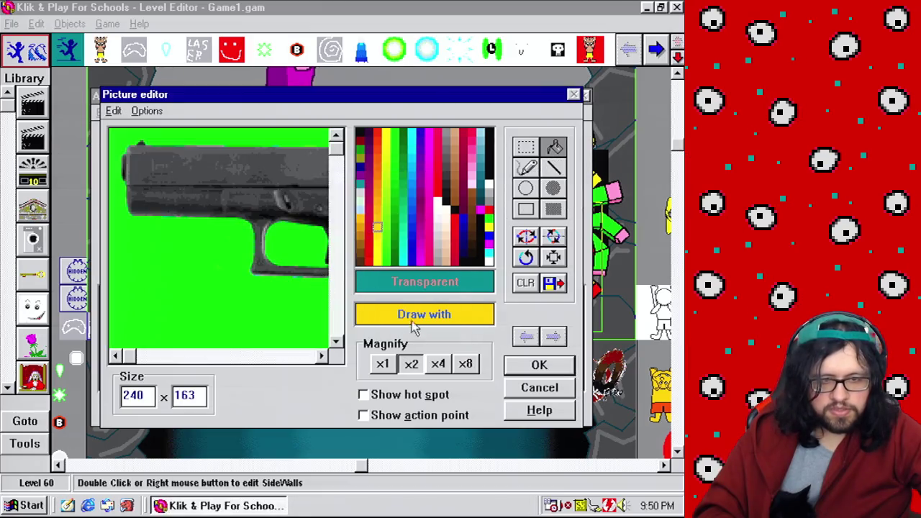
click(424, 287)
click(286, 303)
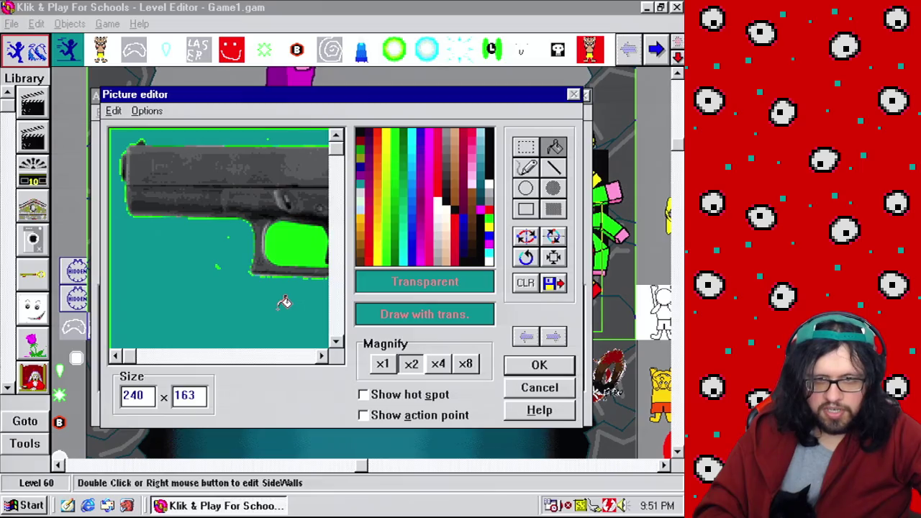
click(383, 364)
click(250, 282)
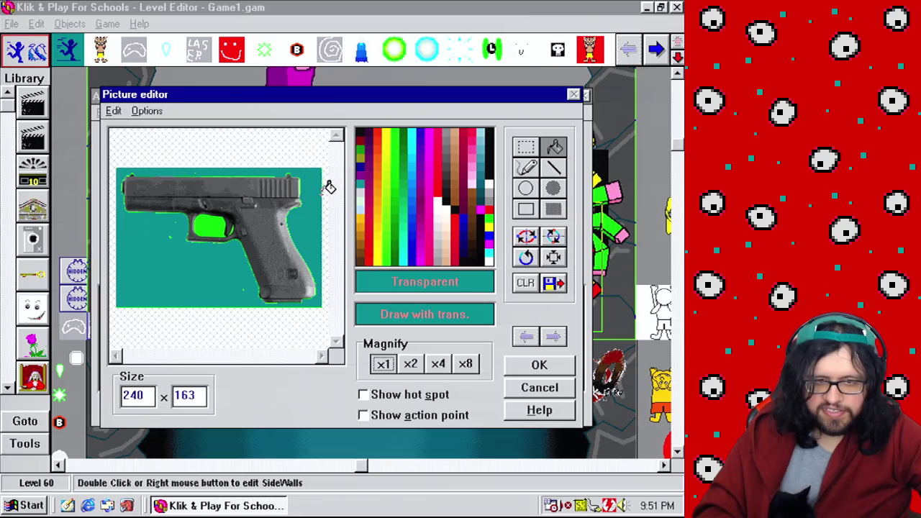
click(238, 298)
click(212, 227)
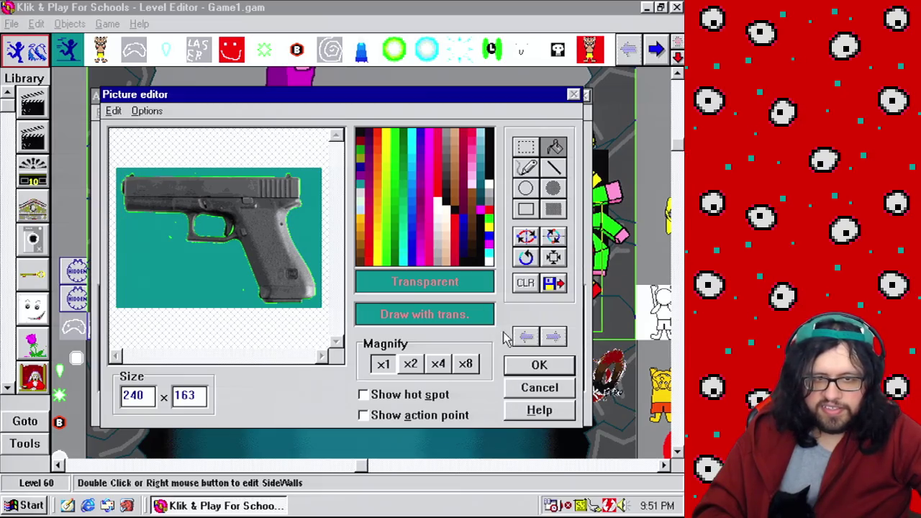
Close the Picture editor and cancel the Animation editor changes
click(536, 392)
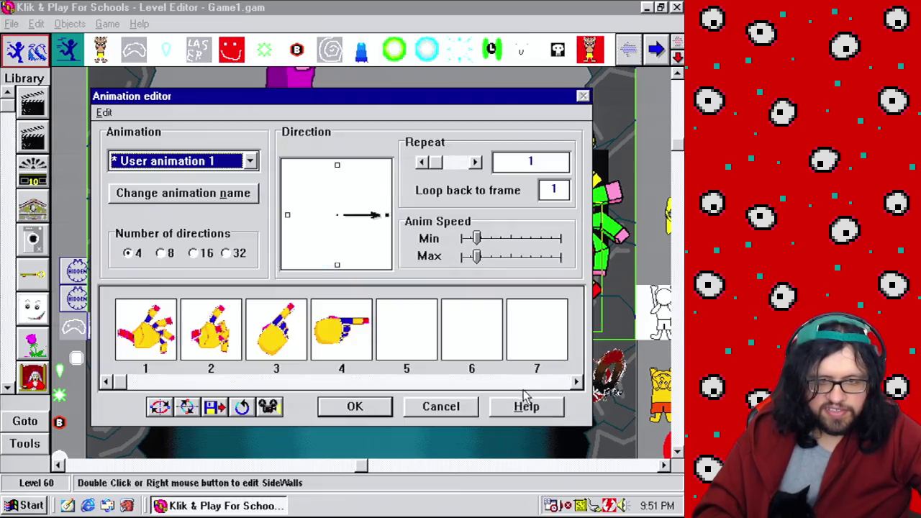
click(440, 405)
click(22, 506)
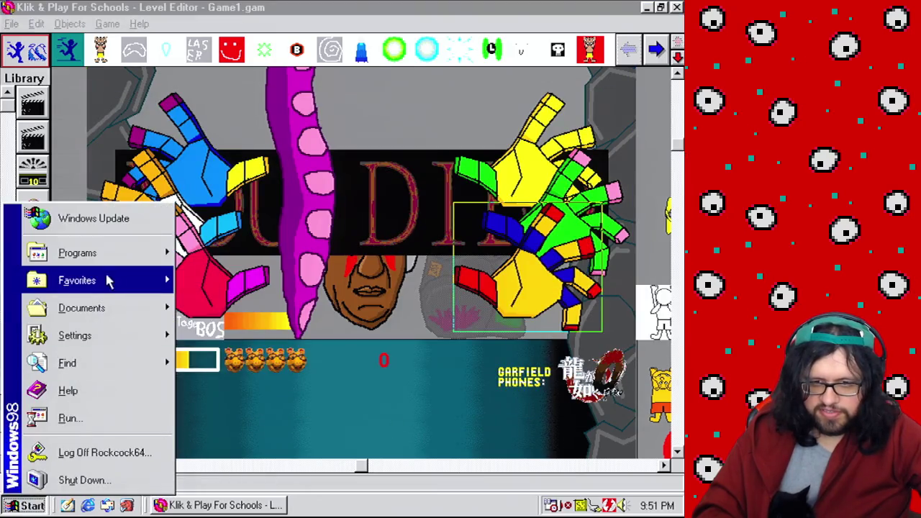
Launch Adobe Photoshop 5.5 from Start > Programs > Adobe
mouse_move(120, 265)
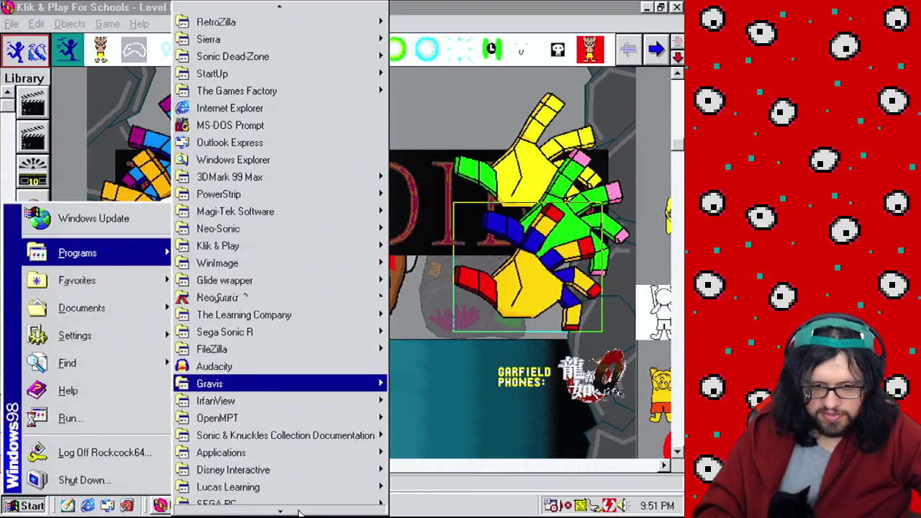
mouse_move(287, 364)
mouse_move(266, 448)
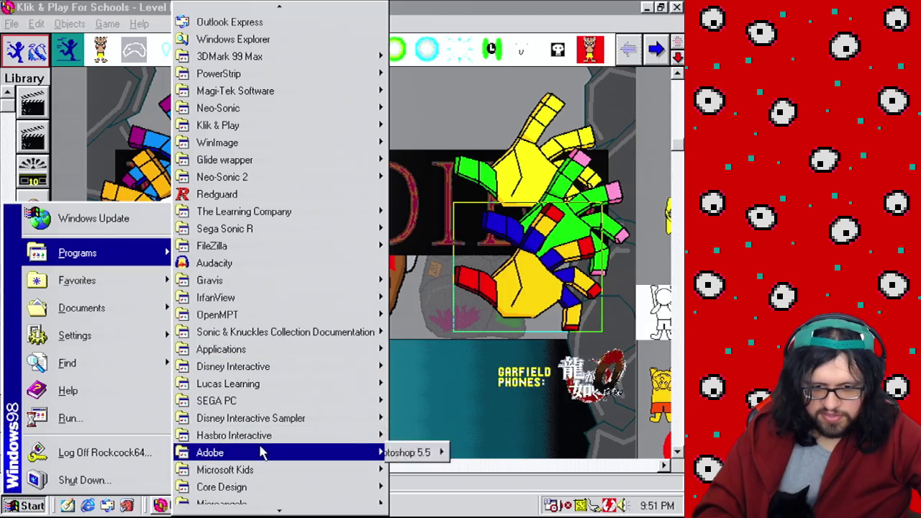
mouse_move(432, 451)
click(548, 470)
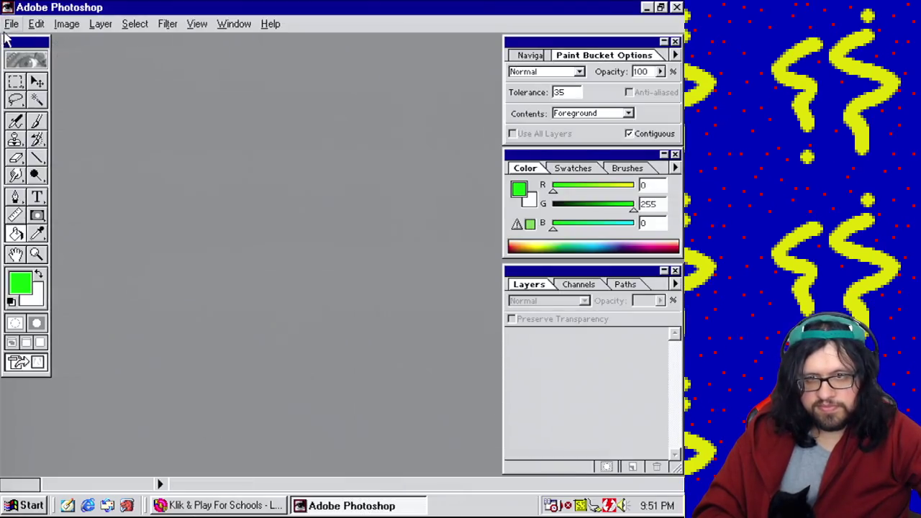
Create a new transparent 960×649 image and paste the pistol into it
click(12, 23)
click(27, 38)
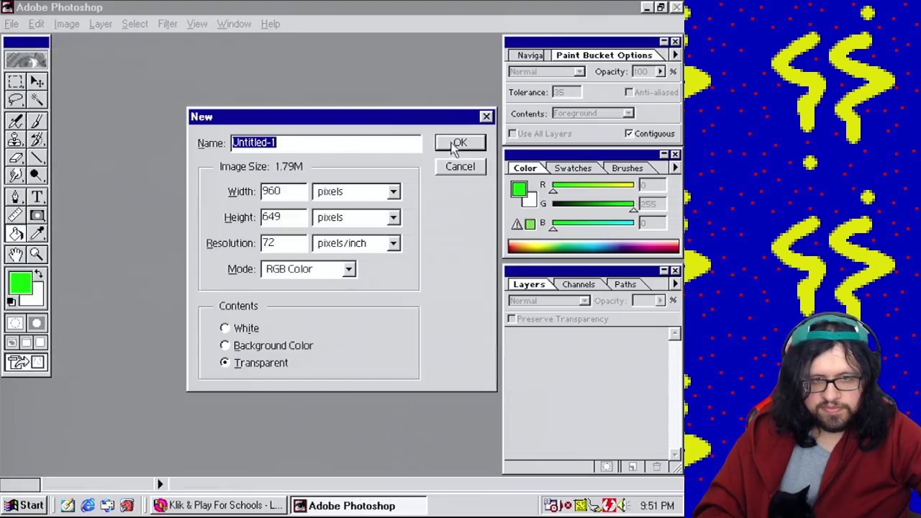
click(450, 144)
key(ctrl+v)
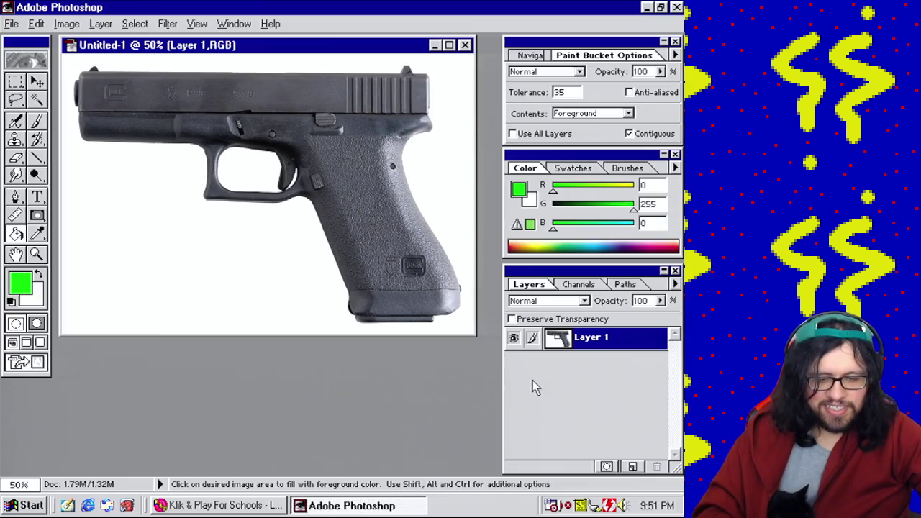
Resize the image to 25 percent width and height
click(66, 23)
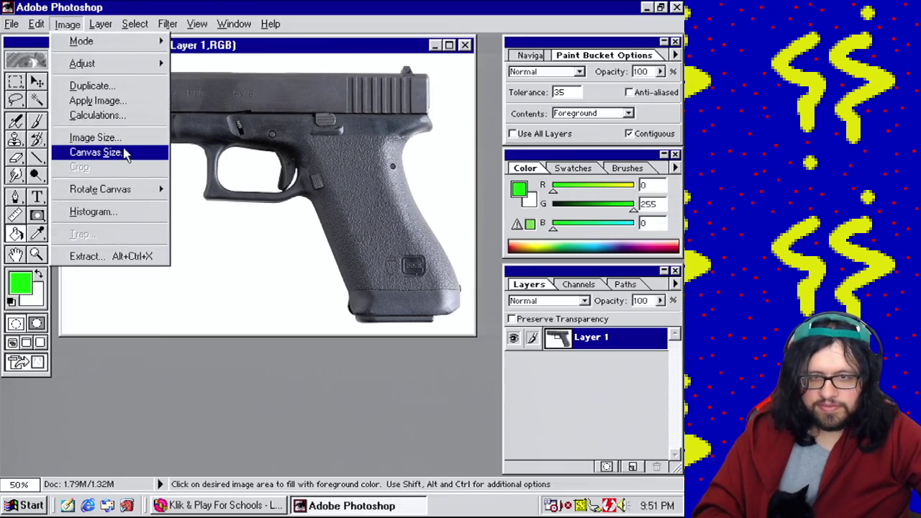
click(101, 138)
click(338, 179)
click(349, 189)
click(354, 203)
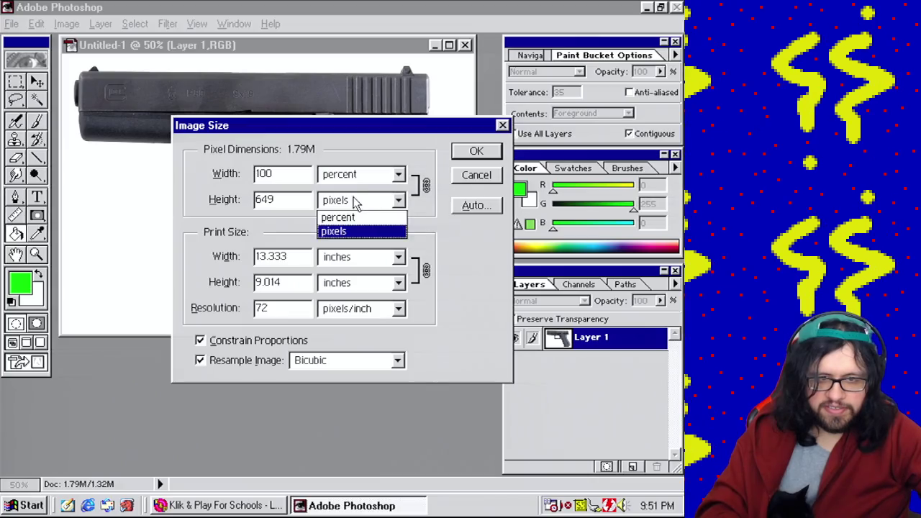
click(358, 216)
double_click(290, 175)
text(26)
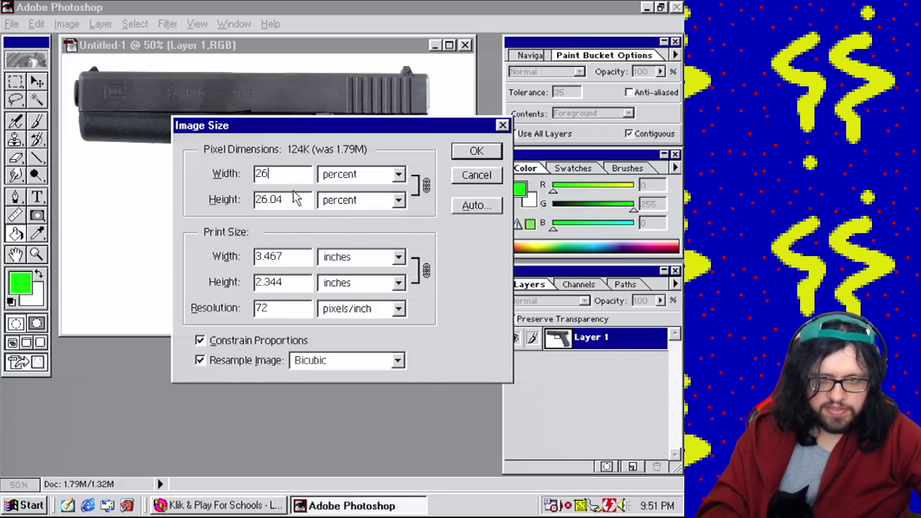
key(BackSpace)
text(5)
drag(288, 200, 255, 201)
text(25)
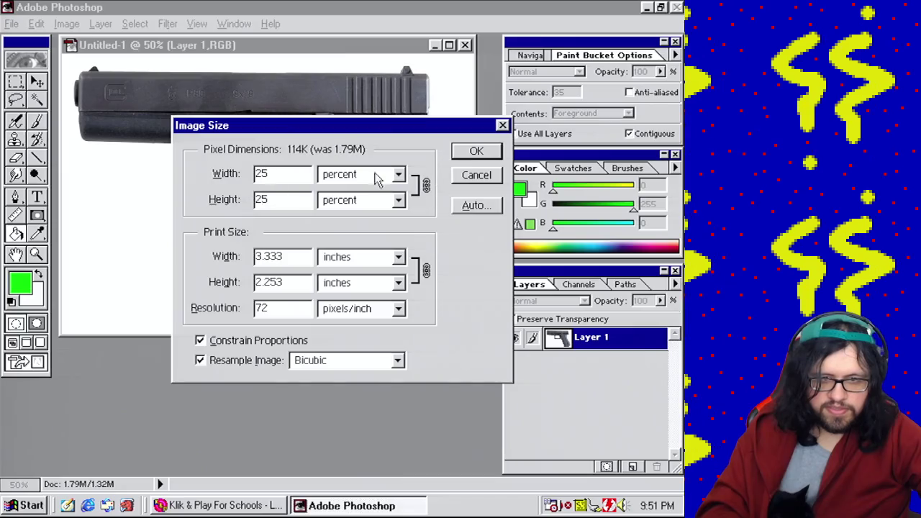
click(477, 151)
Set the zoom level to 100%
click(28, 485)
text(0)
key(Return)
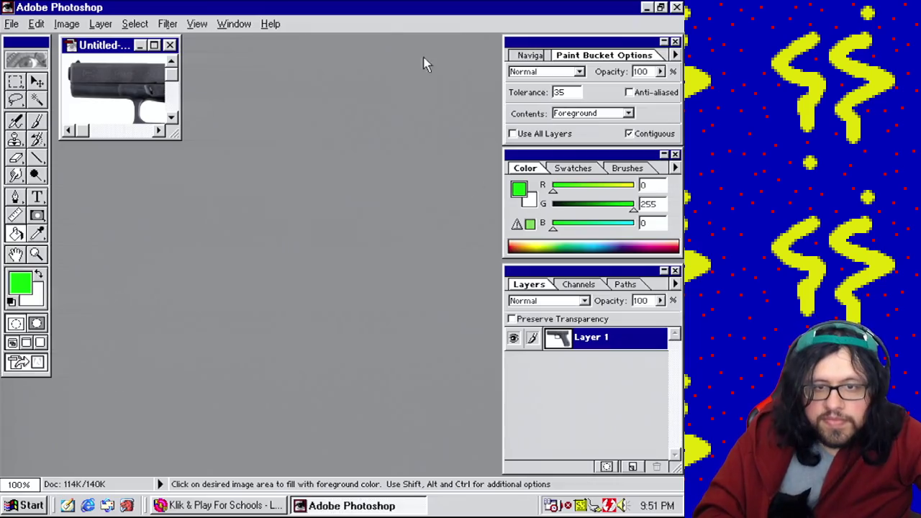
Enlarge the window and fill the background green, undoing the trigger-guard fill
drag(176, 133, 185, 147)
drag(442, 396, 431, 377)
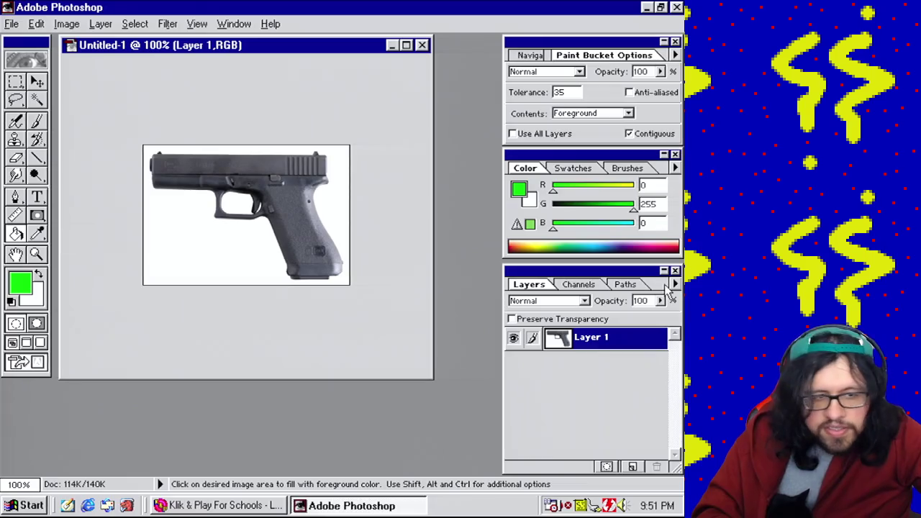
click(225, 250)
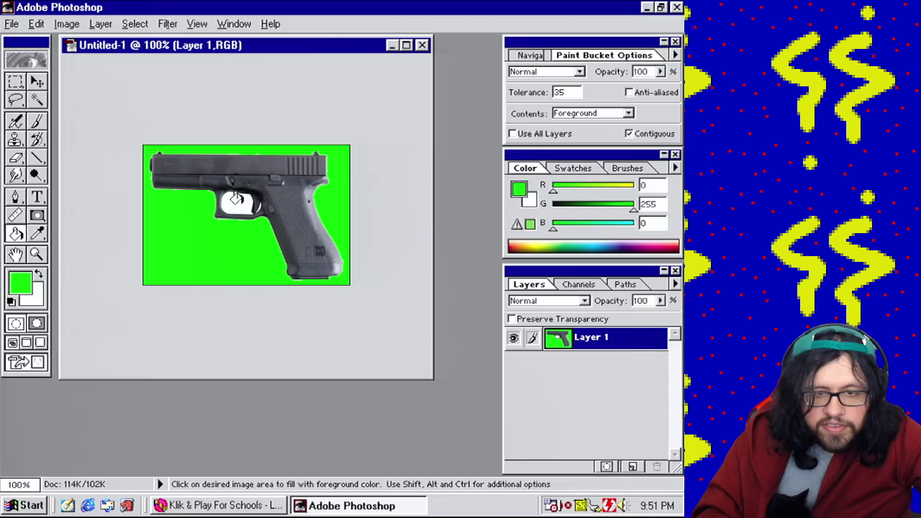
click(234, 201)
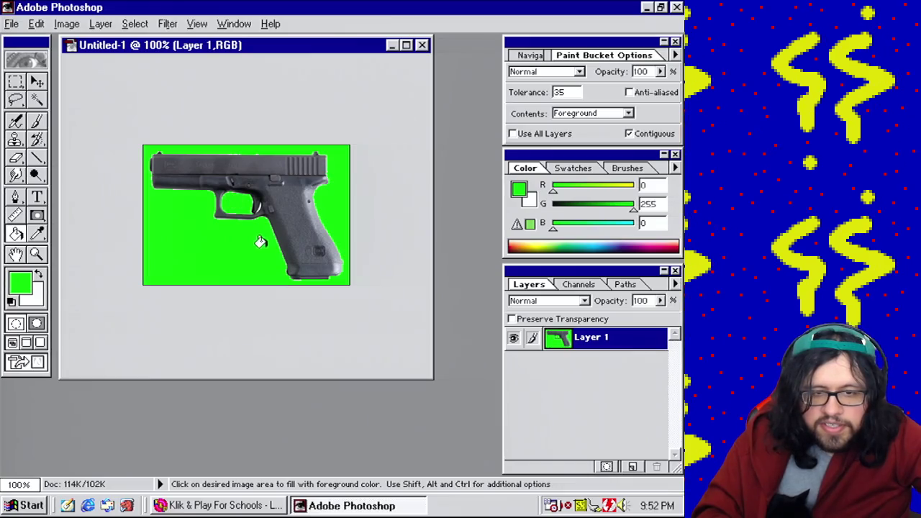
key(ctrl+z)
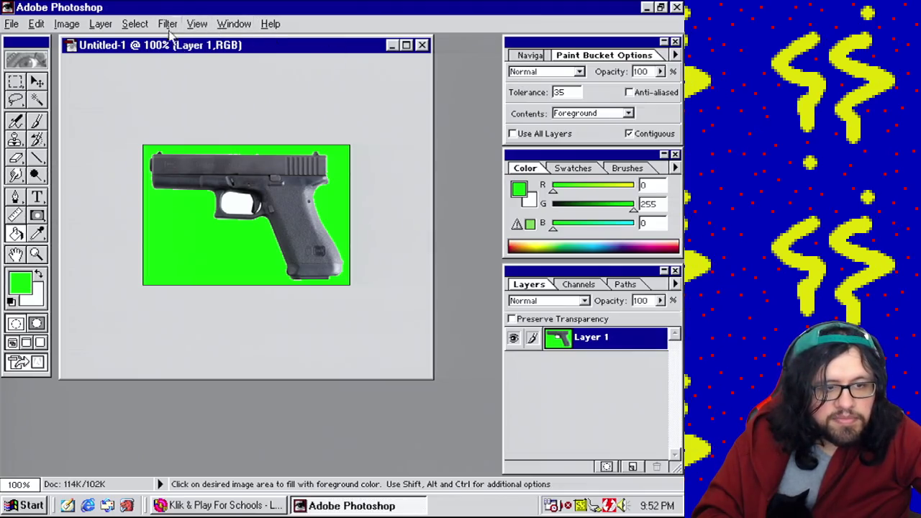
Revert to before the green fills via the History panel and set tolerance to 50
click(197, 24)
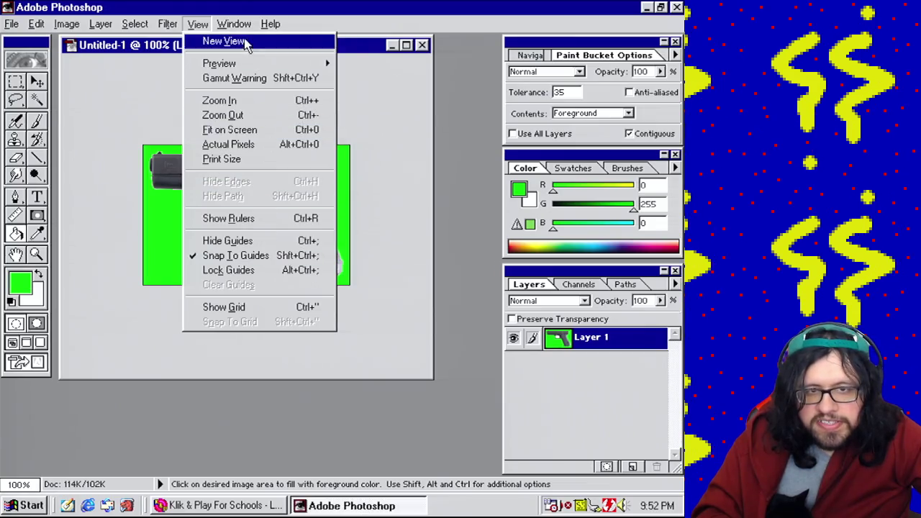
mouse_move(236, 24)
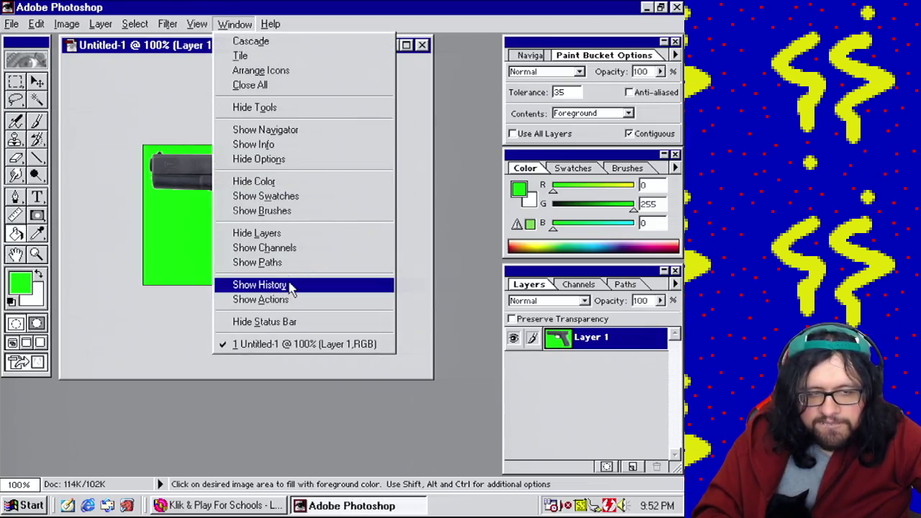
click(292, 284)
drag(676, 313, 677, 346)
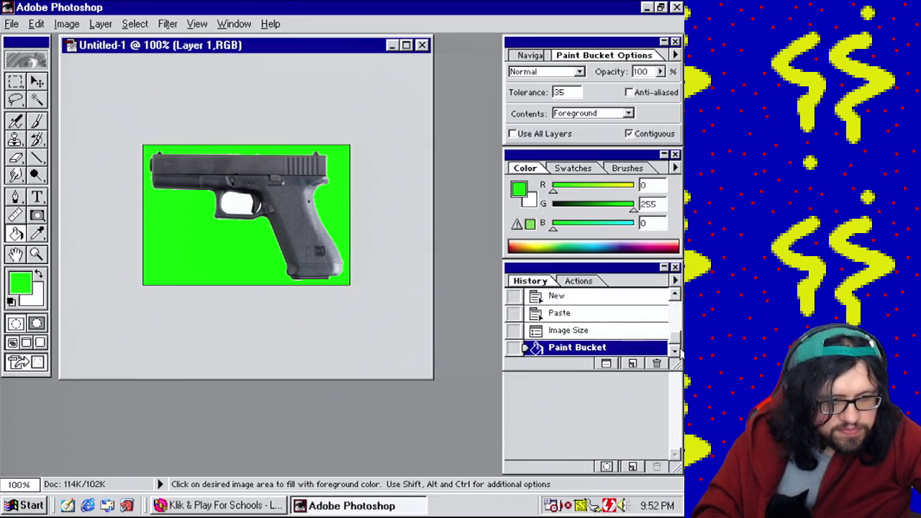
click(594, 334)
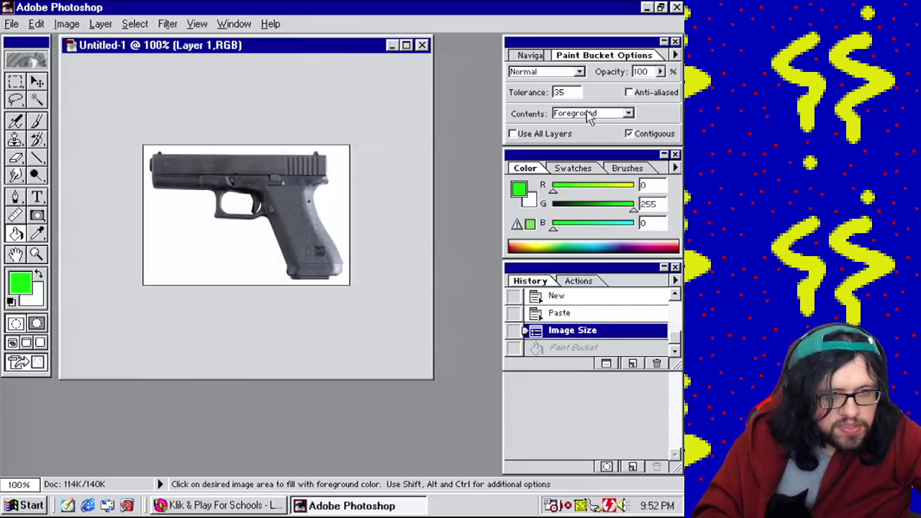
text(50)
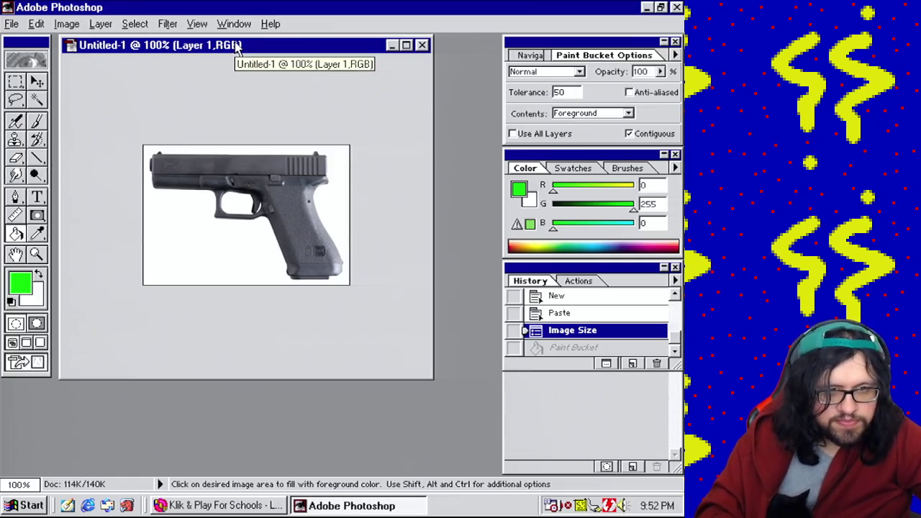
Refill the background and trigger-guard hole green, undoing fills that spill onto the gun
click(221, 257)
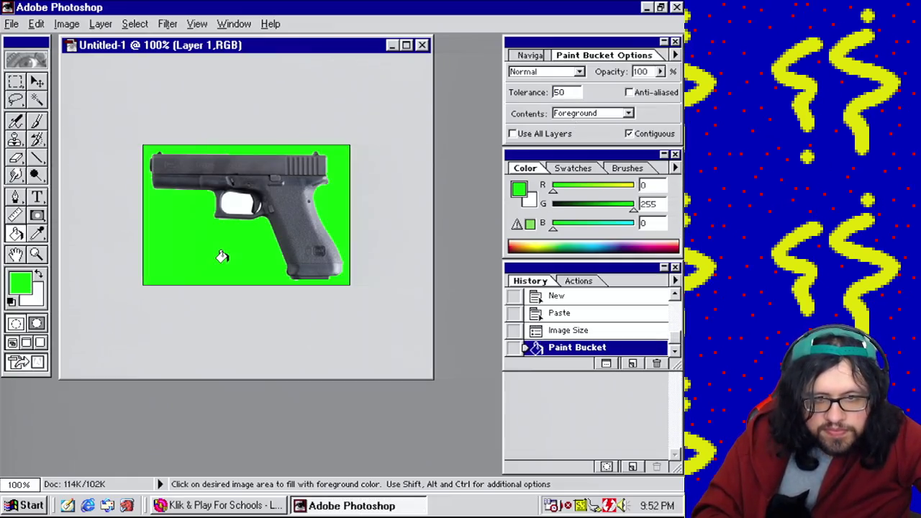
click(234, 200)
click(254, 202)
key(ctrl+z)
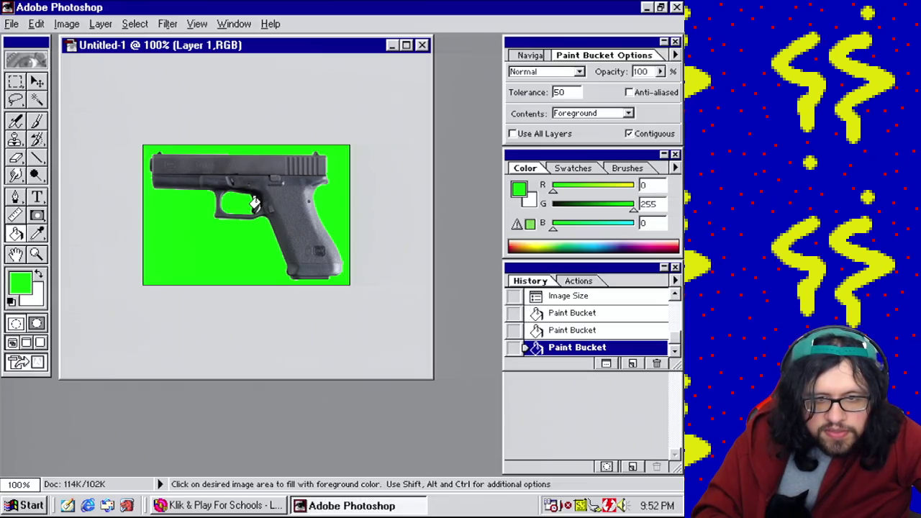
click(253, 203)
key(ctrl+z)
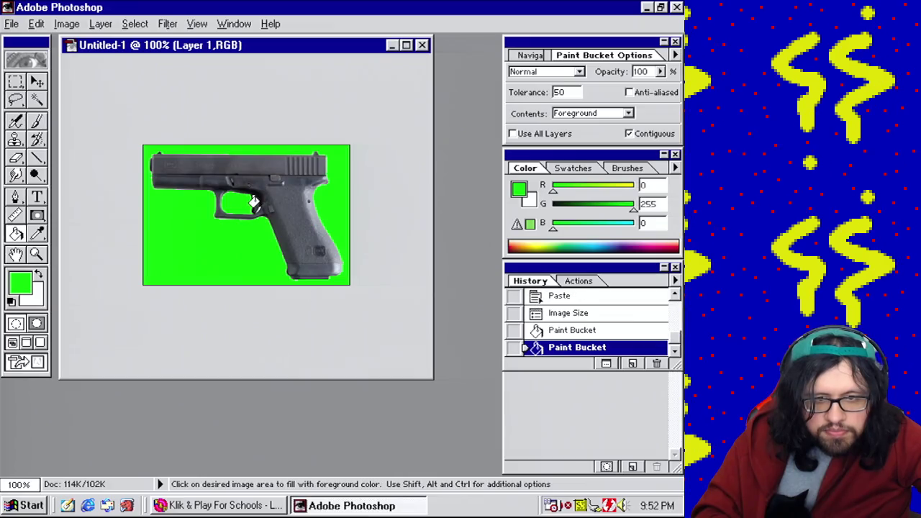
click(254, 202)
key(ctrl+z)
click(254, 202)
key(ctrl+z)
click(254, 203)
key(ctrl+z)
Zoom to 200% and fill the small white gaps beside the trigger green
double_click(18, 483)
text(200)
key(Return)
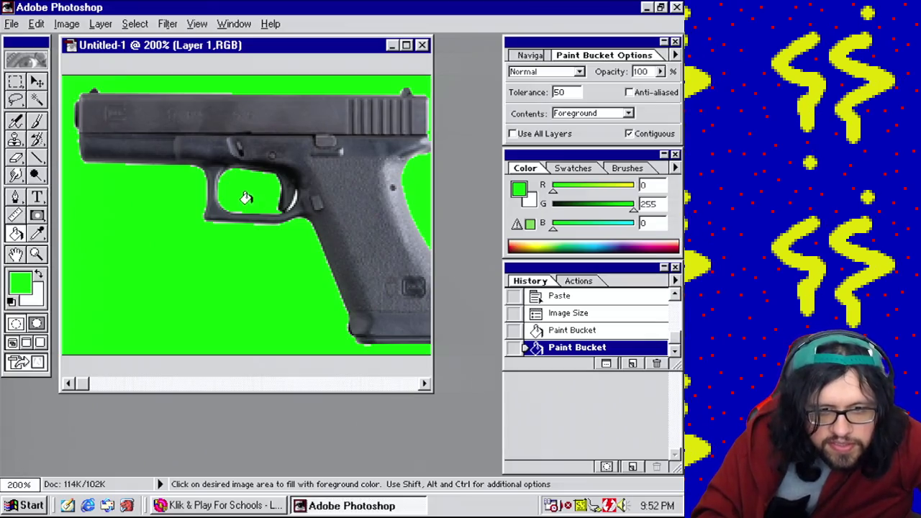
click(288, 197)
click(289, 193)
key(ctrl+z)
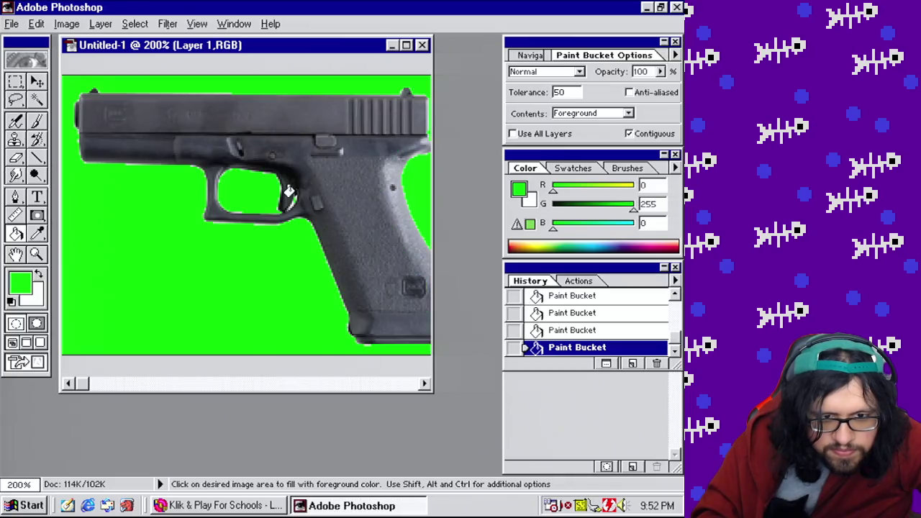
click(290, 191)
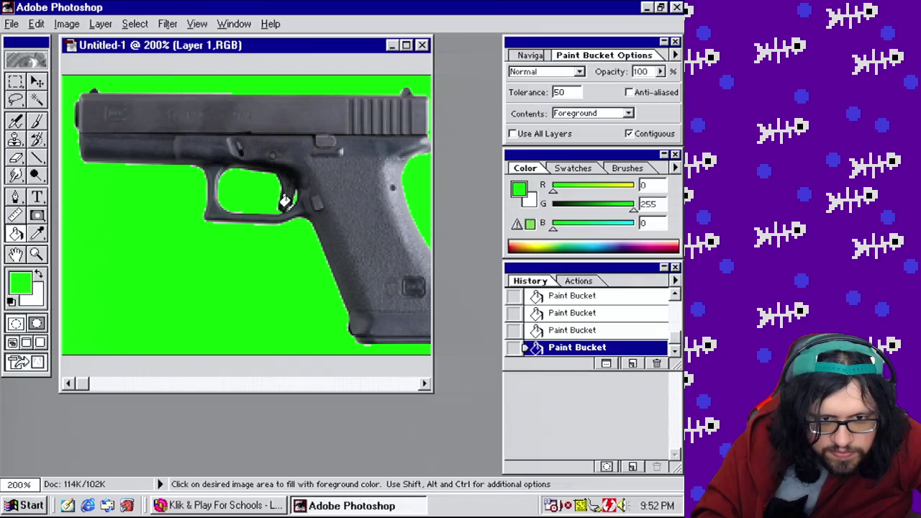
click(12, 23)
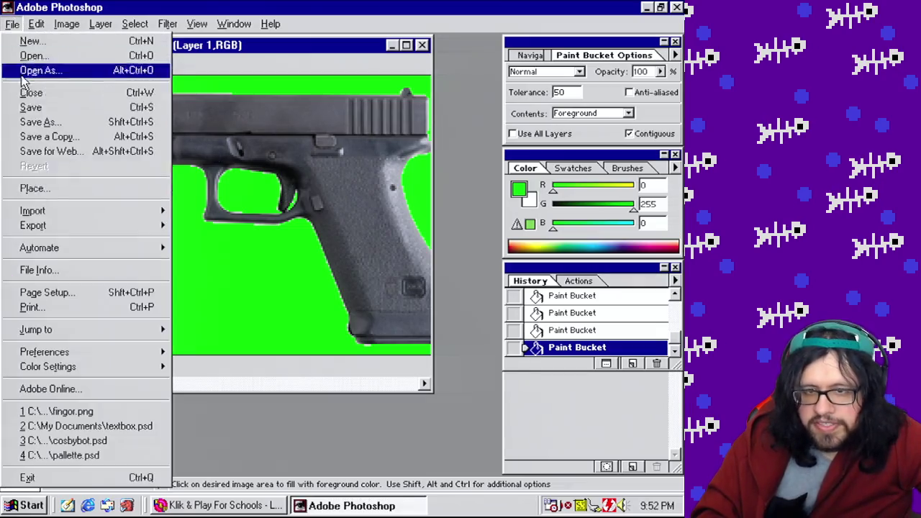
Load the game's colour table file into the Save for Web GIF settings
click(75, 153)
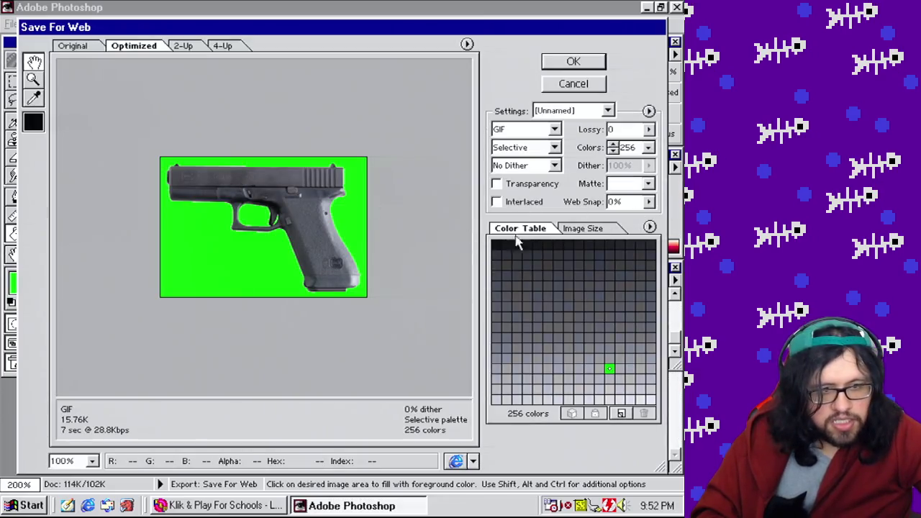
click(649, 228)
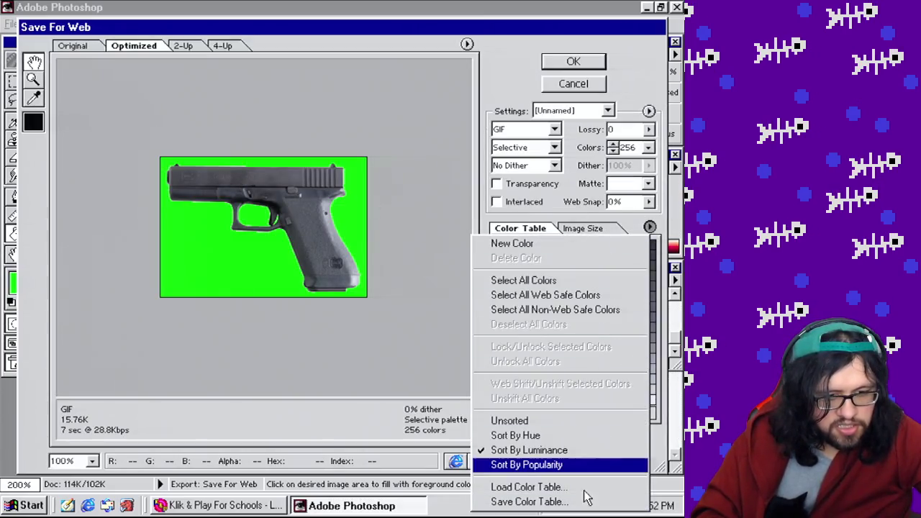
click(546, 487)
click(493, 303)
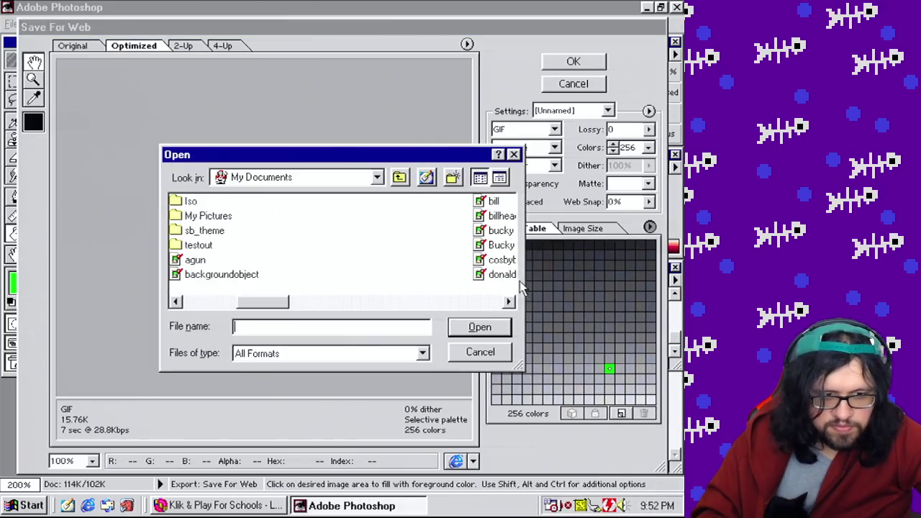
click(489, 302)
double_click(500, 276)
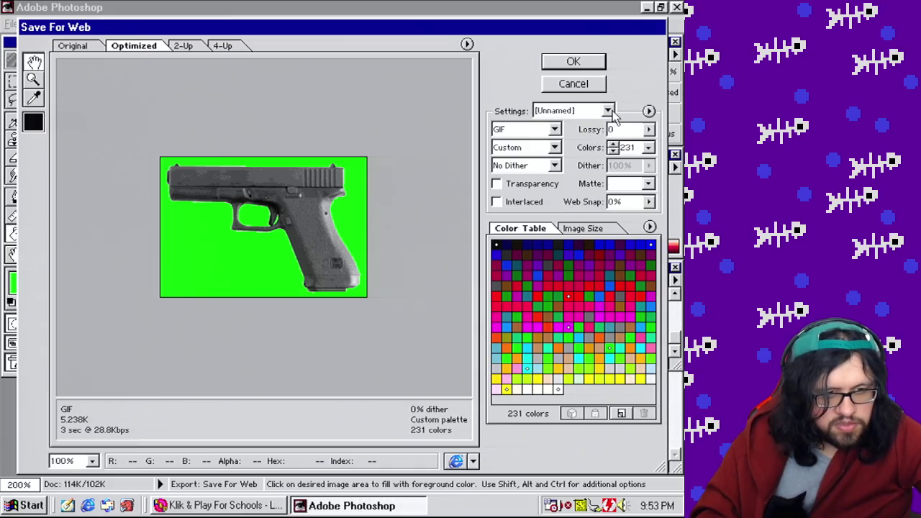
Save the GIF as agun, replacing the existing agun.gif, and close Photoshop
click(585, 68)
text(agun)
key(Return)
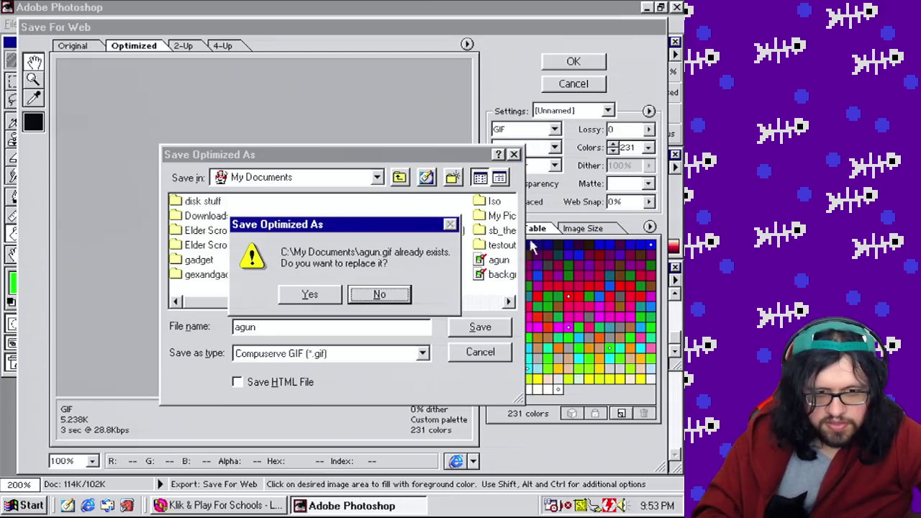
click(332, 294)
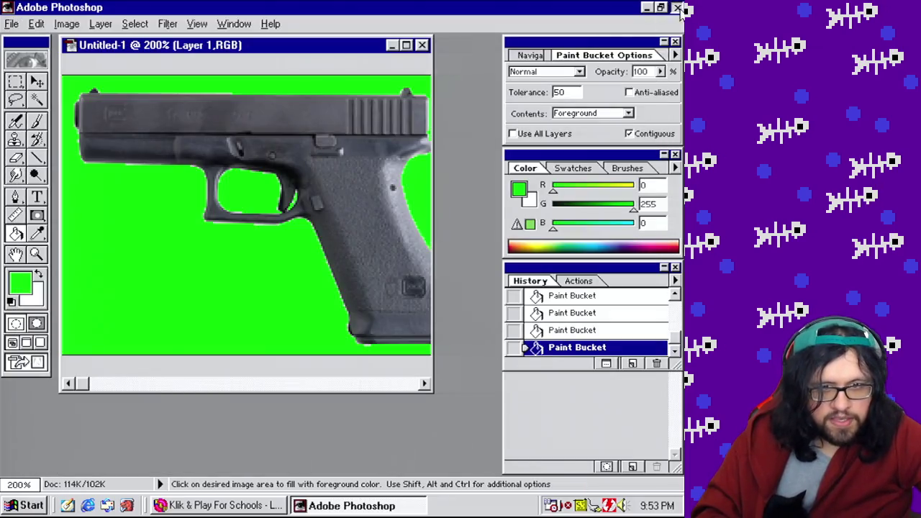
click(677, 8)
Discard the working image and open the hand object's User animation 1 in the animation editor
click(350, 214)
click(551, 302)
right_click(546, 296)
click(596, 330)
click(250, 160)
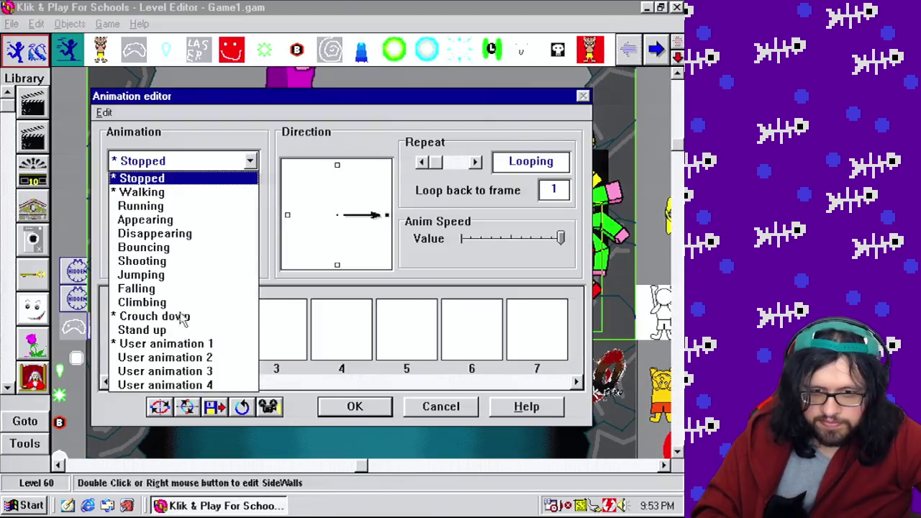
click(188, 343)
Import the full agun.gif image into an empty frame, making its green background transparent
double_click(412, 341)
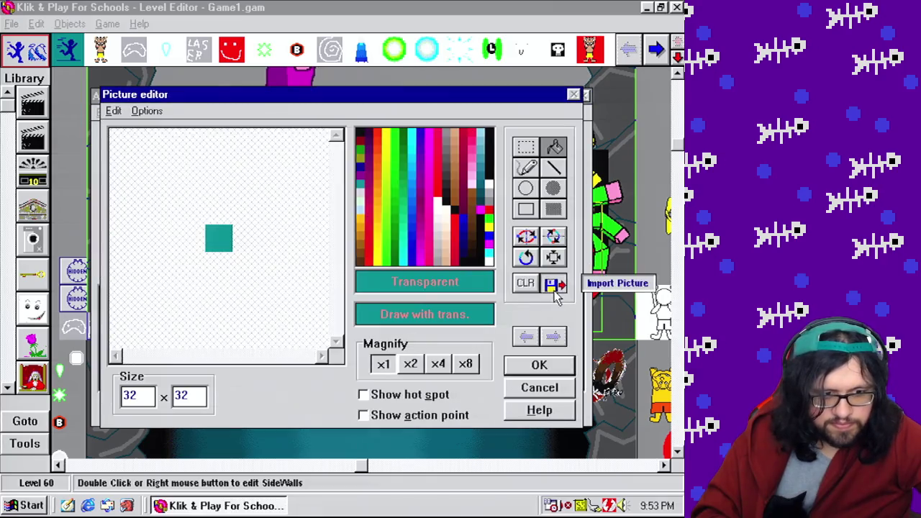
click(554, 284)
click(288, 371)
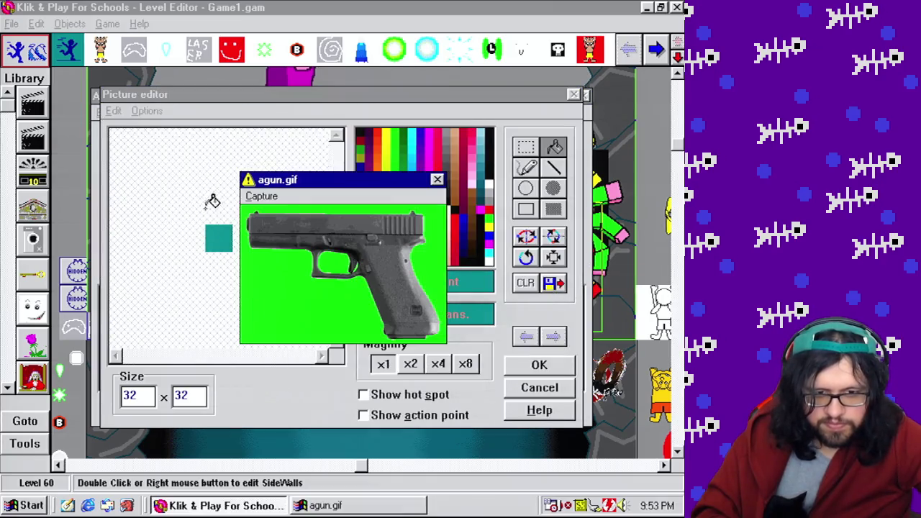
click(262, 197)
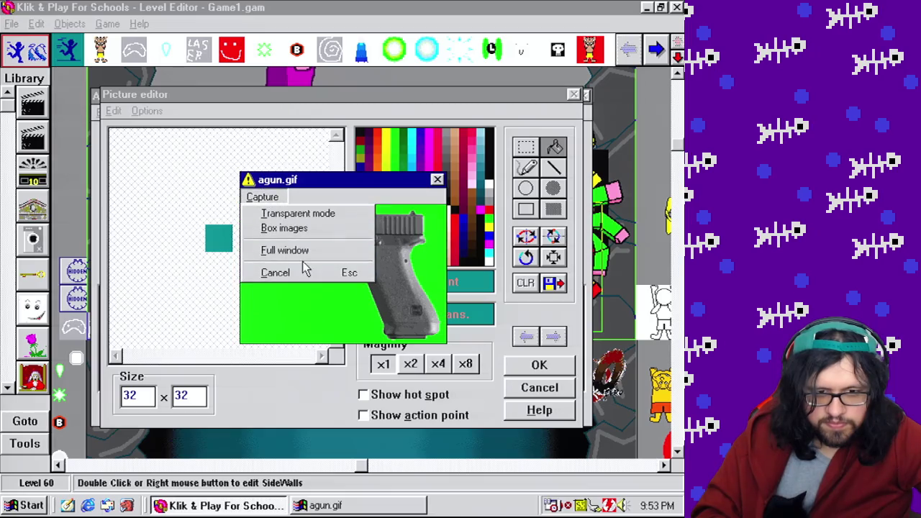
click(308, 257)
click(310, 293)
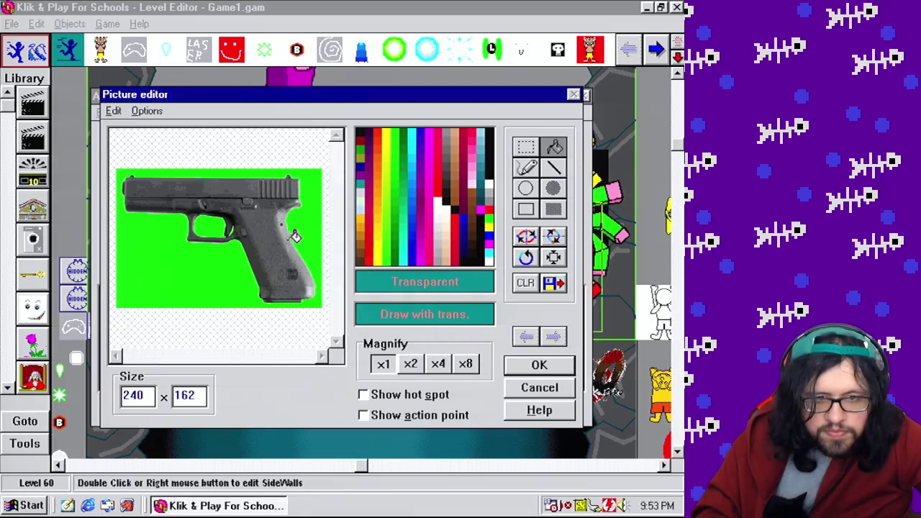
click(302, 230)
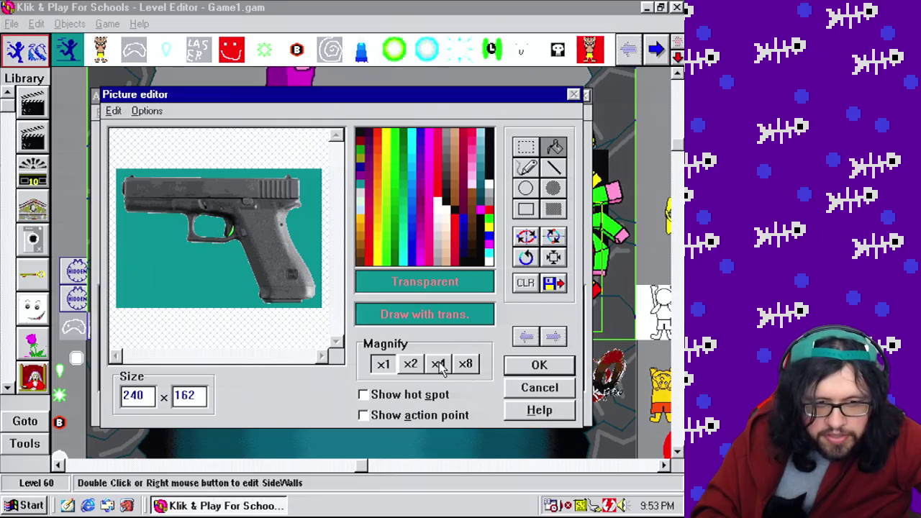
Auto-crop the gun frame's empty border, flip it horizontally, and confirm the frame
click(411, 364)
click(438, 364)
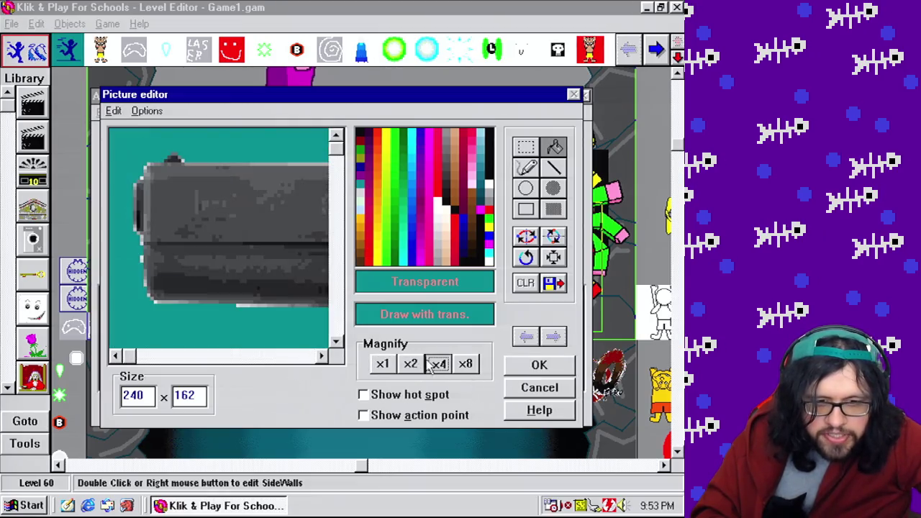
click(306, 355)
click(336, 332)
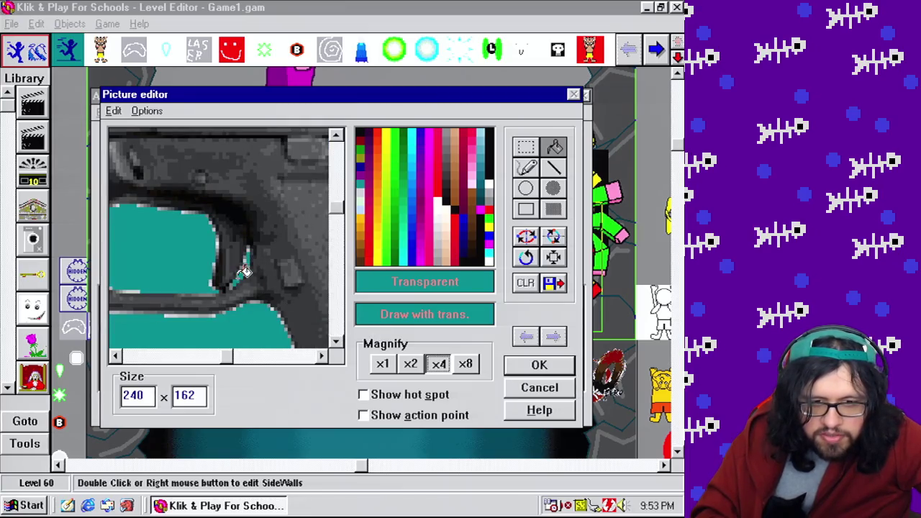
click(386, 363)
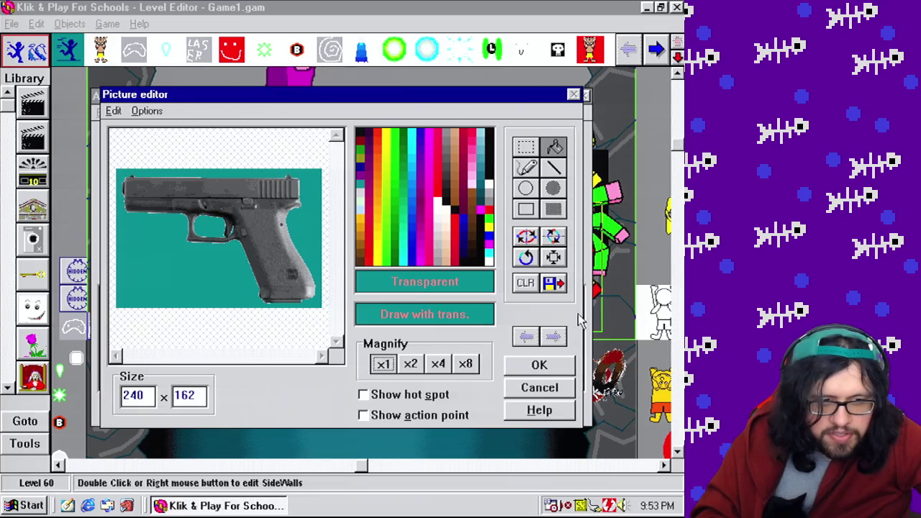
click(552, 255)
click(525, 235)
click(540, 366)
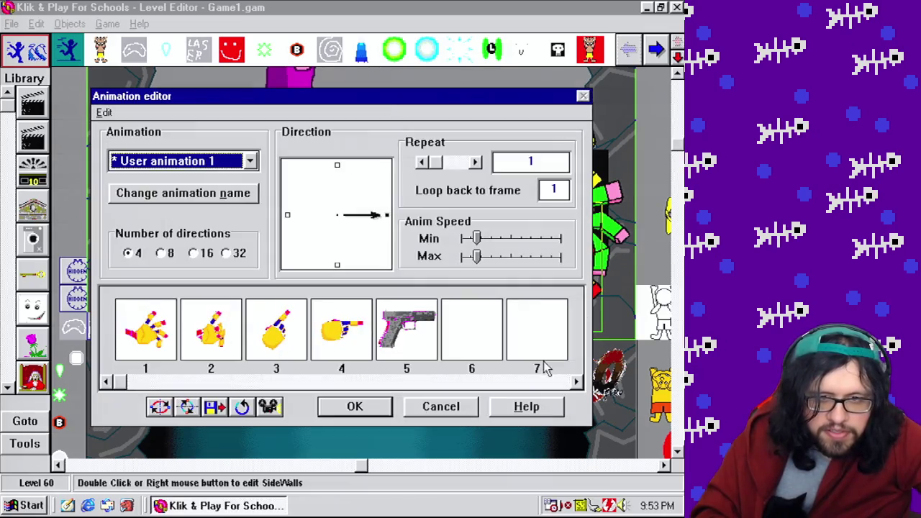
Open frame 4's pointing hand and select the whole hand picture with Select area
double_click(359, 346)
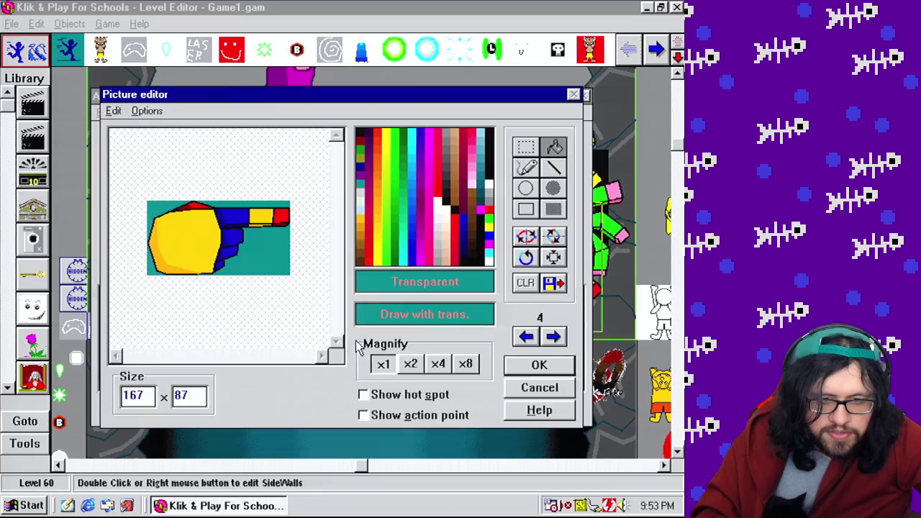
click(113, 110)
click(121, 150)
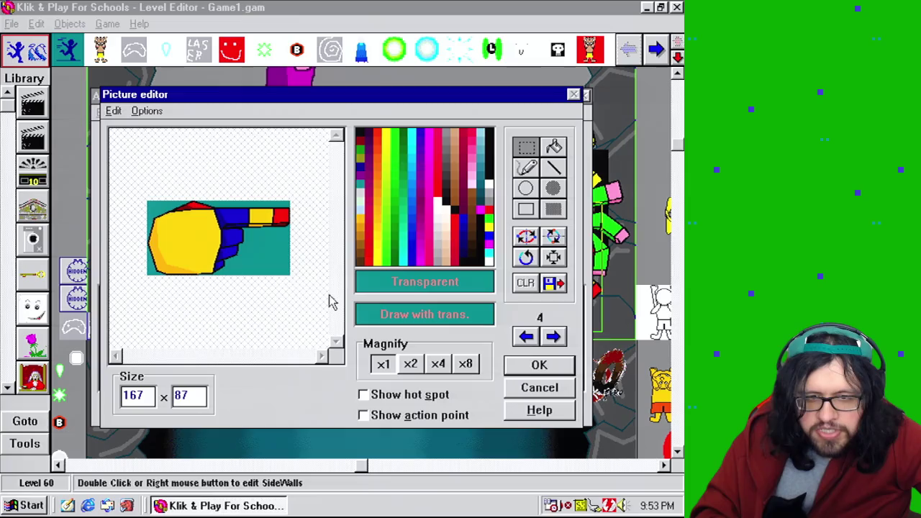
click(410, 364)
click(382, 364)
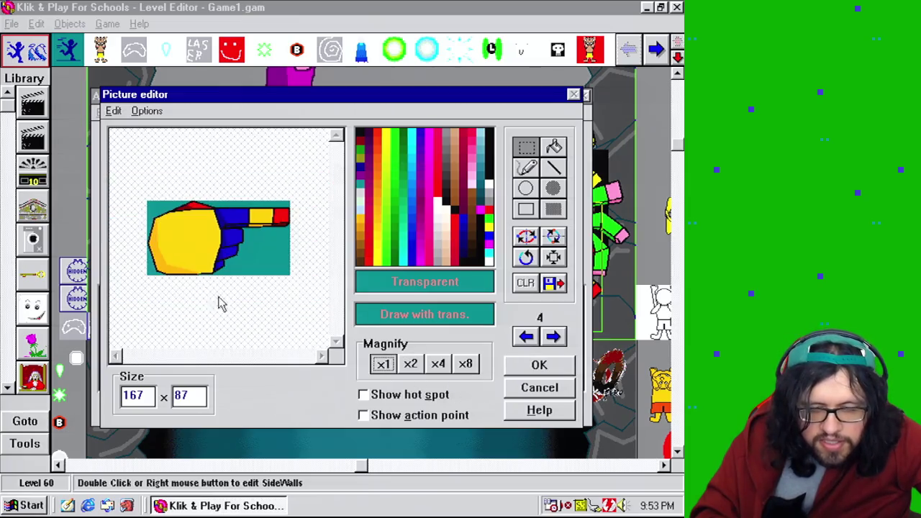
drag(149, 208, 287, 273)
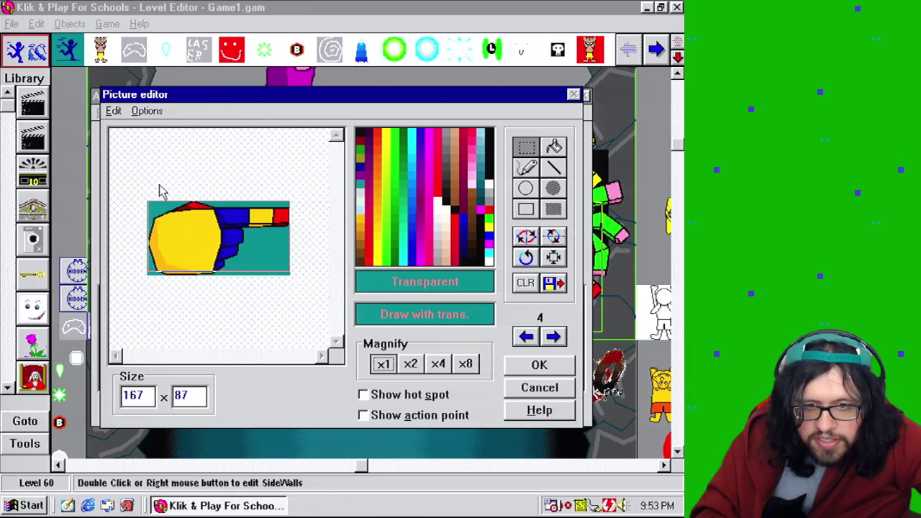
click(286, 281)
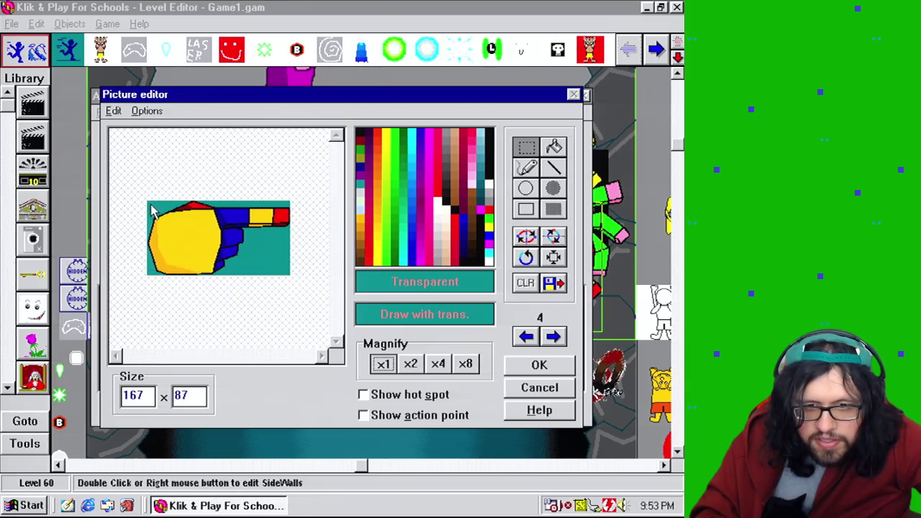
drag(149, 207, 314, 281)
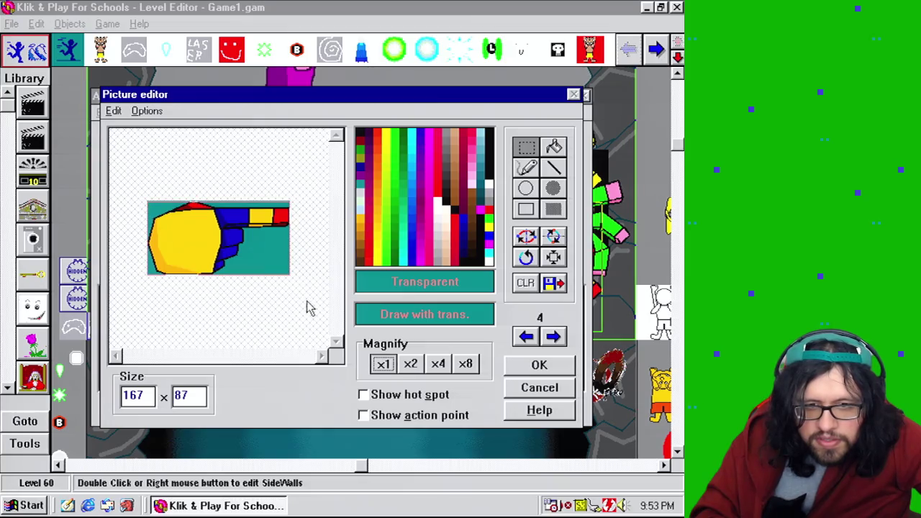
click(527, 168)
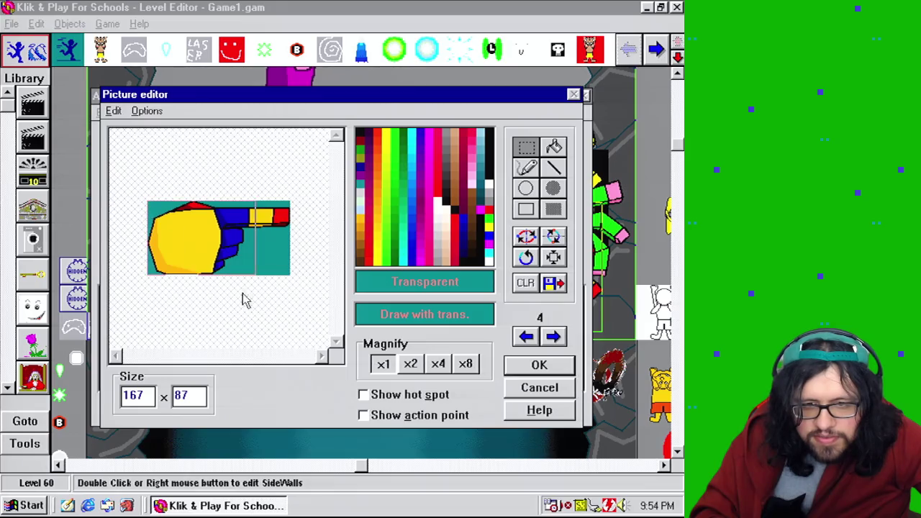
Open frame 5 and resize the gun picture's canvas to 500 × 300
click(513, 367)
double_click(428, 345)
double_click(150, 395)
text(500)
double_click(188, 395)
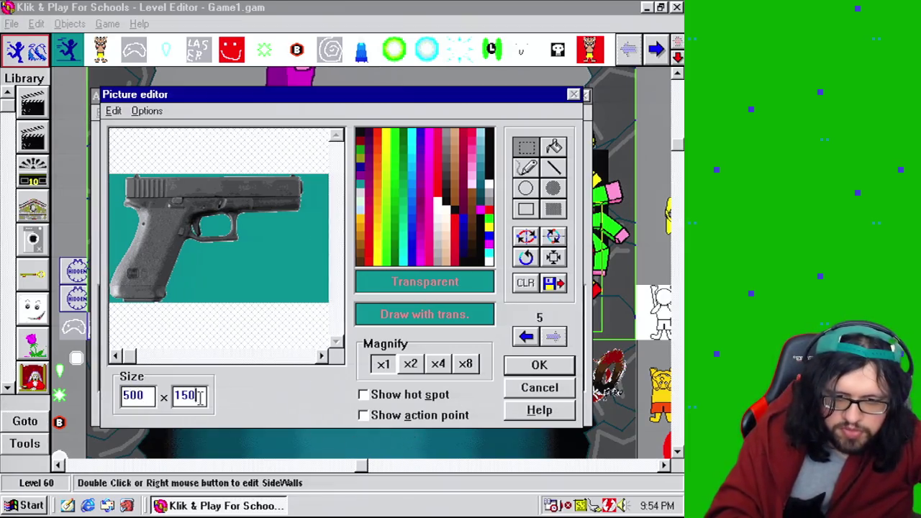
text(300)
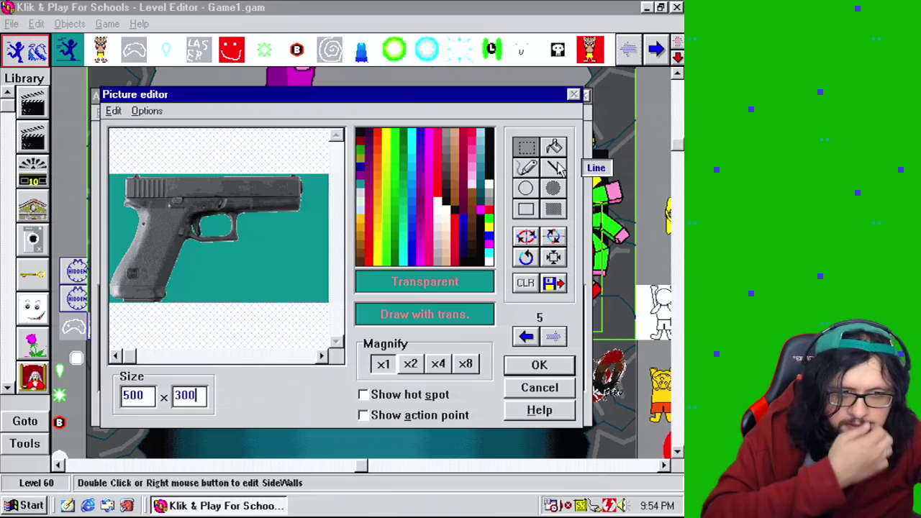
click(526, 147)
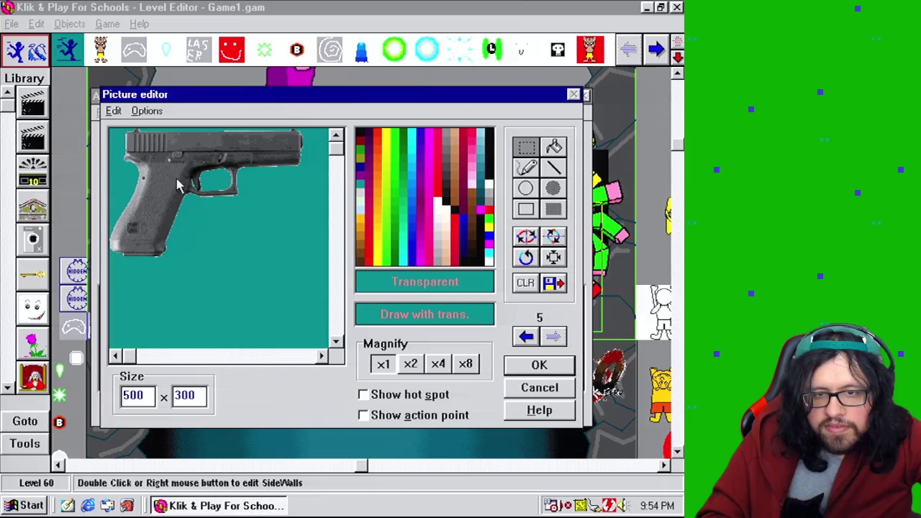
Shift the gun down and right, then paste the copied hand onto its grip
mouse_move(312, 284)
mouse_down()
mouse_move(181, 123)
mouse_move(110, 133)
mouse_up()
click(185, 338)
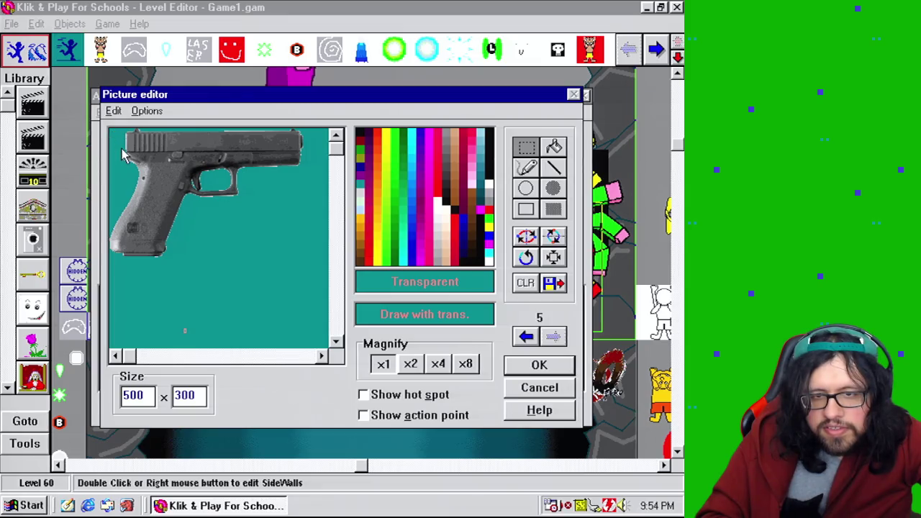
mouse_move(112, 136)
mouse_down()
mouse_move(185, 199)
mouse_move(328, 285)
mouse_up()
mouse_move(206, 245)
mouse_down()
mouse_move(240, 285)
mouse_move(226, 287)
mouse_up()
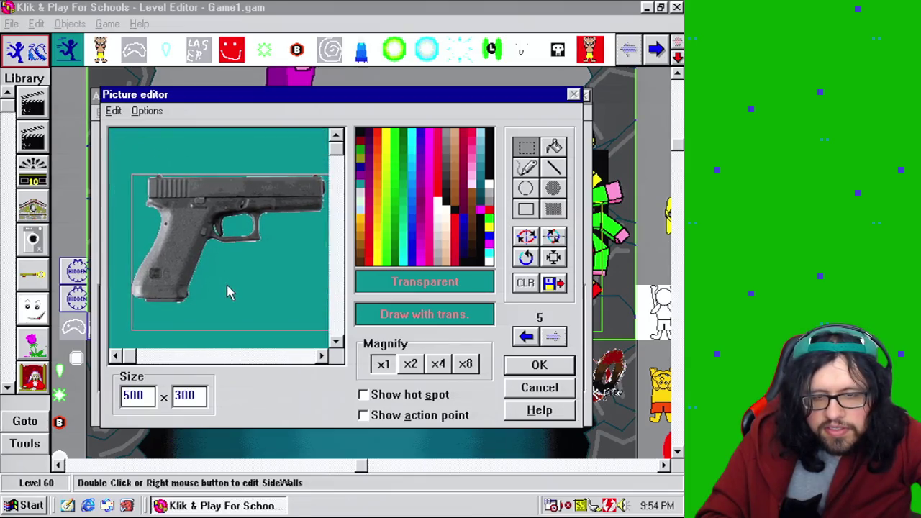
click(527, 167)
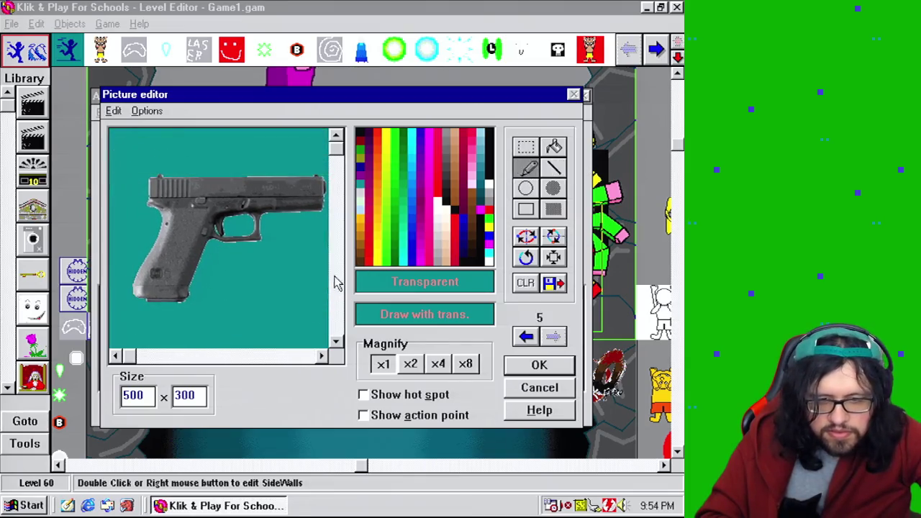
key(ctrl+v)
mouse_move(189, 161)
mouse_down()
mouse_move(200, 267)
mouse_move(189, 259)
mouse_up()
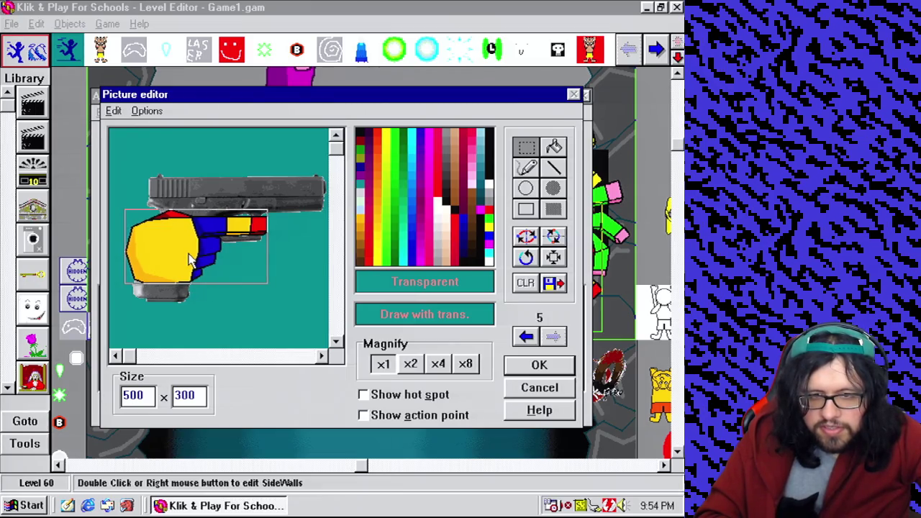
Slide the pasted hand onto the gun's trigger area and view it at 2x
mouse_move(190, 259)
mouse_down()
mouse_move(246, 313)
mouse_move(268, 316)
mouse_up()
click(526, 168)
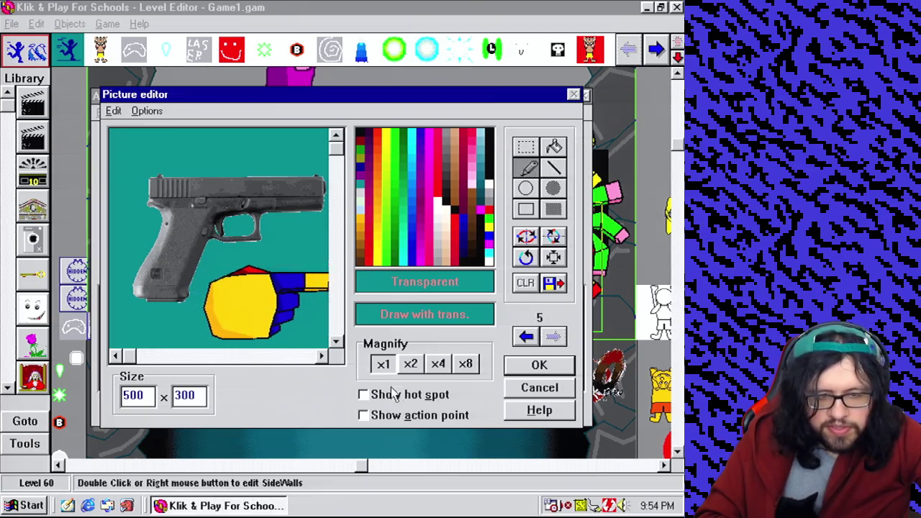
click(271, 356)
click(190, 355)
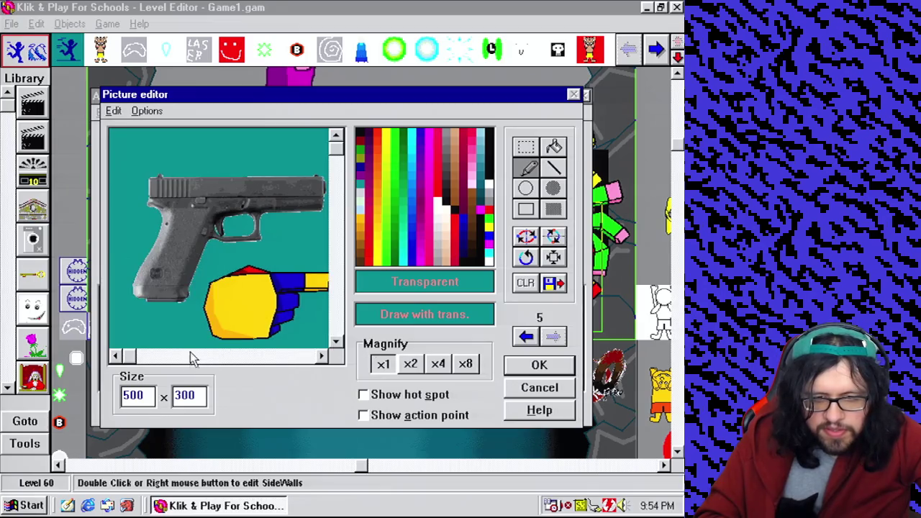
click(554, 148)
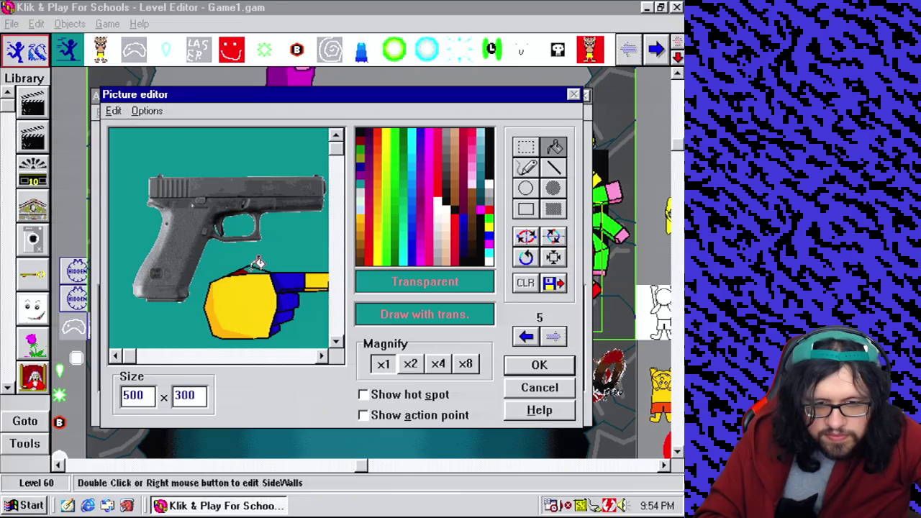
click(526, 167)
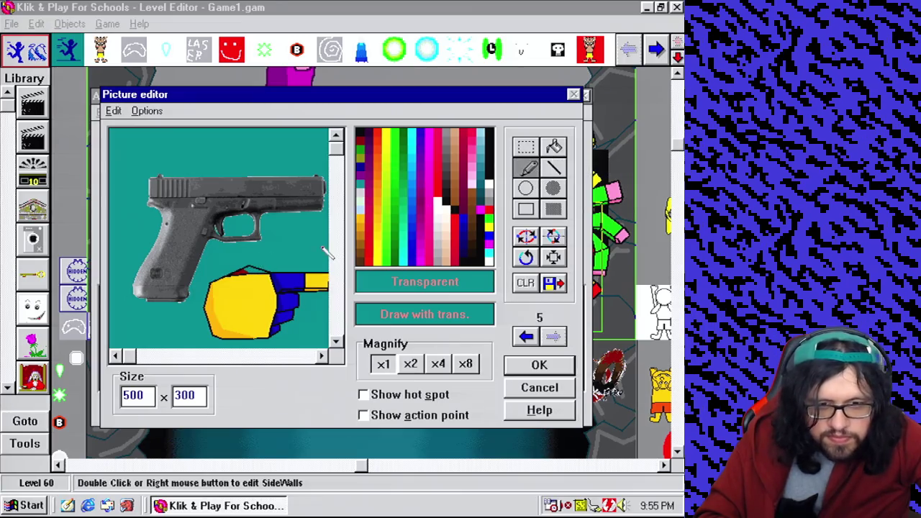
click(410, 364)
click(280, 355)
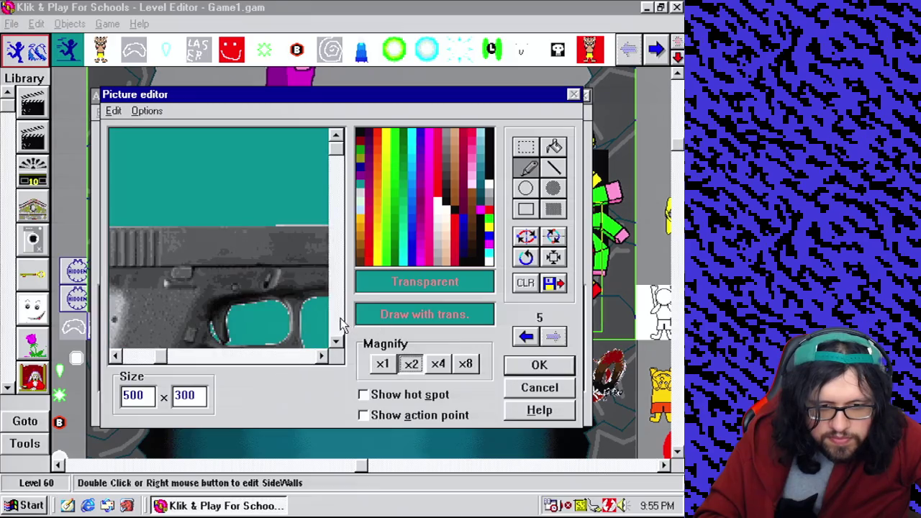
click(336, 318)
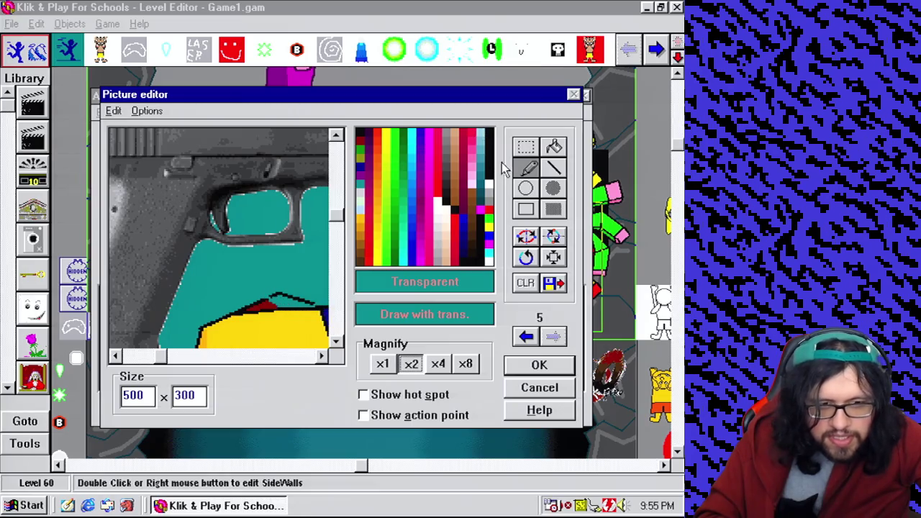
Cover the hand's protruding yellow and red tip with a teal filled rectangle, then select the hand at x1
click(554, 147)
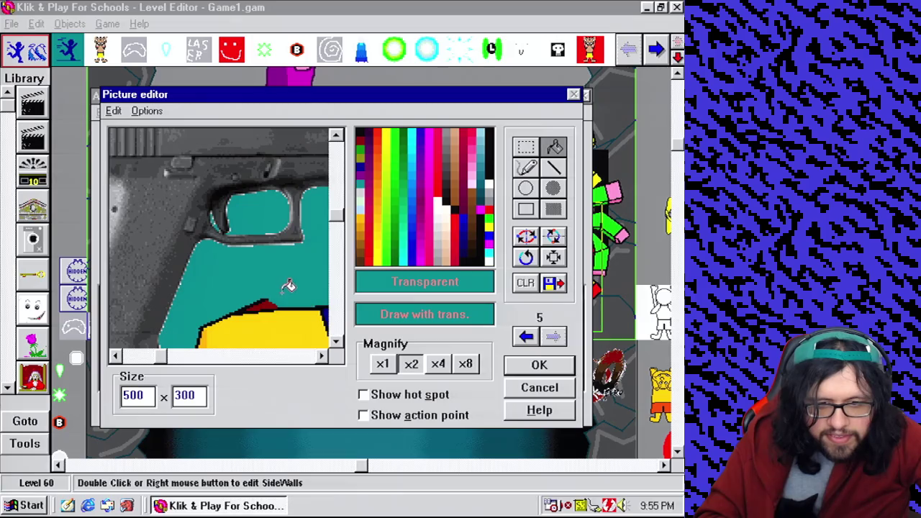
click(526, 147)
click(304, 355)
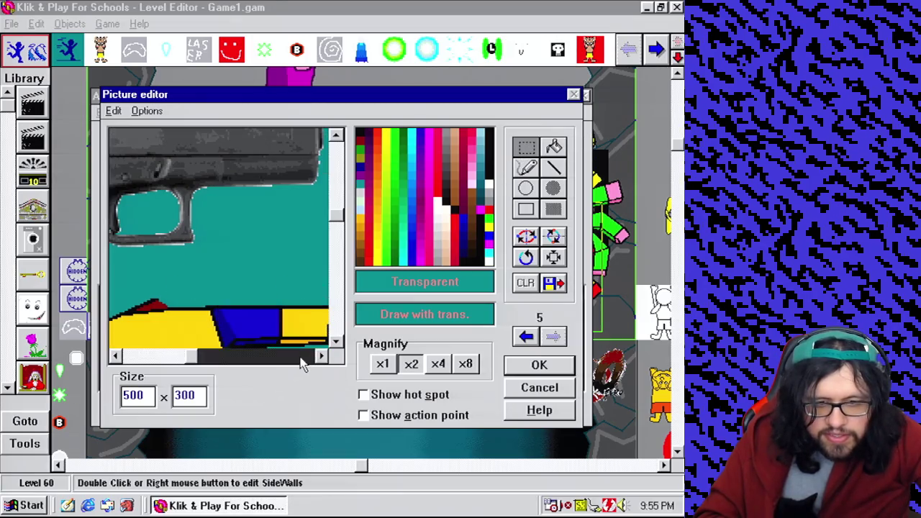
drag(198, 360, 226, 360)
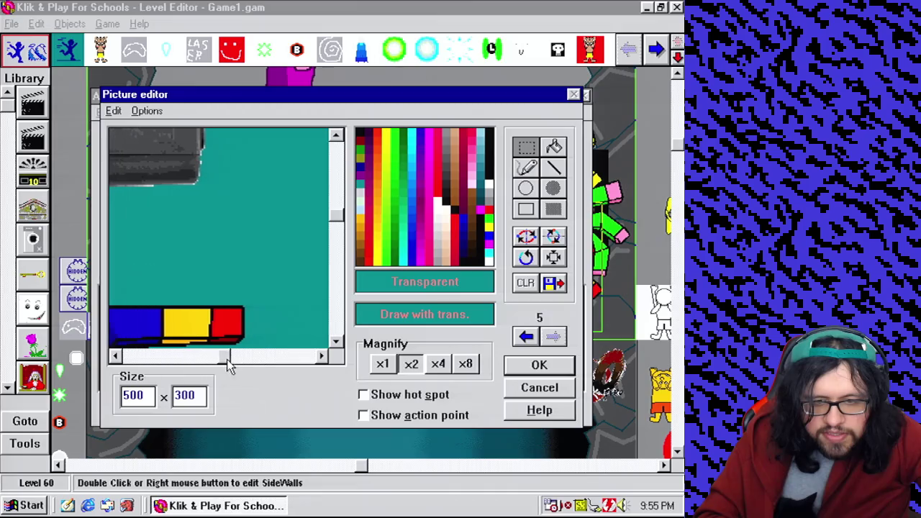
drag(337, 216, 340, 265)
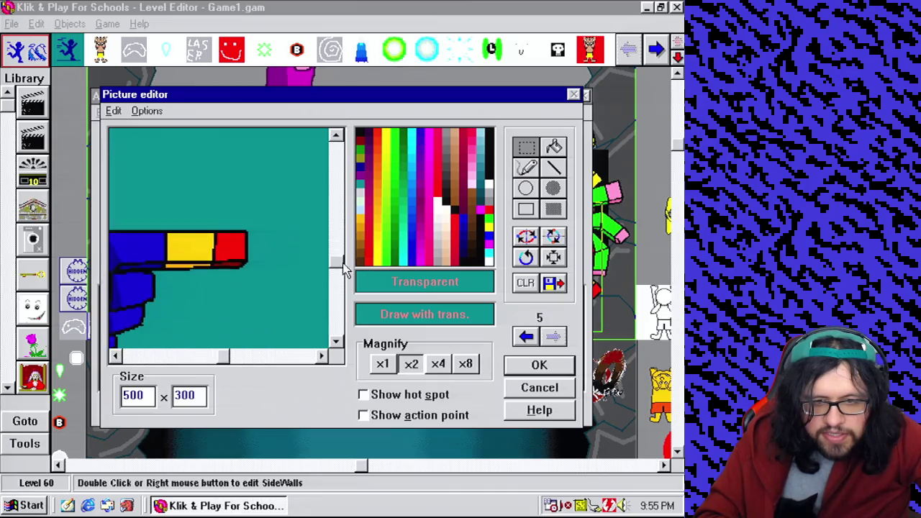
click(552, 209)
drag(173, 232, 249, 270)
click(526, 147)
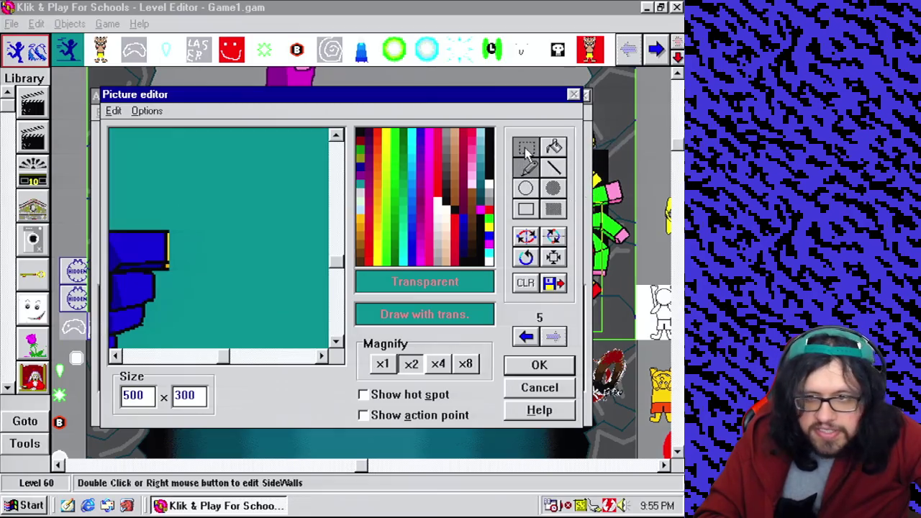
click(387, 365)
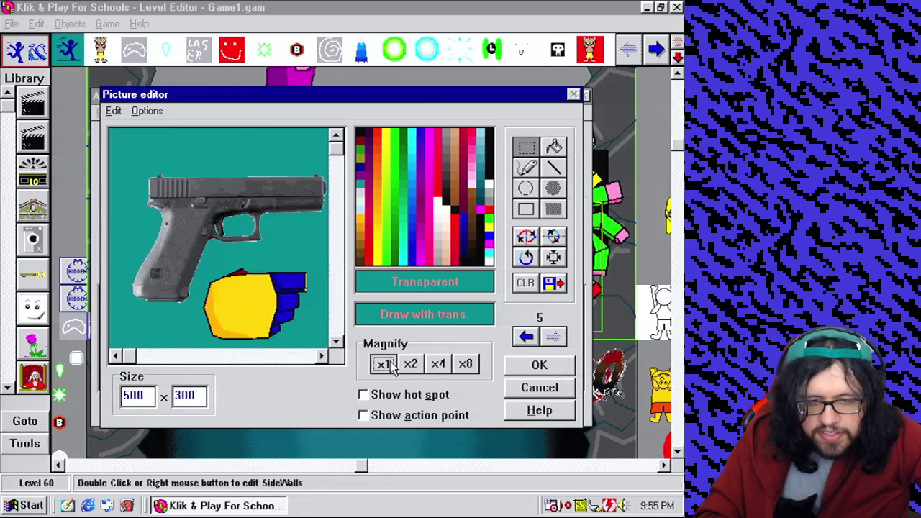
mouse_move(205, 271)
mouse_down()
mouse_move(318, 346)
mouse_move(225, 275)
mouse_move(205, 265)
mouse_move(194, 272)
mouse_move(193, 261)
mouse_move(283, 309)
mouse_up()
Reselect the yellow hand and drag it onto the gun's grip, then zoom to 2x
click(554, 148)
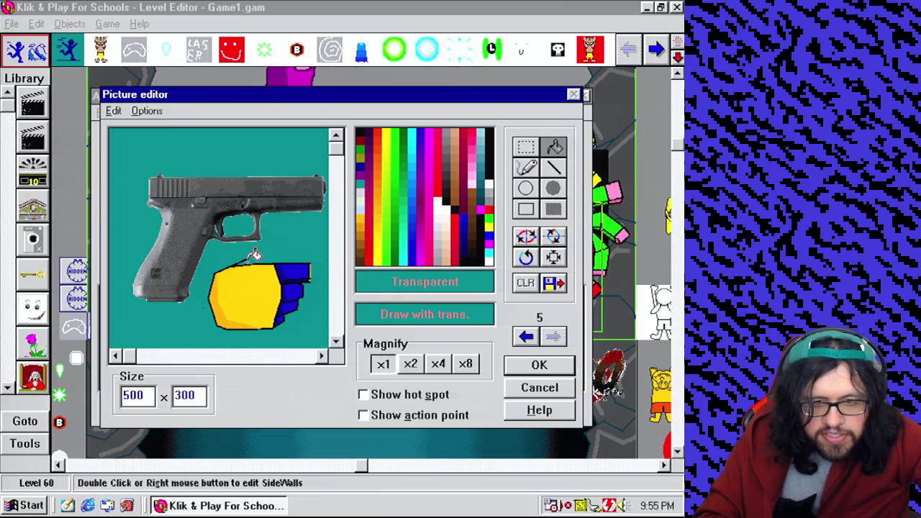
click(518, 151)
drag(208, 254, 301, 326)
mouse_move(206, 256)
mouse_down()
mouse_move(314, 325)
mouse_move(320, 343)
mouse_up()
mouse_move(285, 315)
mouse_down()
mouse_move(189, 283)
mouse_move(201, 266)
mouse_up()
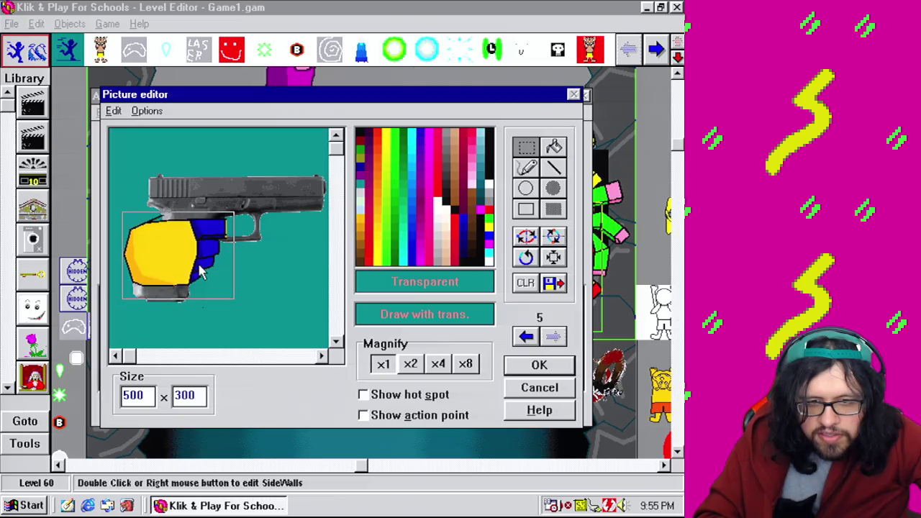
click(526, 167)
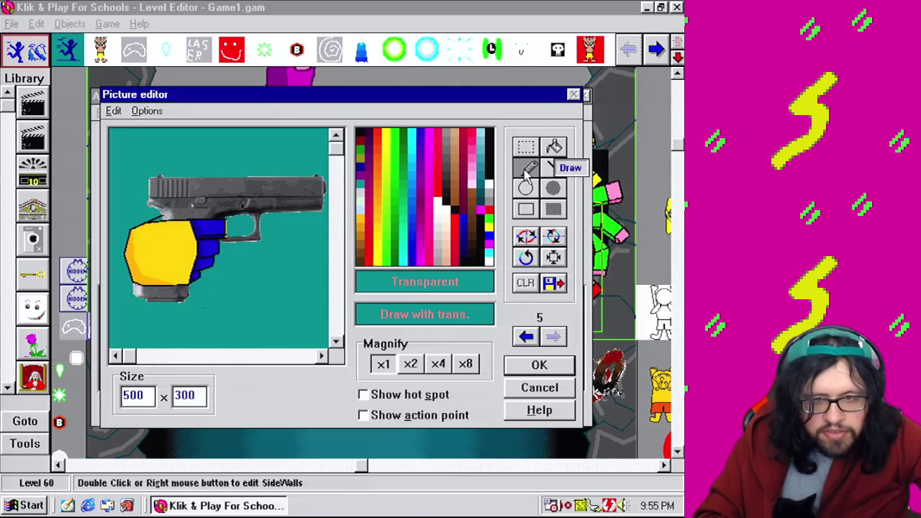
click(410, 363)
click(525, 336)
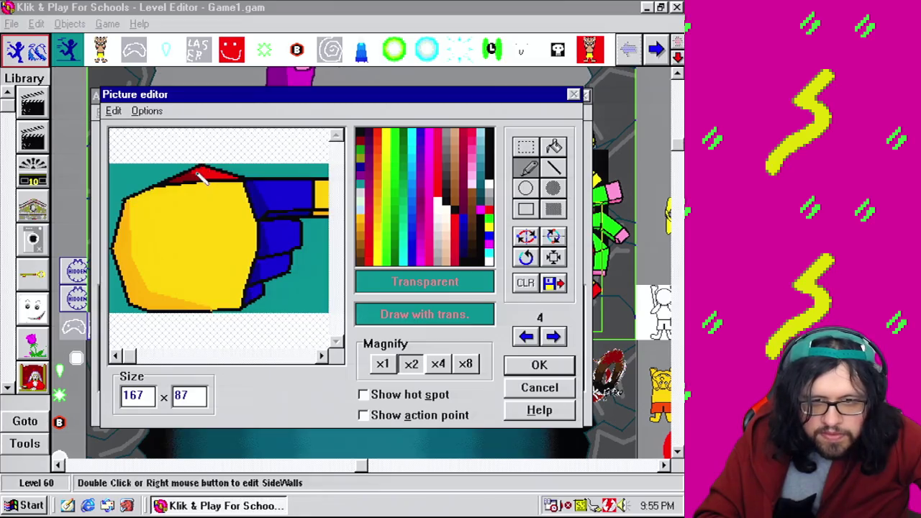
Crop the gun frame to 236×156, zoom to 4x, and fill the grip edge dark red
click(468, 280)
click(553, 336)
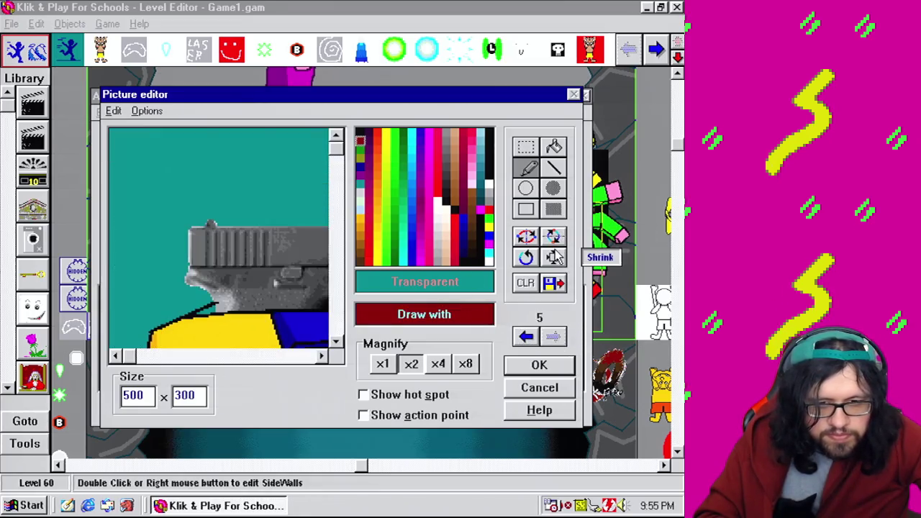
click(554, 257)
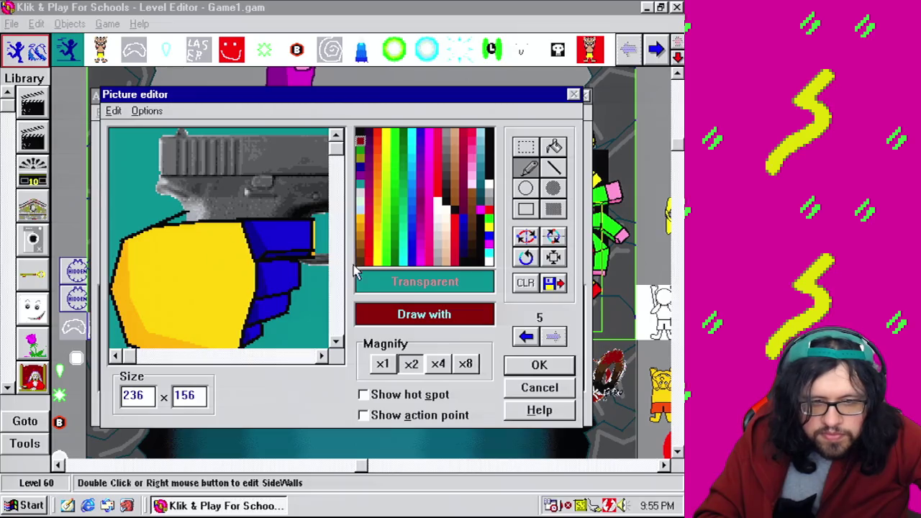
click(440, 365)
click(554, 146)
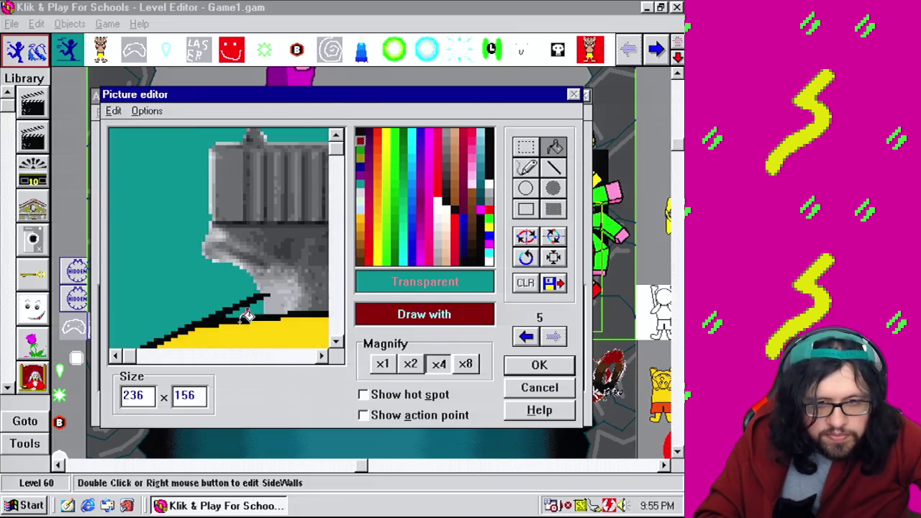
click(262, 302)
click(526, 167)
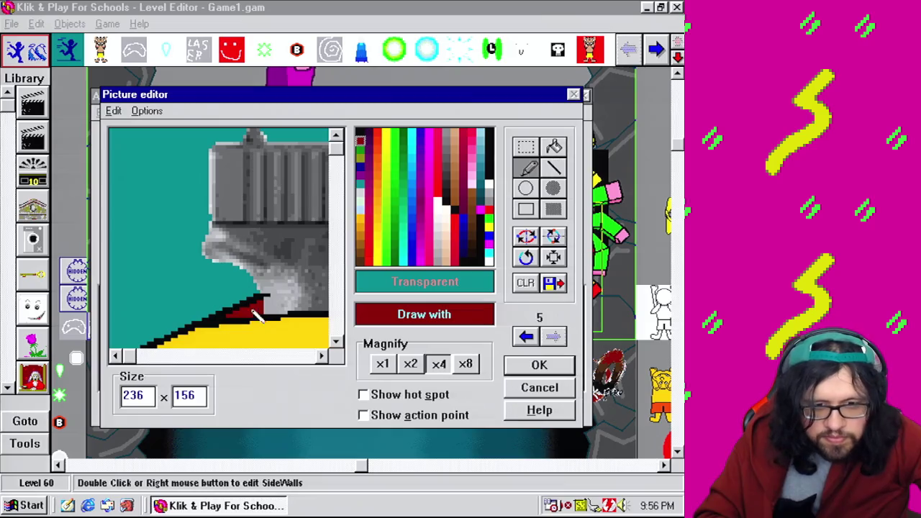
Draw a black rectangular finger outline over the pistol's trigger area
right_click(272, 303)
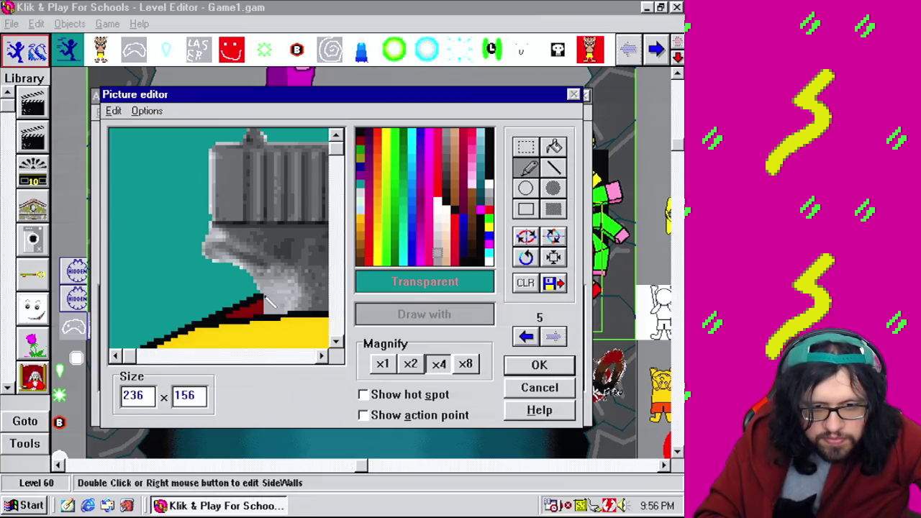
click(288, 355)
click(313, 355)
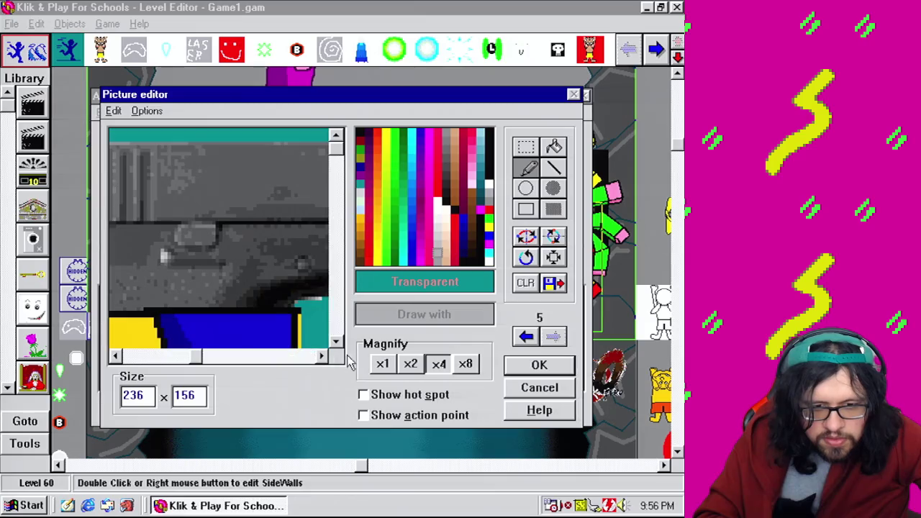
click(335, 332)
click(302, 355)
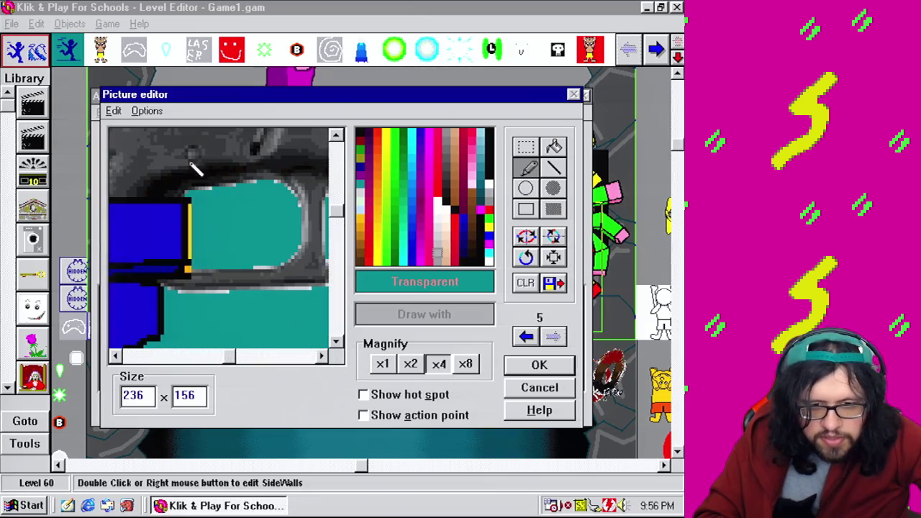
right_click(189, 267)
click(552, 209)
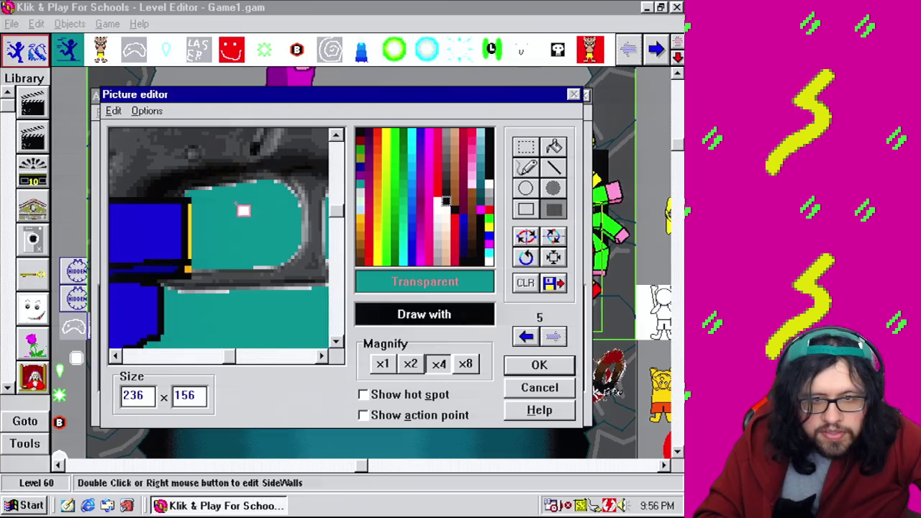
mouse_move(188, 198)
mouse_down()
mouse_move(264, 204)
mouse_move(231, 204)
mouse_move(245, 270)
mouse_up()
drag(183, 263, 243, 274)
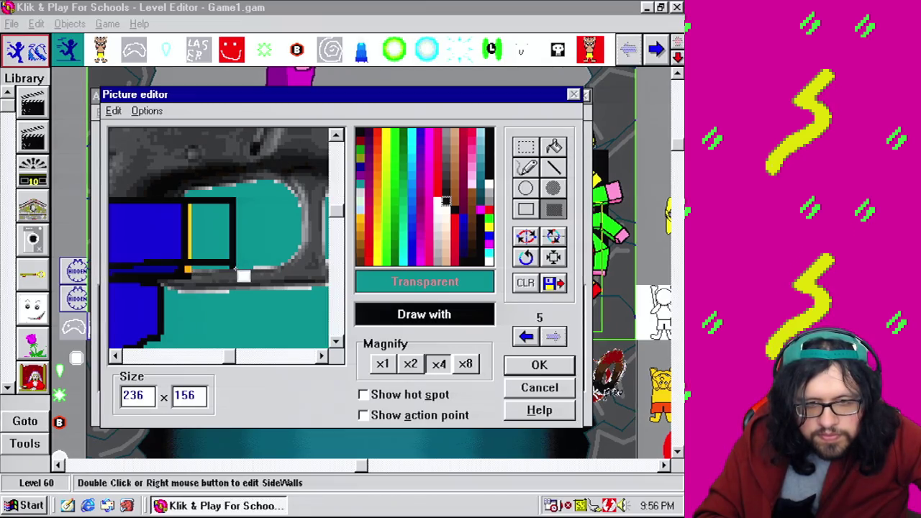
Fill the outlined finger with the hand's yellow and return to x1 view
click(555, 147)
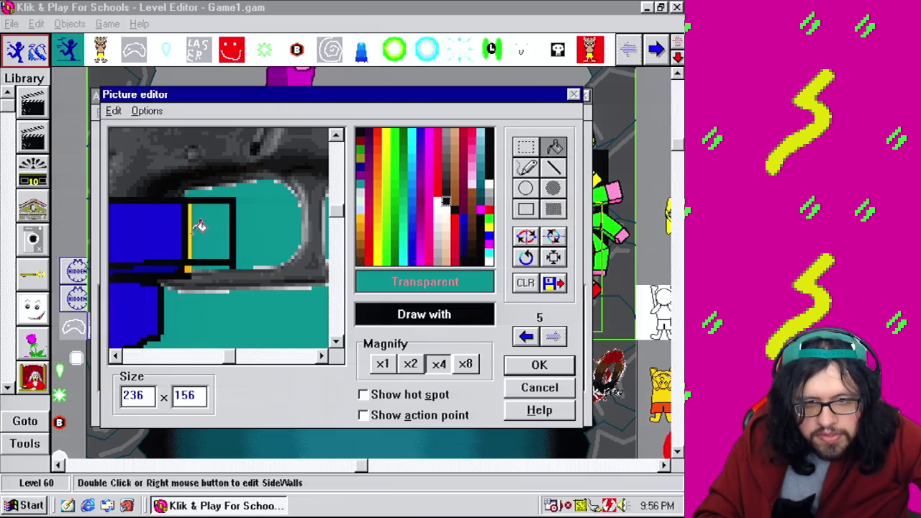
right_click(192, 221)
click(195, 241)
click(219, 266)
click(383, 364)
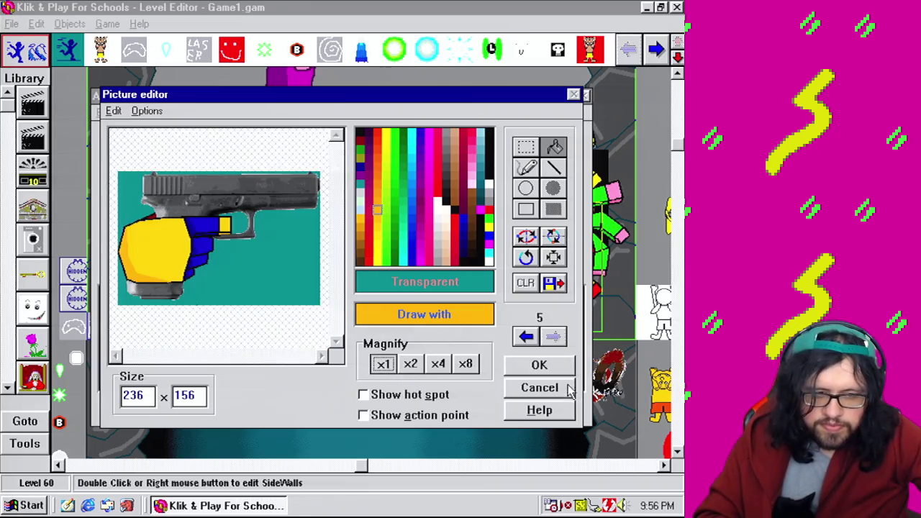
Keep the gun frame edits and delete the old hand frame 4
click(549, 369)
click(348, 358)
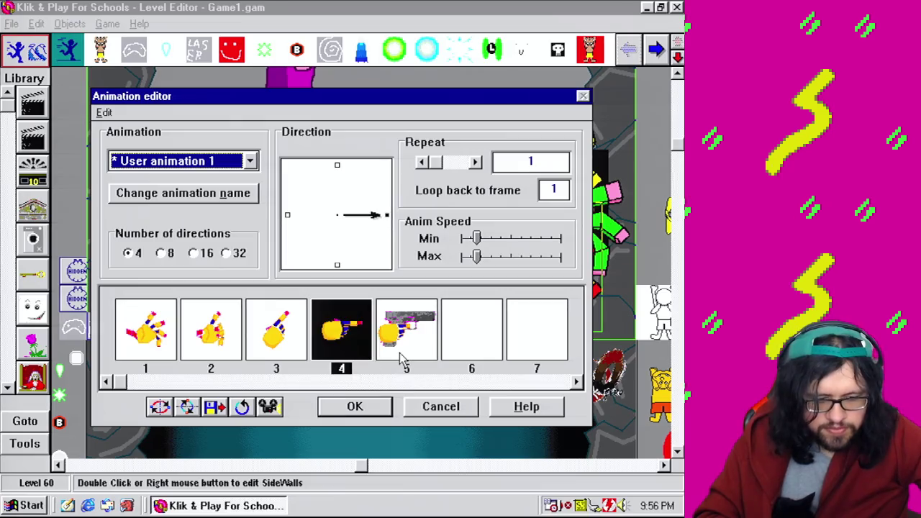
key(Delete)
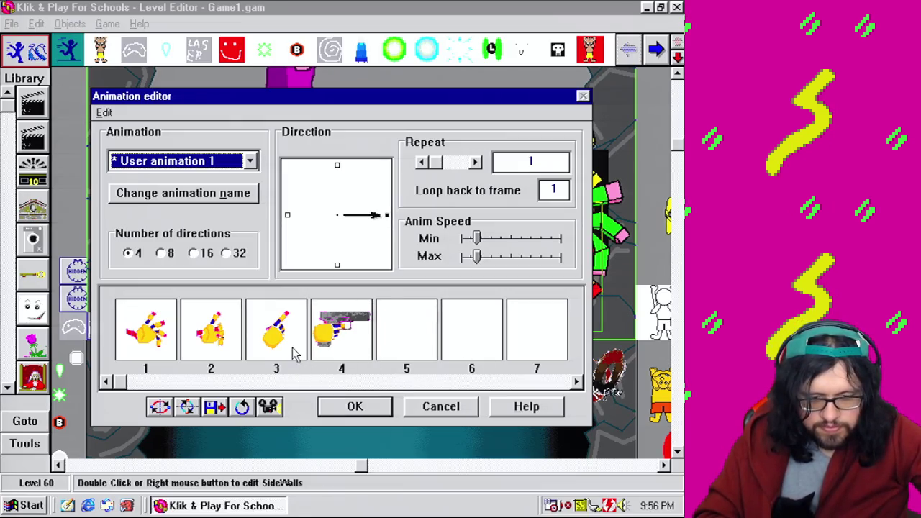
Move the gun frame's hot spot onto the hand and its action point toward the muzzle
double_click(292, 353)
click(423, 395)
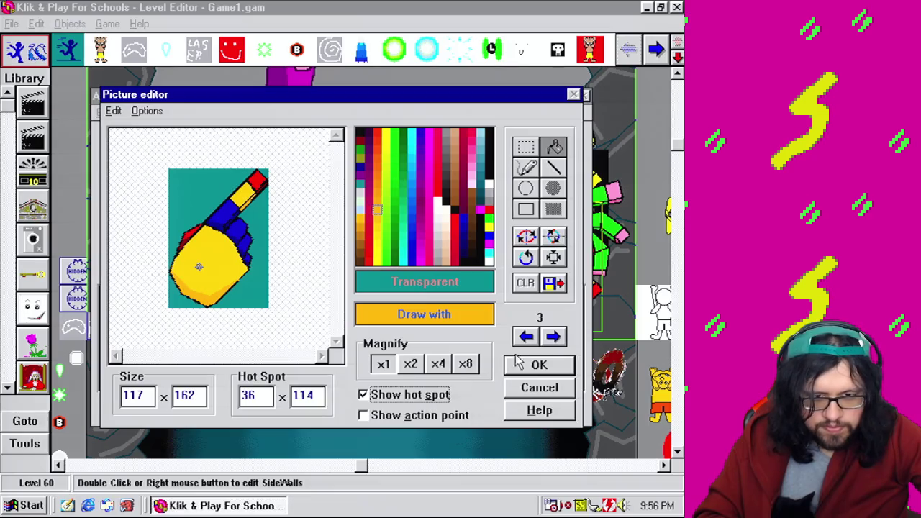
click(563, 342)
double_click(300, 395)
drag(199, 188, 139, 245)
click(363, 415)
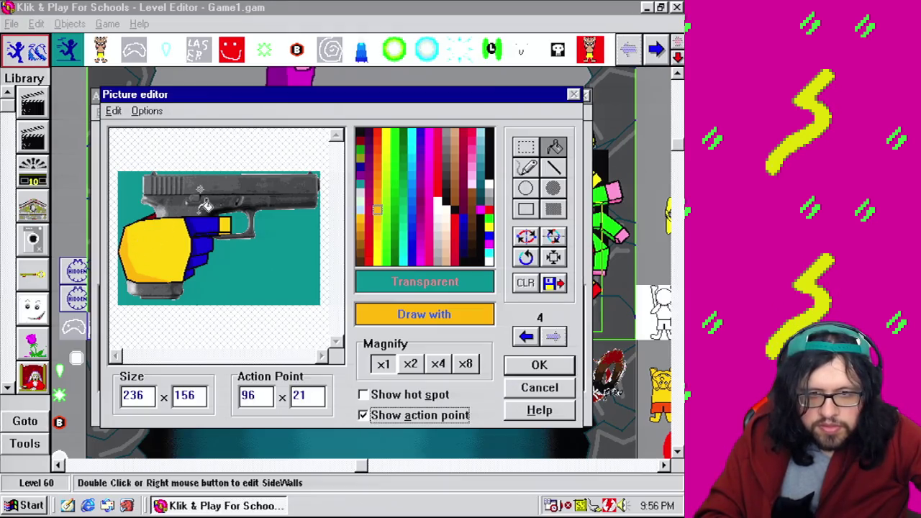
click(227, 196)
drag(333, 191, 316, 186)
click(417, 397)
key(Return)
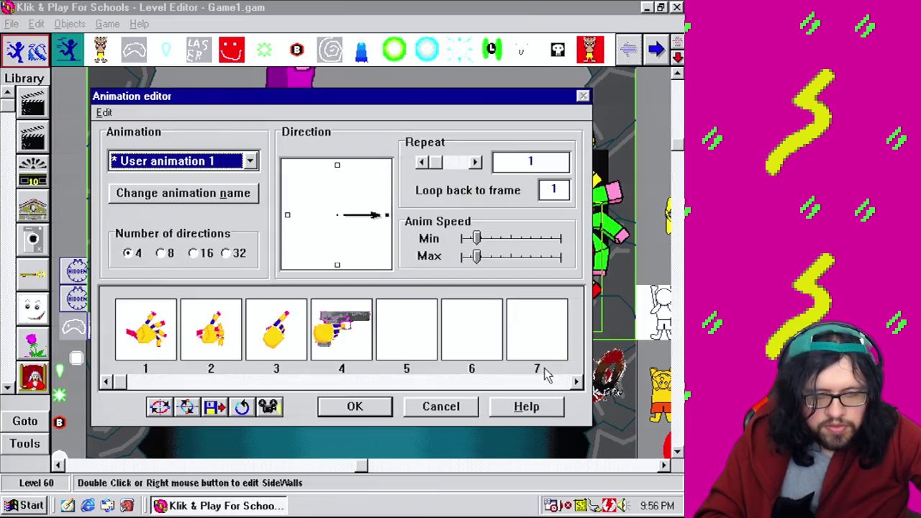
Preview the animation, rename it Draw, and close the animation editor
click(270, 406)
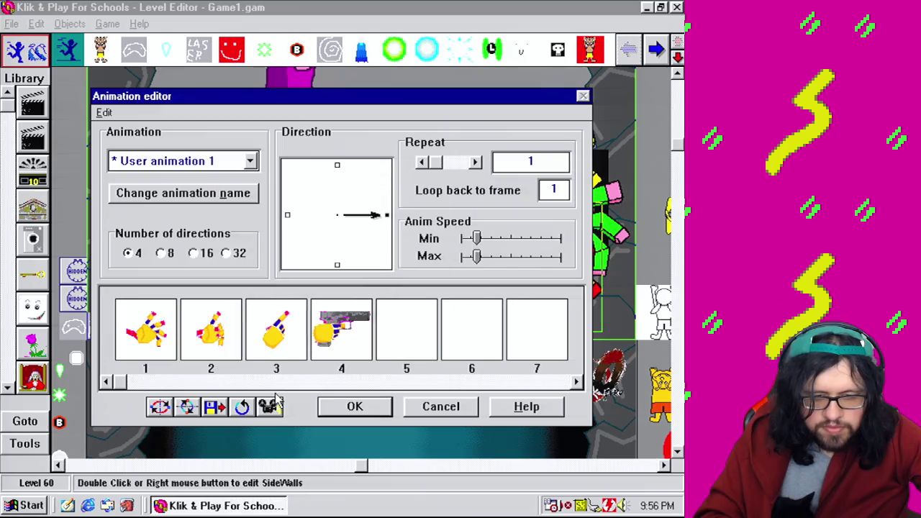
click(270, 407)
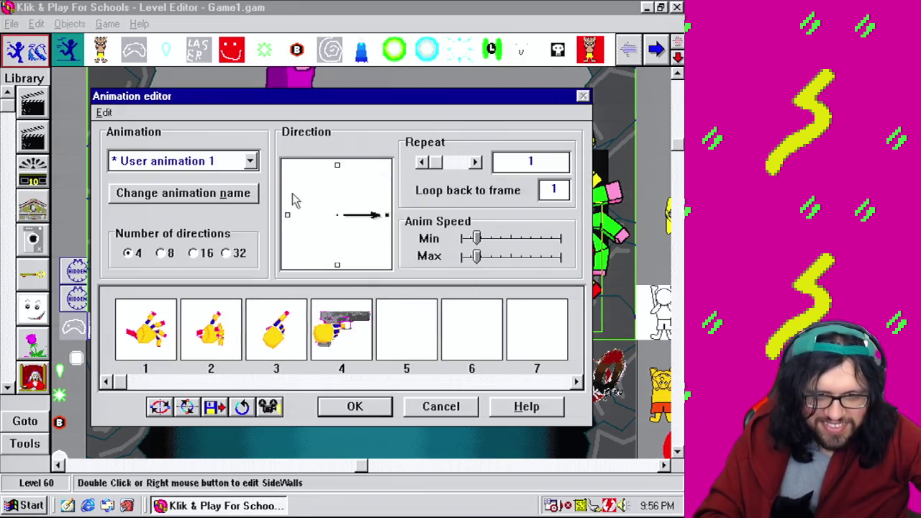
click(223, 193)
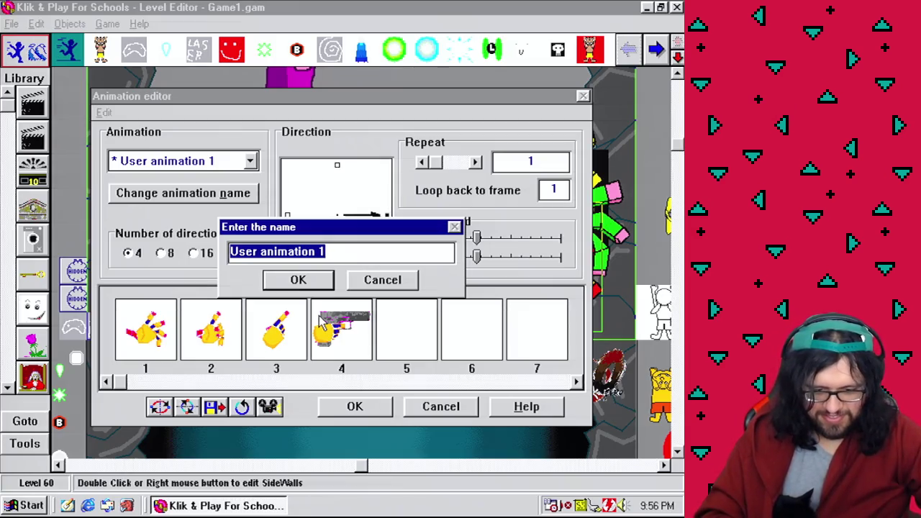
text(Draw)
click(291, 281)
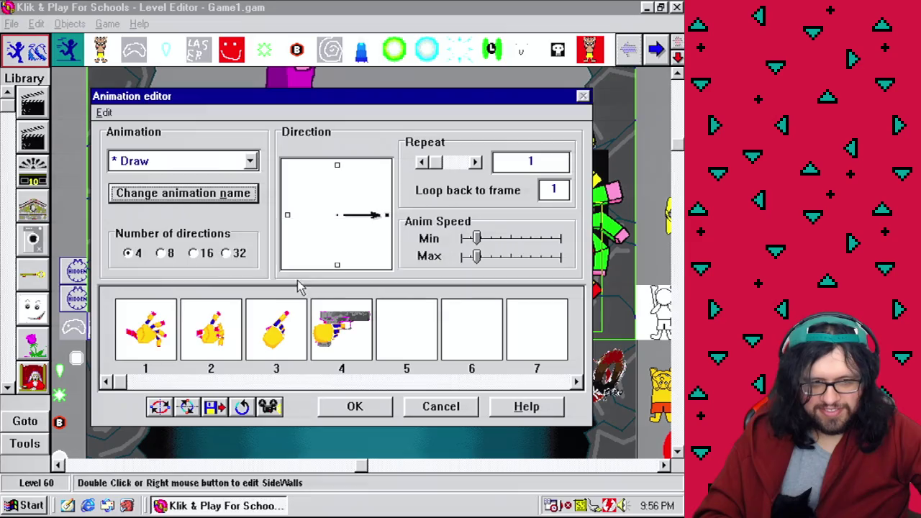
click(365, 411)
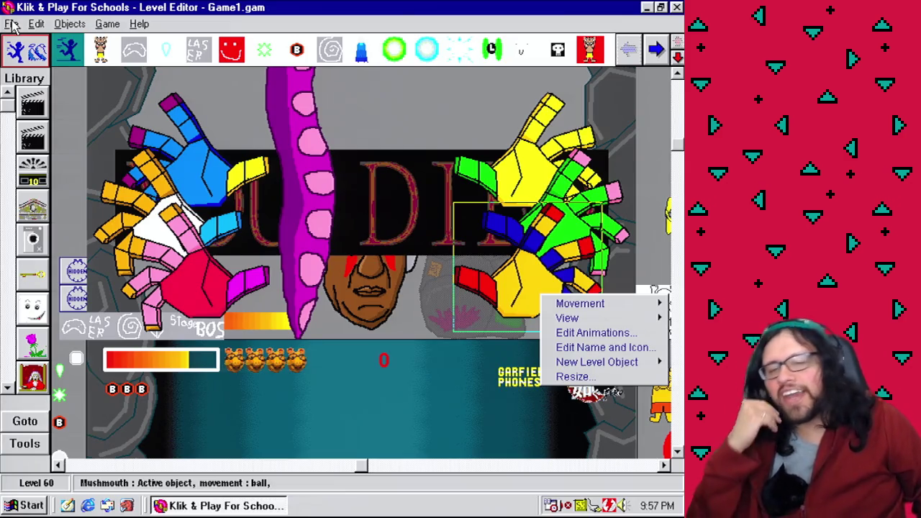
Save the game through File > Save, keeping the name Game1.gam
click(11, 24)
click(36, 90)
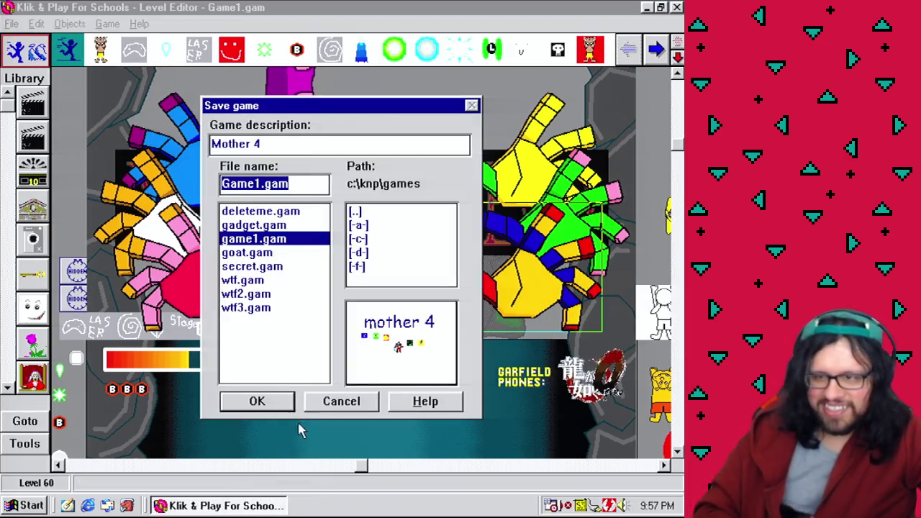
click(278, 408)
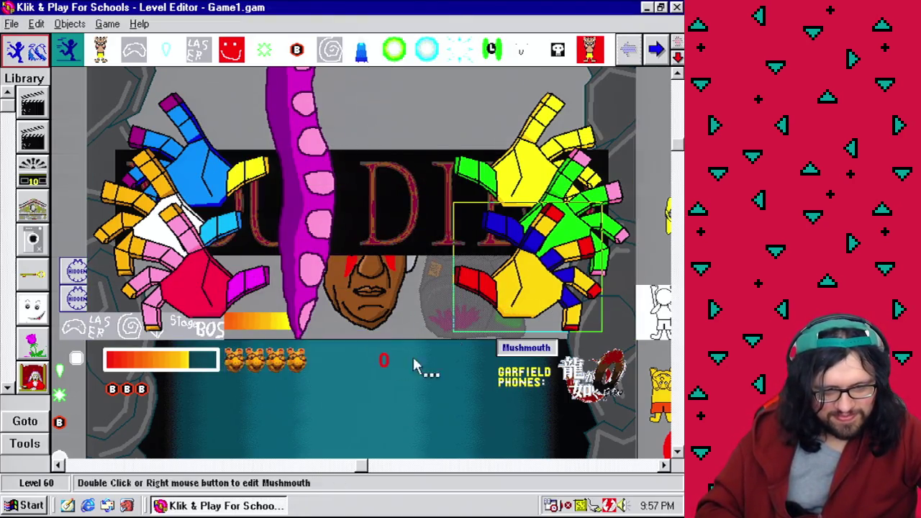
Copy Mushmouth's Draw frame 4 gun image into User animation 2's first frame
right_click(536, 287)
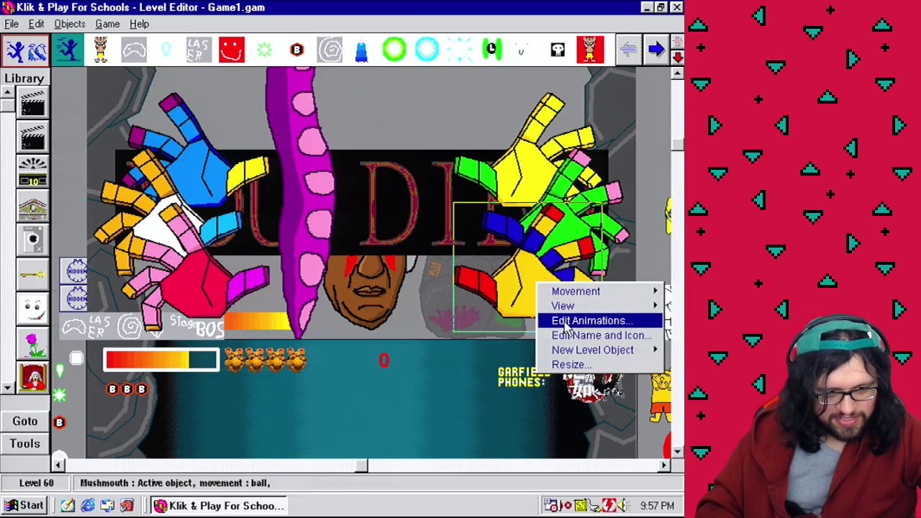
click(554, 321)
click(249, 161)
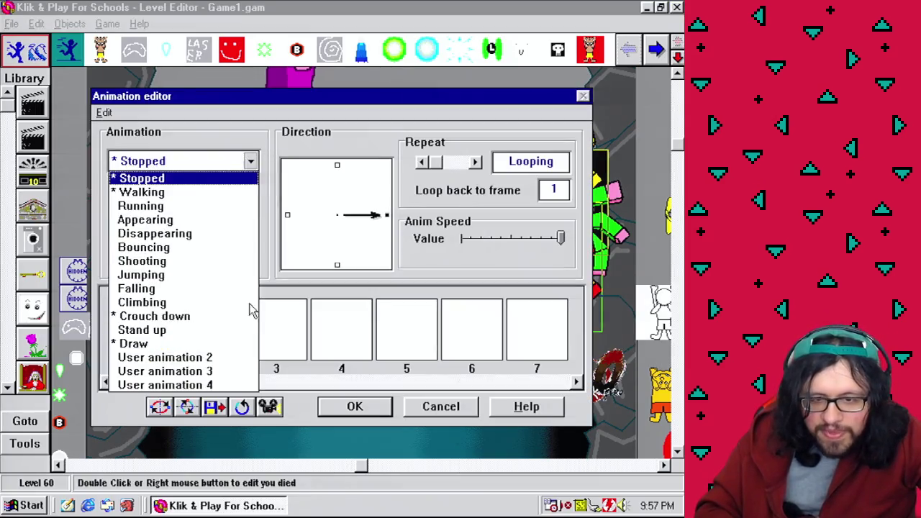
click(144, 345)
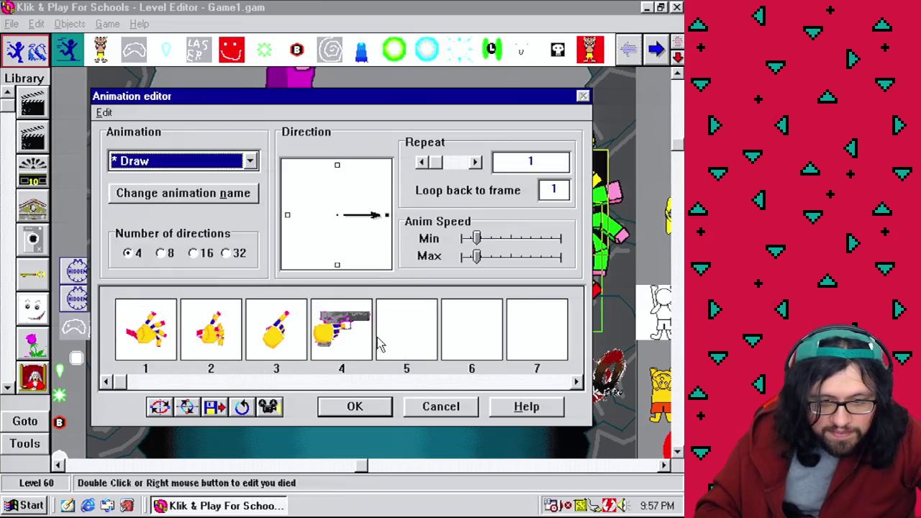
click(346, 335)
click(220, 162)
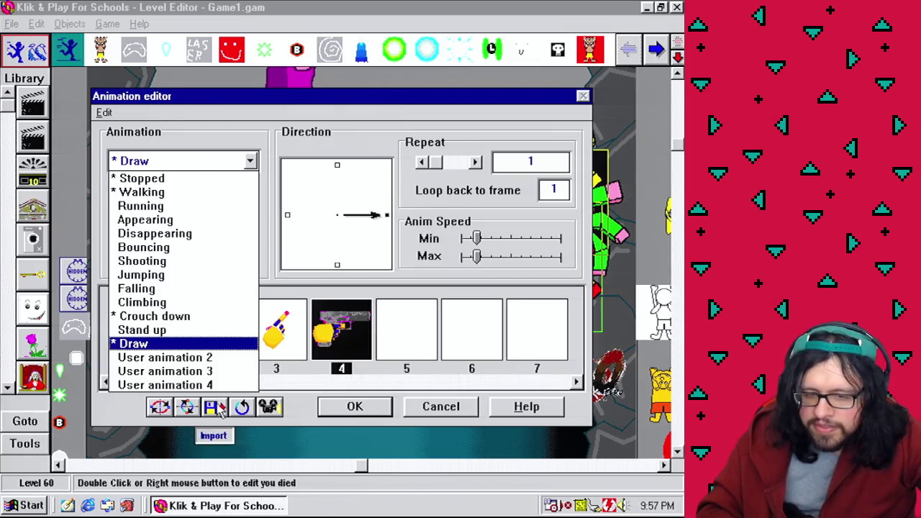
click(208, 358)
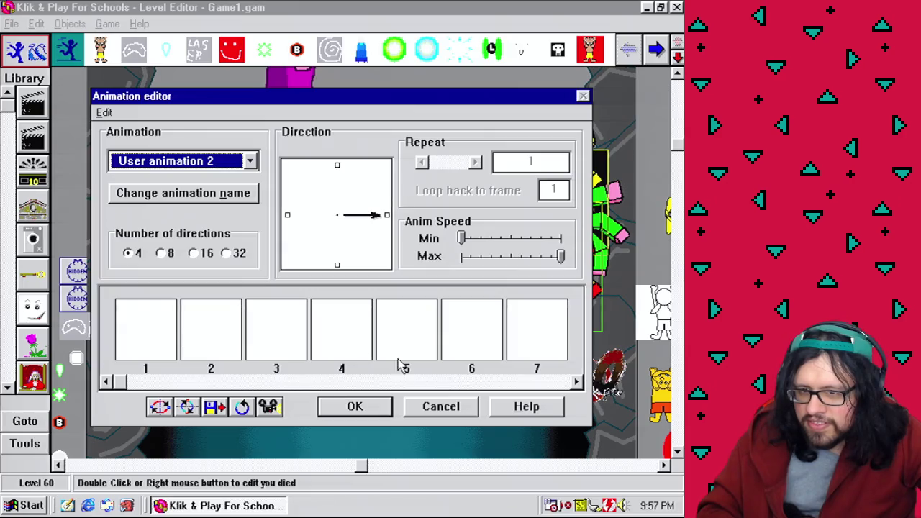
key(ctrl+v)
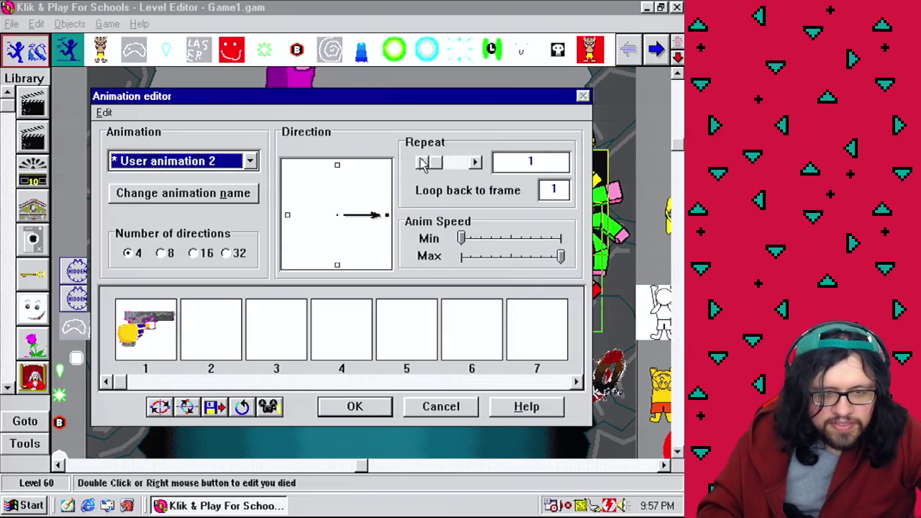
Make the animation loop at maximum speed and rename it Gun
click(423, 162)
drag(464, 238, 561, 238)
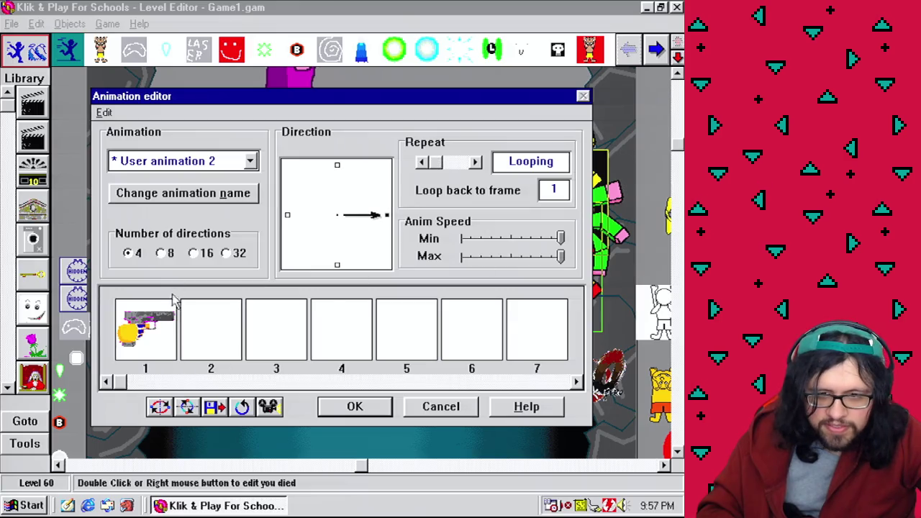
click(210, 201)
text(Gun)
click(305, 280)
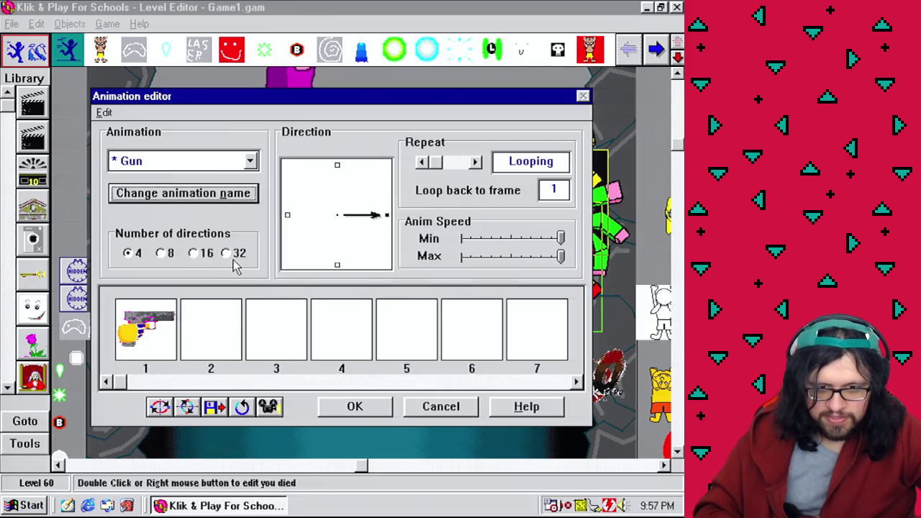
Give the Gun animation 32 directions, check a few, and close the editor
click(227, 255)
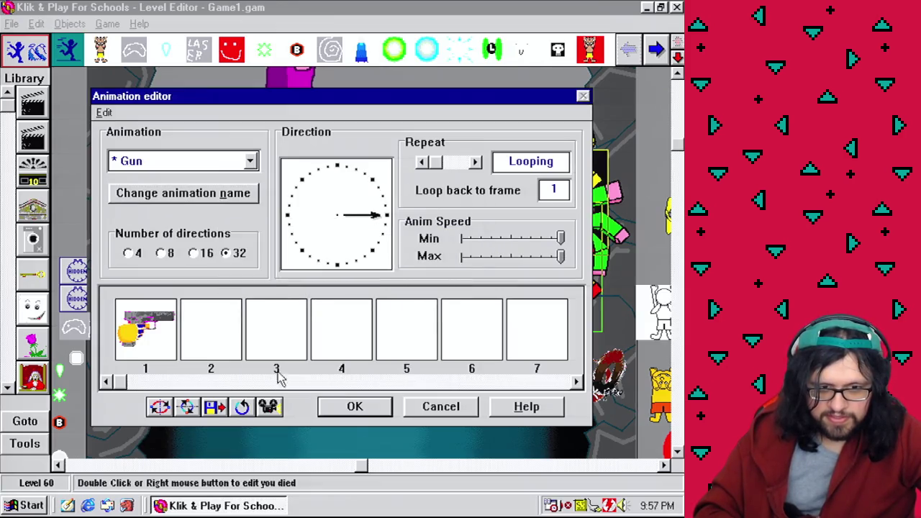
click(321, 265)
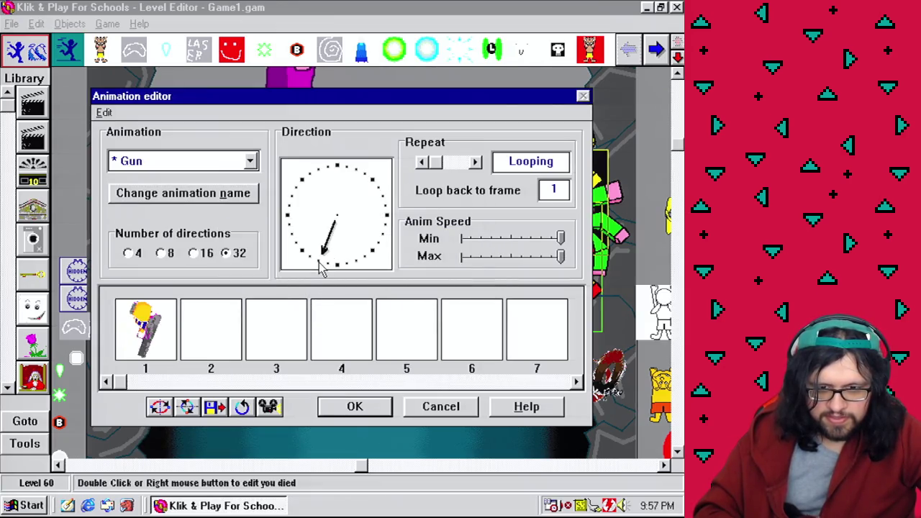
click(359, 262)
click(365, 260)
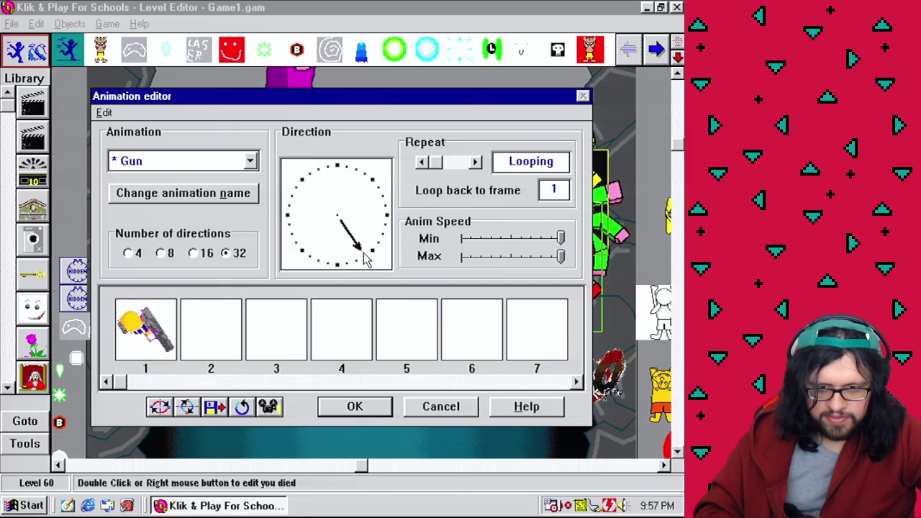
click(385, 228)
click(385, 220)
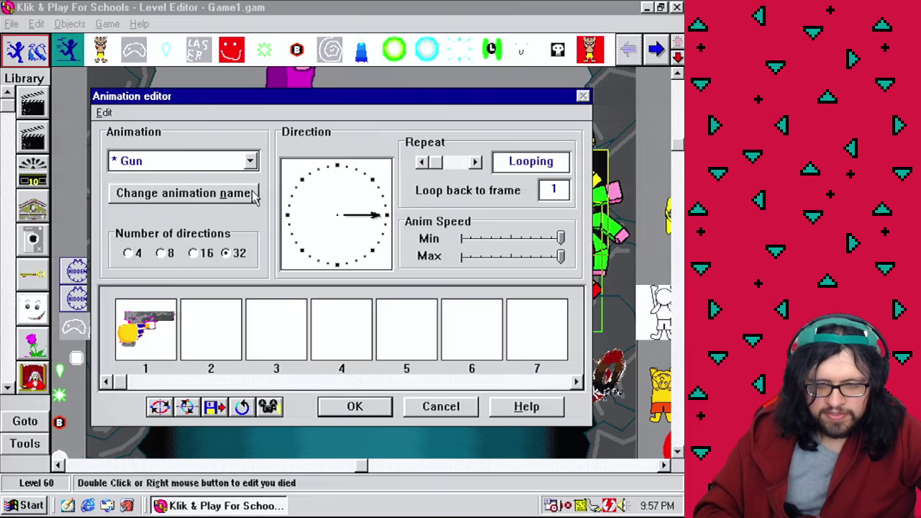
click(376, 410)
right_click(536, 280)
click(434, 92)
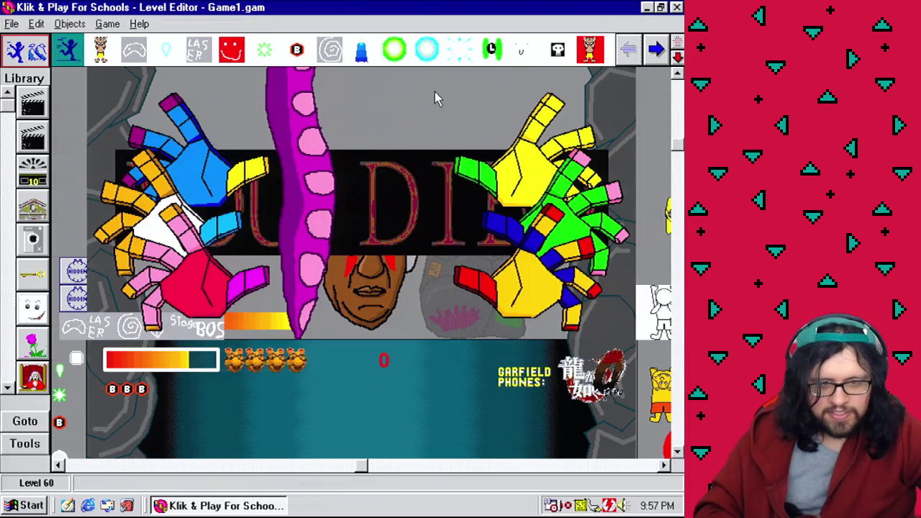
In the Event Editor, start event 333 with BOS value A ≥ 7 and a Number-of Mushmouth Token > 0 condition
click(108, 24)
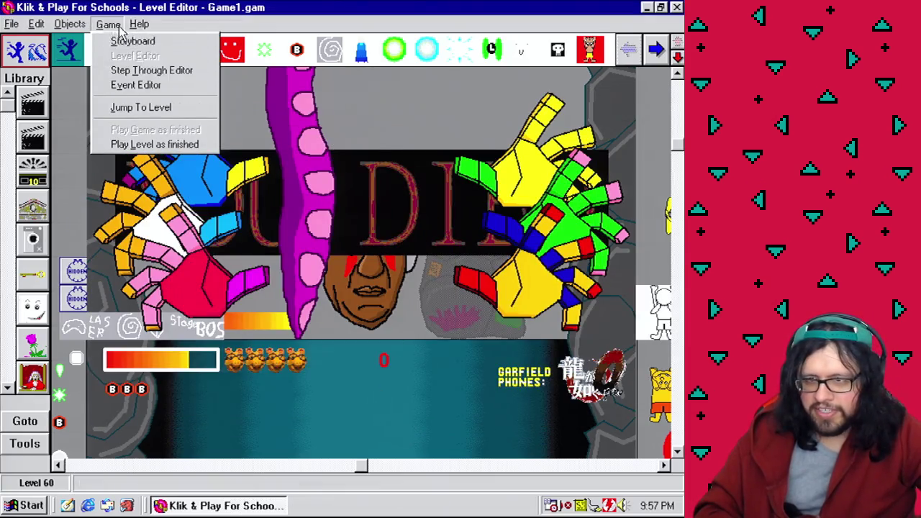
click(135, 86)
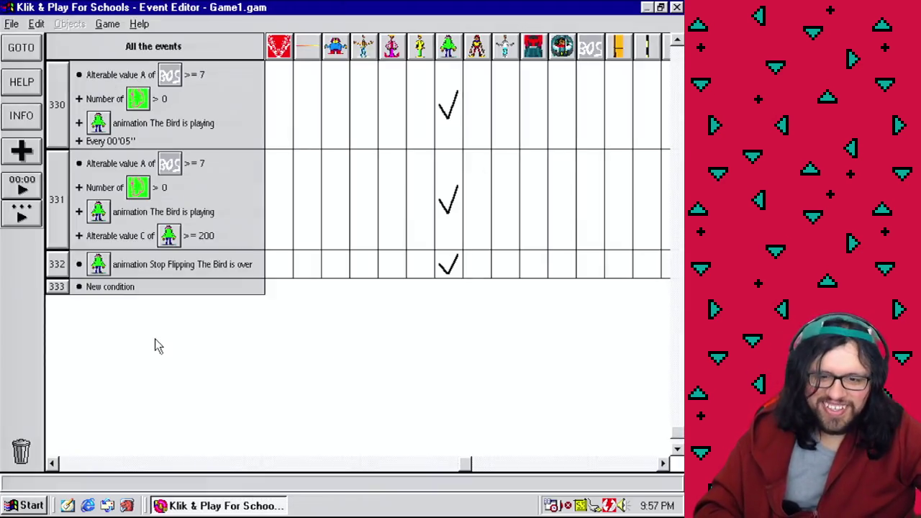
mouse_move(154, 163)
mouse_down()
mouse_move(138, 293)
mouse_move(123, 288)
mouse_up()
drag(117, 185, 55, 302)
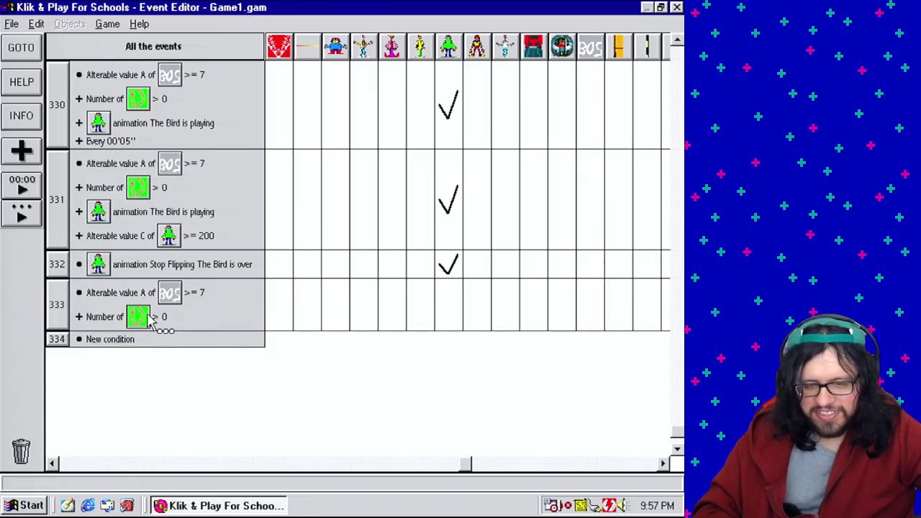
double_click(141, 318)
click(444, 339)
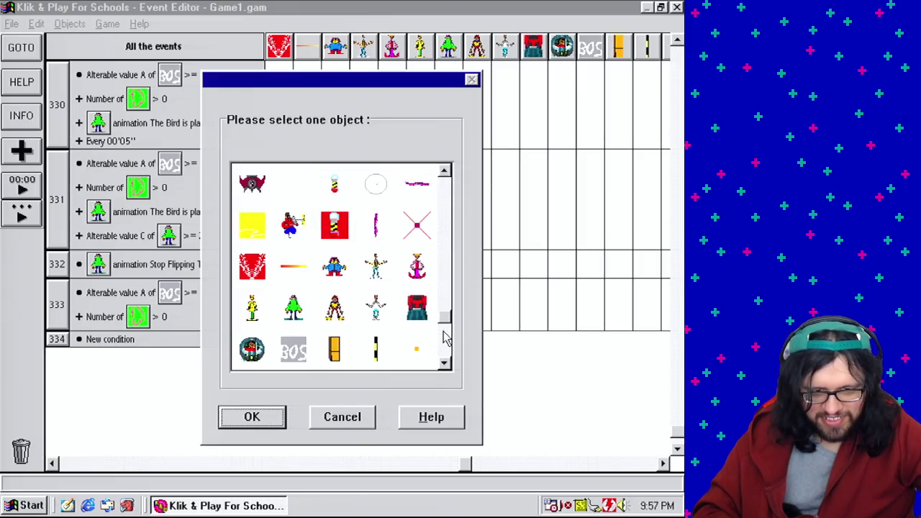
double_click(253, 350)
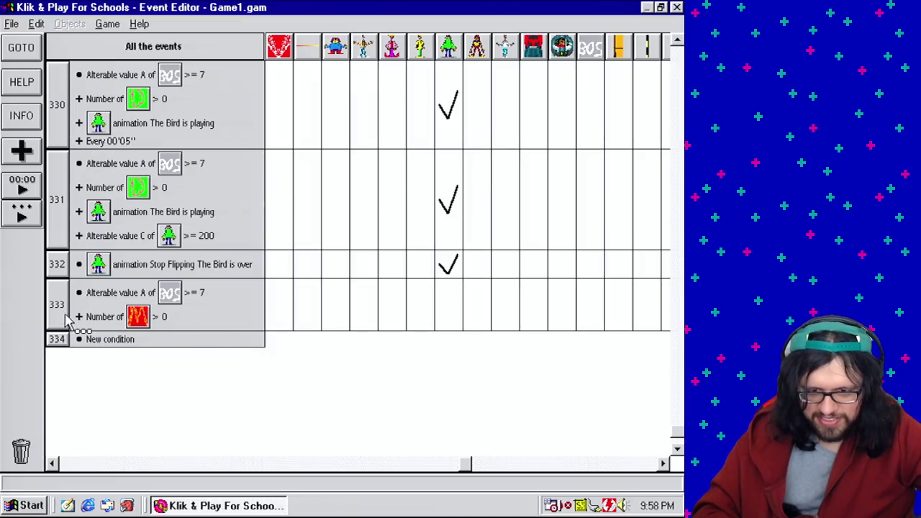
Add the condition that Mushmouth's Walking animation is playing to event 333
click(94, 339)
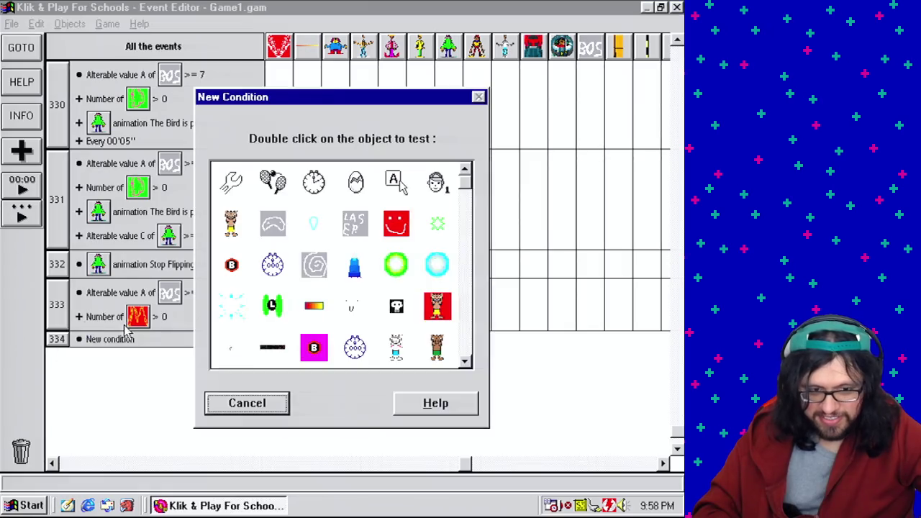
click(466, 340)
click(471, 343)
click(471, 347)
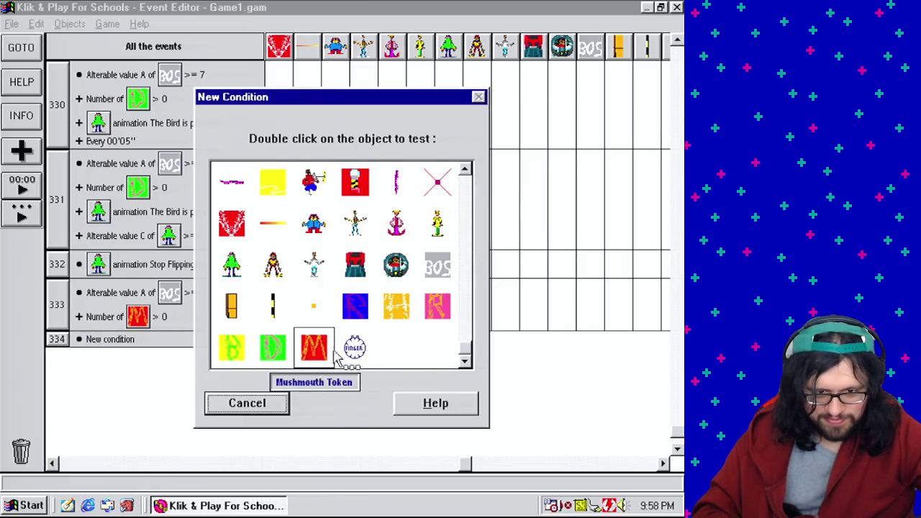
double_click(317, 256)
mouse_move(319, 300)
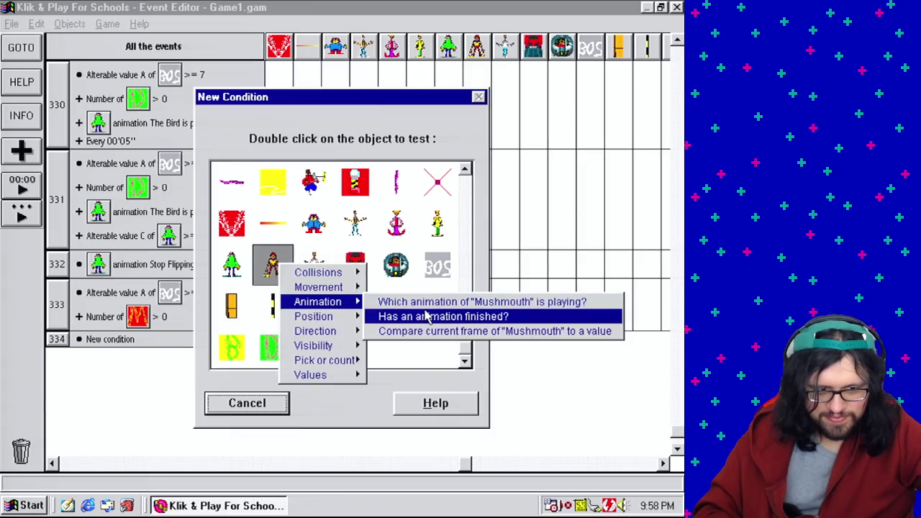
click(430, 301)
click(248, 192)
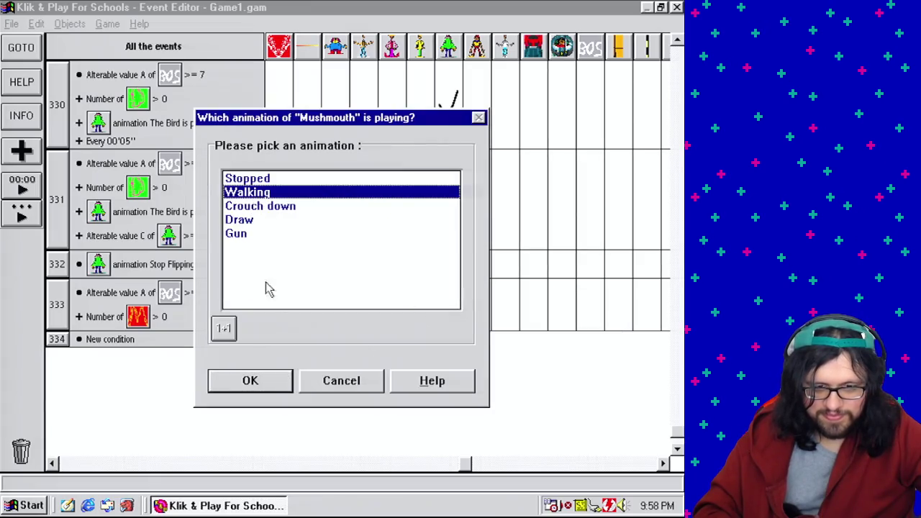
click(269, 387)
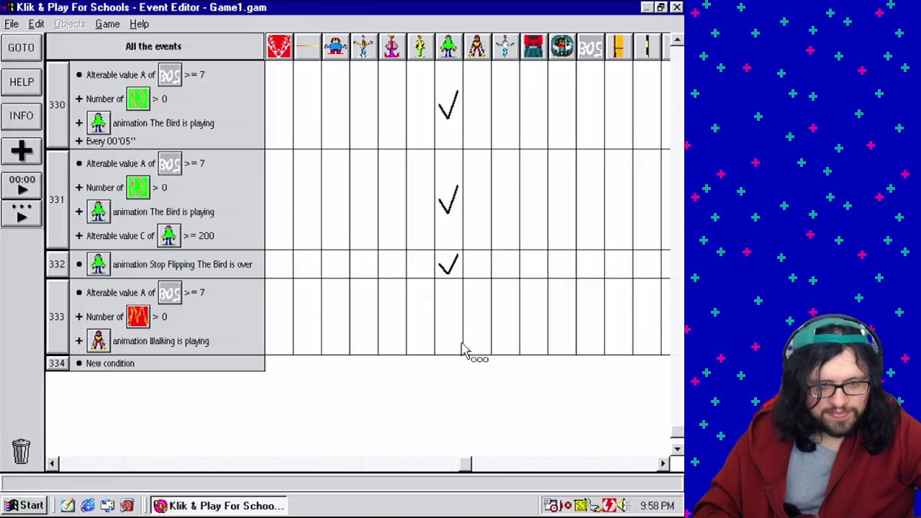
Make Mushmouth look toward the point X 326, Y 124 in event 333
click(475, 316)
mouse_move(515, 370)
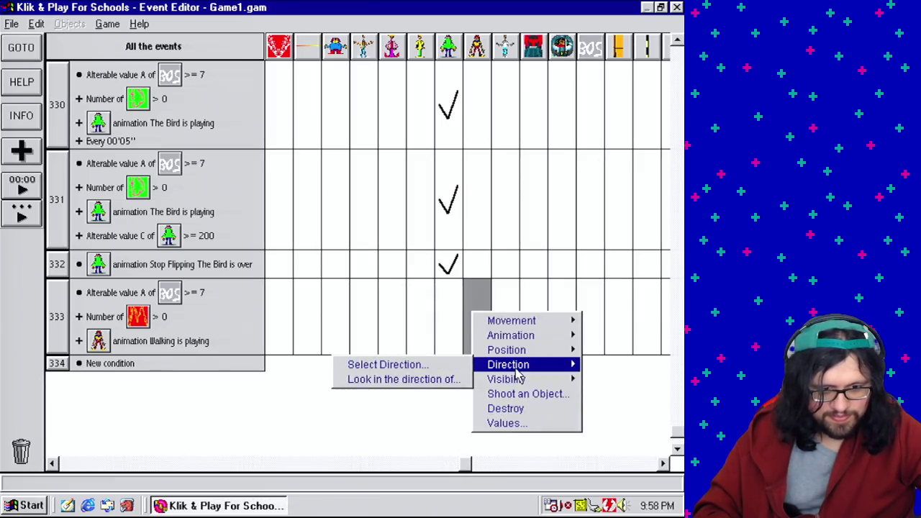
click(430, 379)
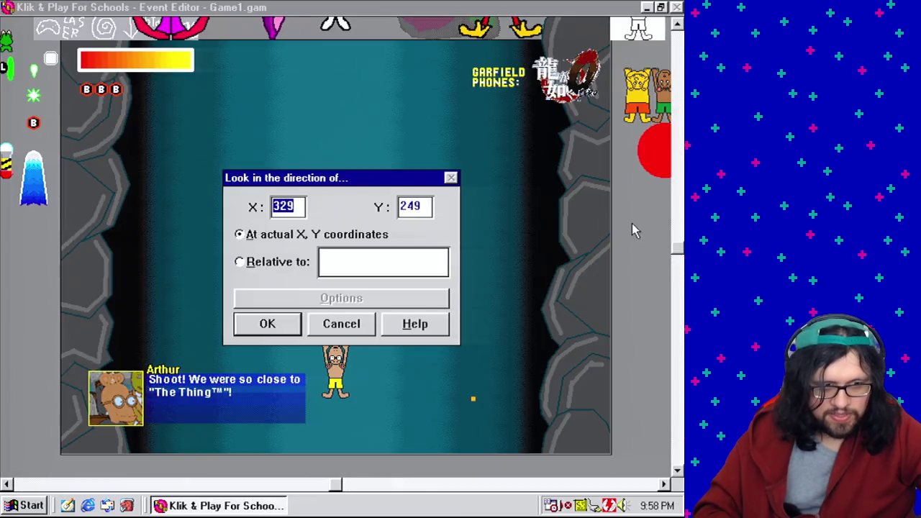
click(331, 147)
text(326)
click(277, 327)
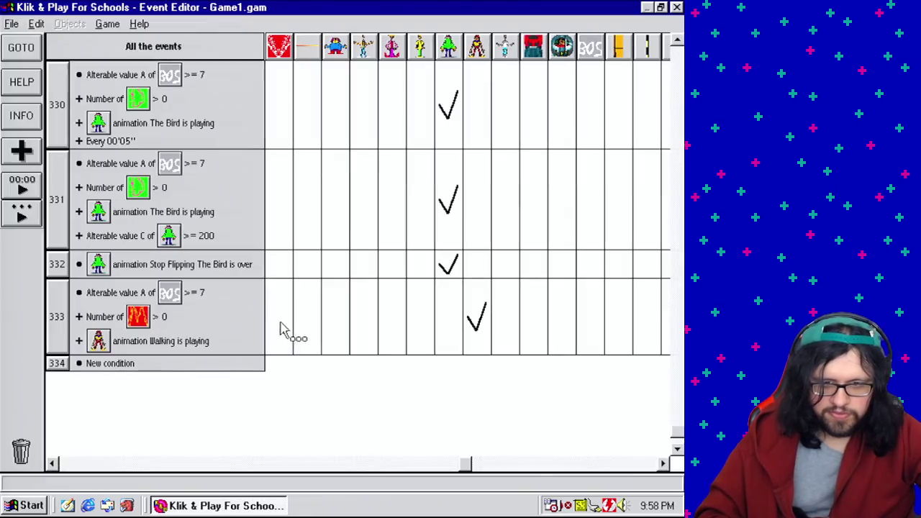
Add an action setting Mushmouth's speed to 50
right_click(486, 323)
mouse_move(512, 333)
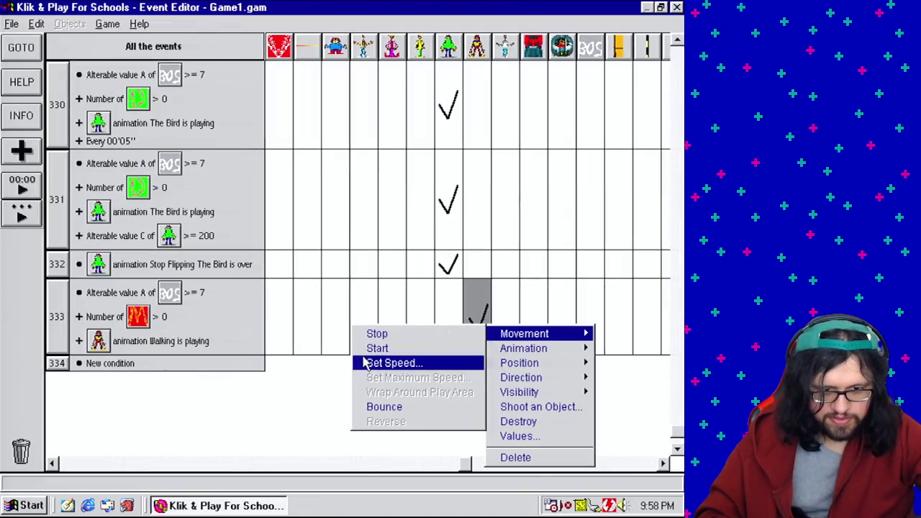
click(364, 363)
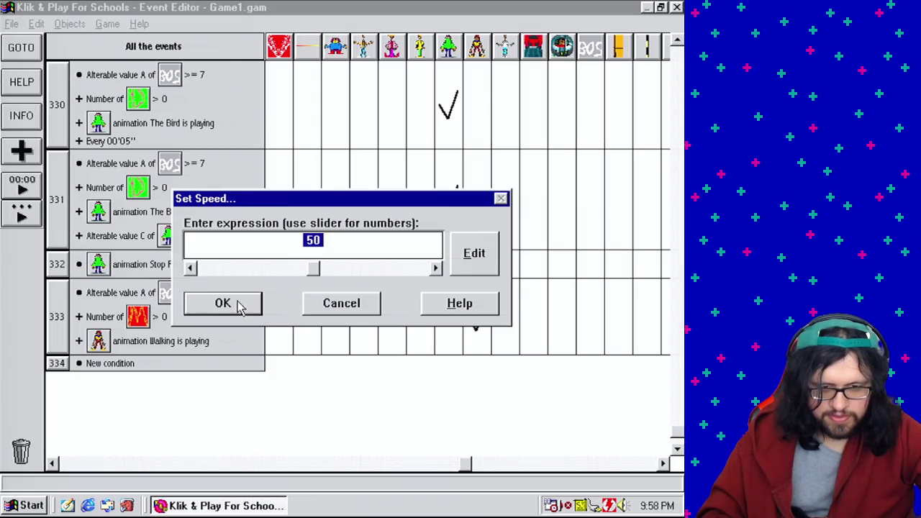
click(223, 304)
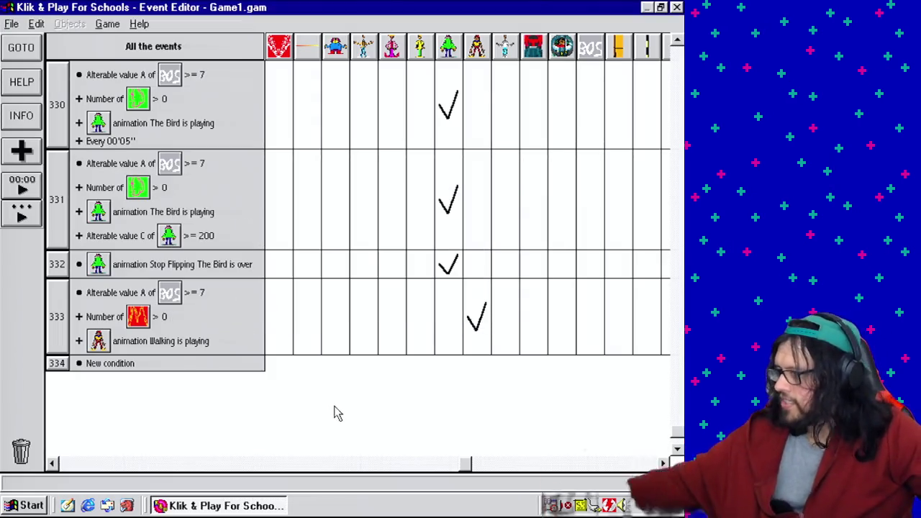
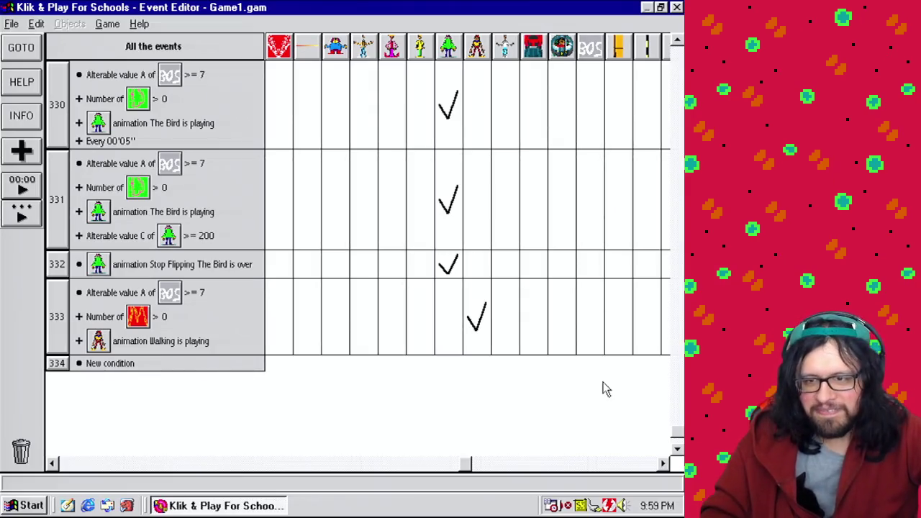
Copy event 333's boss value, red object count and Walking animation conditions into new event 334
mouse_move(124, 292)
mouse_down()
mouse_move(92, 334)
mouse_move(94, 364)
mouse_up()
drag(119, 319, 62, 374)
mouse_move(131, 349)
mouse_down()
mouse_move(61, 365)
mouse_move(60, 382)
mouse_up()
Add the condition that Mushmouth's X position is less than or equal to 320
right_click(61, 382)
click(86, 389)
scroll(461, 209, down, 5)
double_click(281, 268)
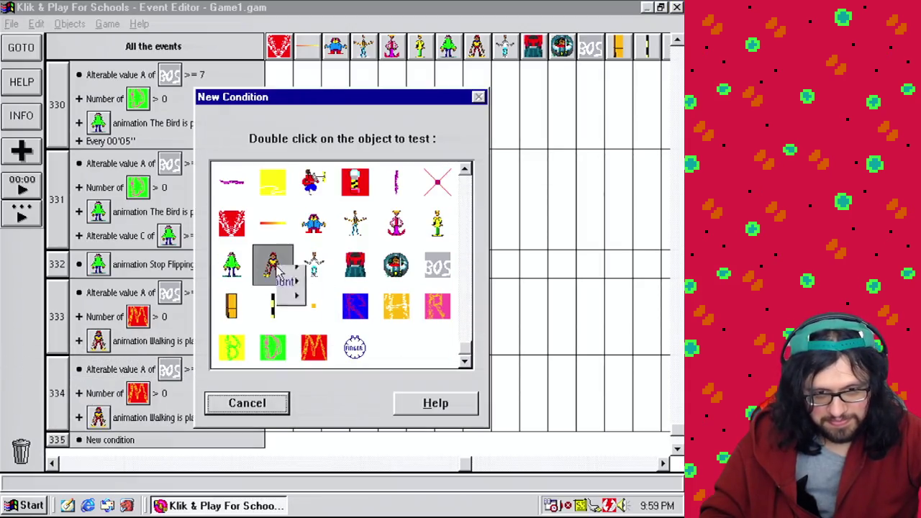
mouse_move(320, 320)
click(409, 334)
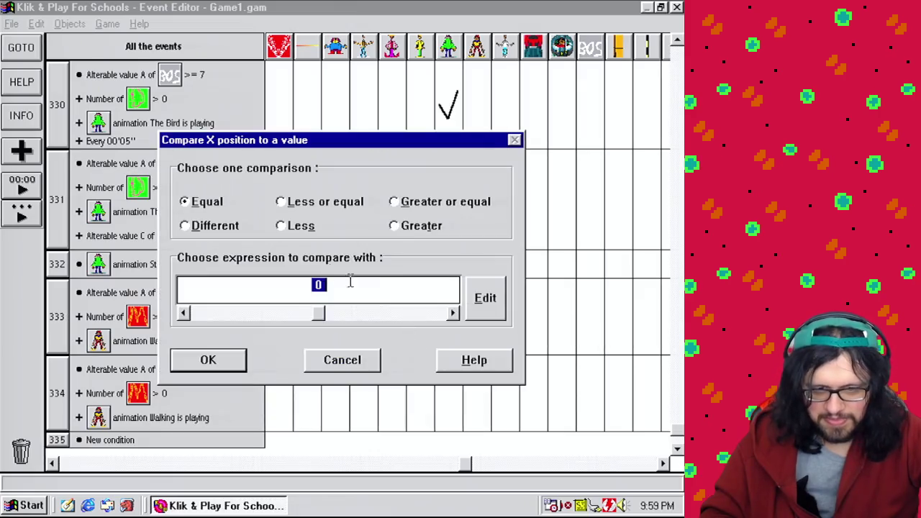
click(354, 203)
double_click(320, 286)
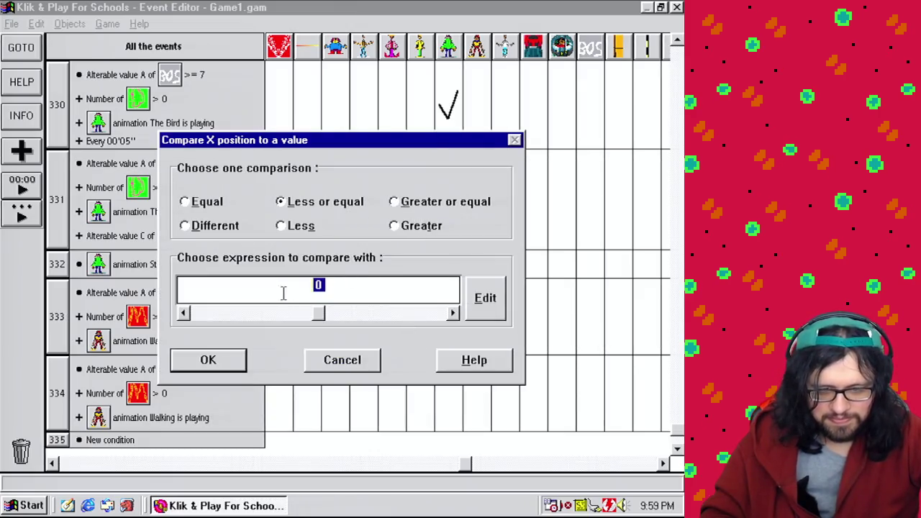
text(320)
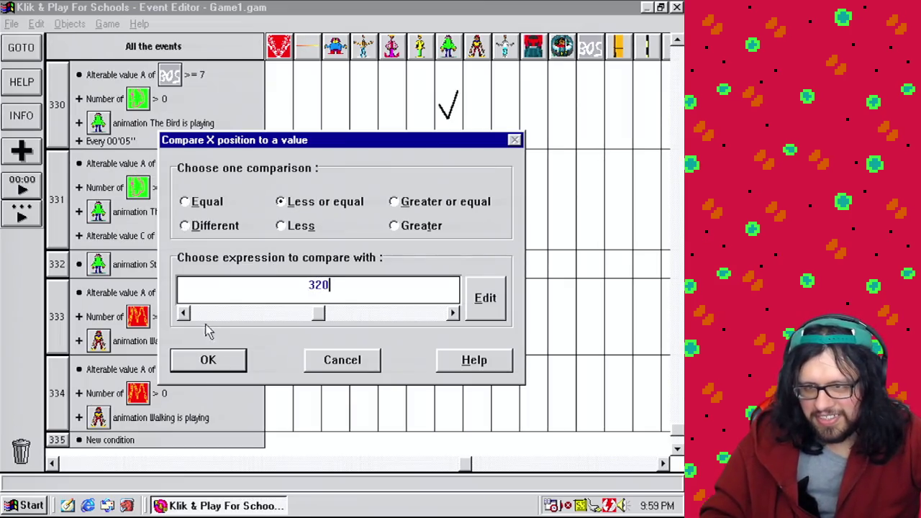
click(209, 367)
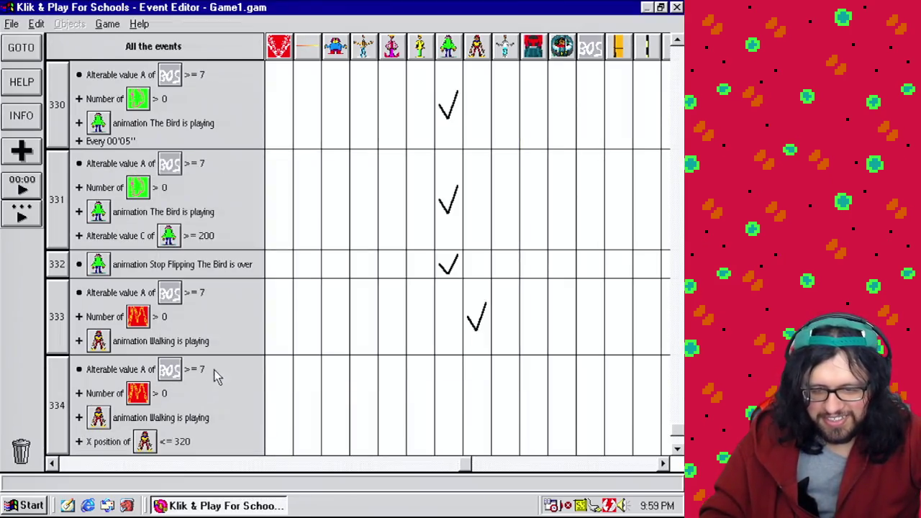
Set Mushmouth's speed to 0 in event 334
click(676, 449)
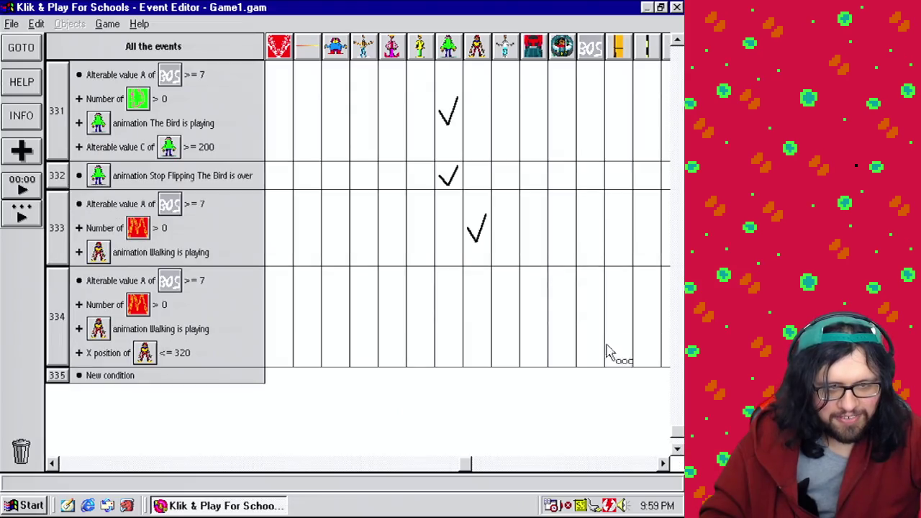
click(479, 301)
mouse_move(494, 310)
click(405, 338)
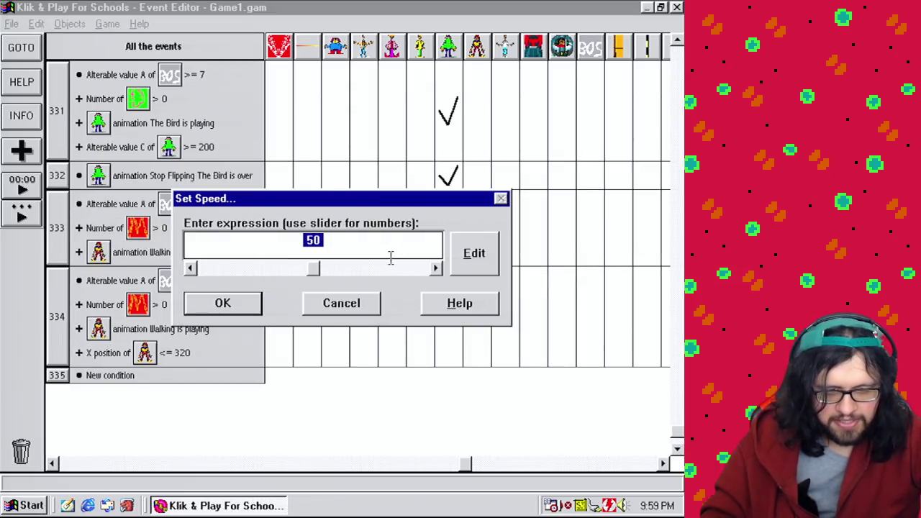
text(0)
key(Return)
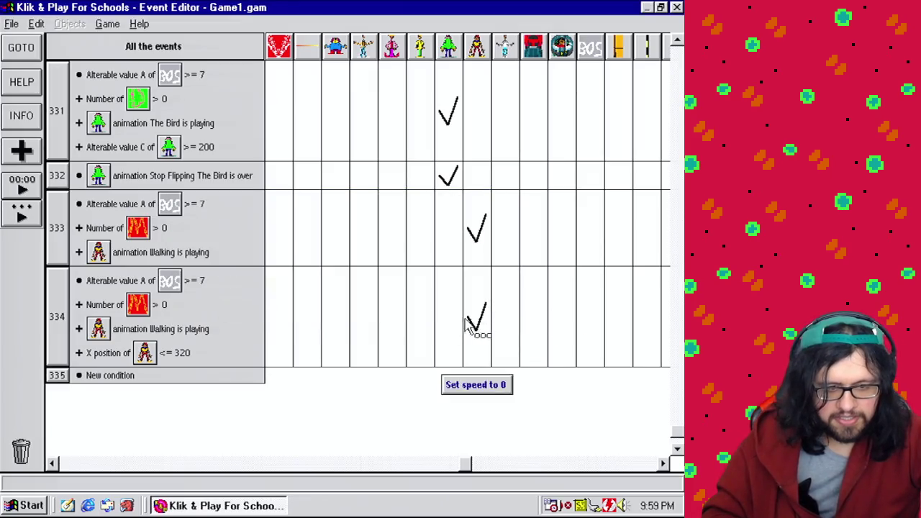
Change Mushmouth's animation sequence to Draw in event 334
click(466, 323)
mouse_move(561, 343)
mouse_move(586, 374)
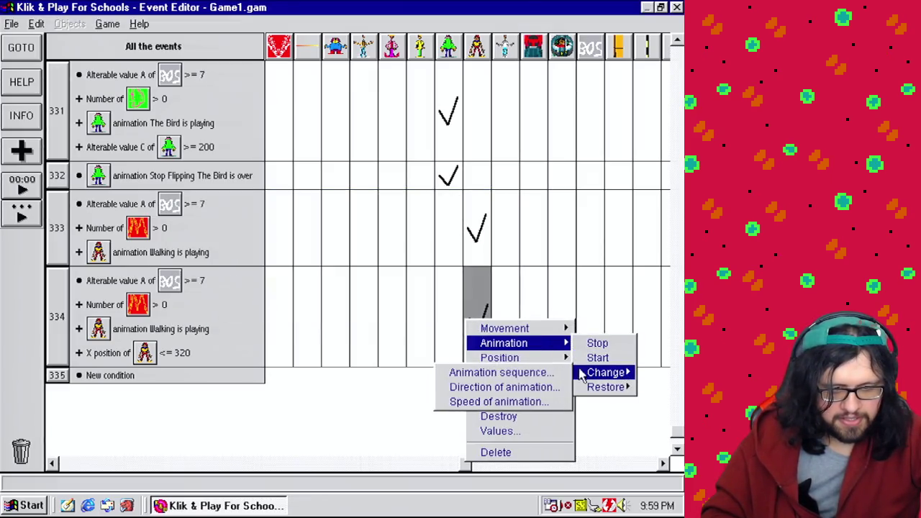
click(549, 371)
click(249, 220)
click(268, 385)
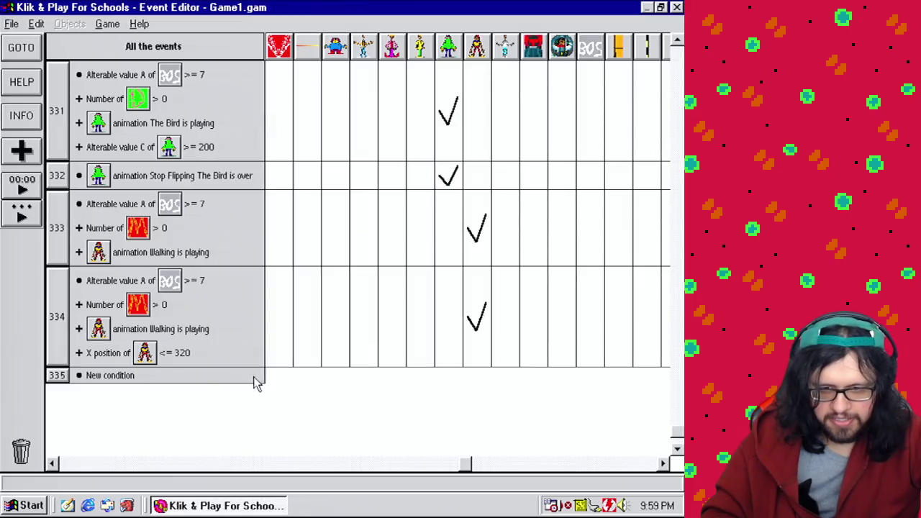
double_click(113, 374)
scroll(338, 288, down, 5)
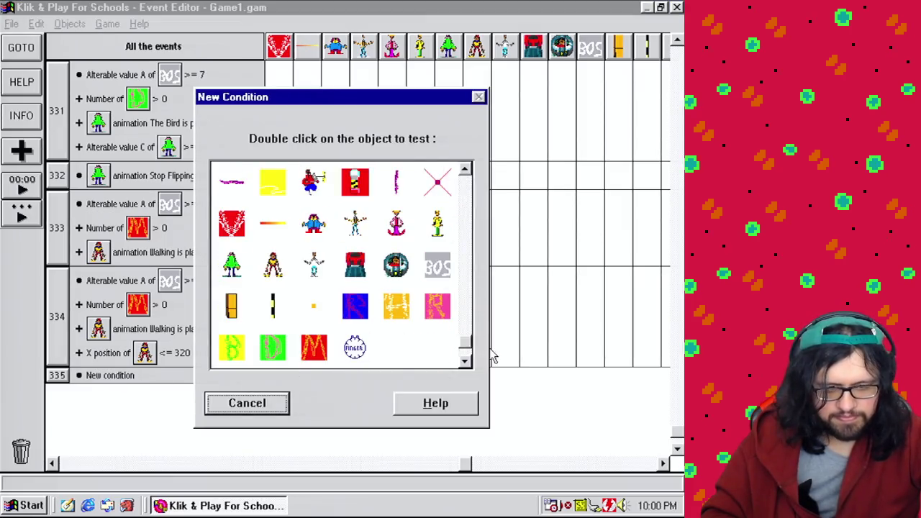
Create a new event conditioned on Mushmouth's Draw animation having finished
double_click(279, 267)
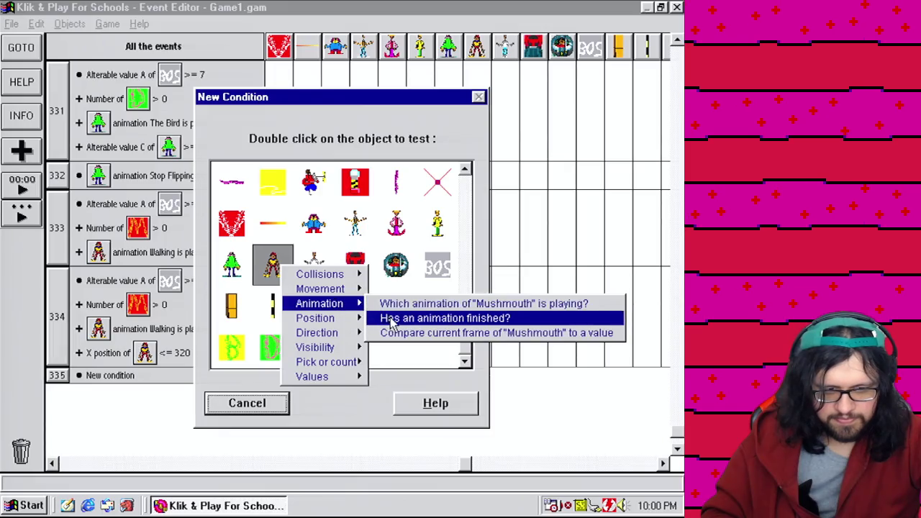
click(388, 318)
click(263, 209)
click(256, 221)
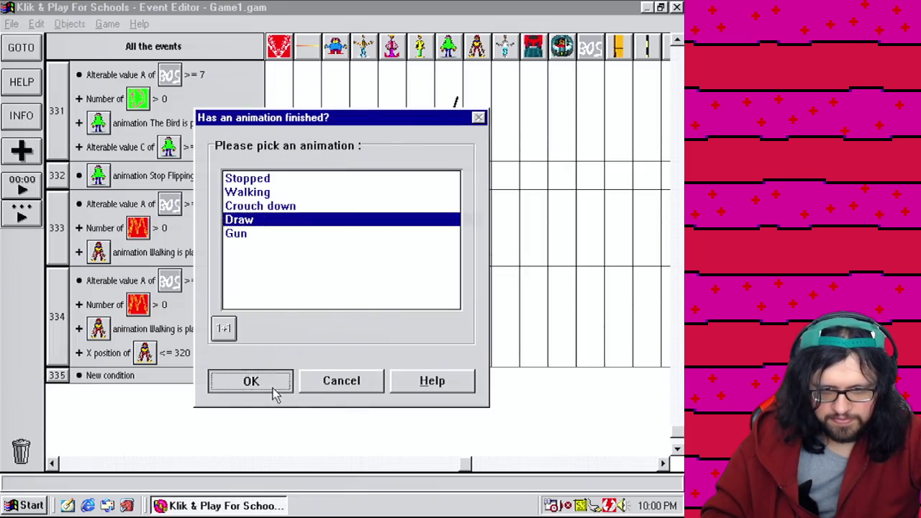
click(272, 386)
Make that event change Mushmouth's animation sequence to Gun
click(468, 383)
mouse_move(503, 400)
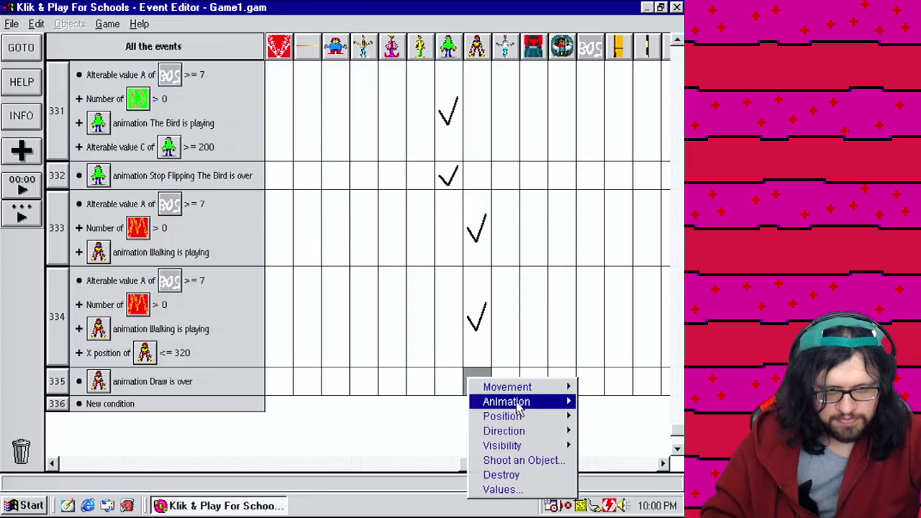
mouse_move(612, 431)
click(529, 432)
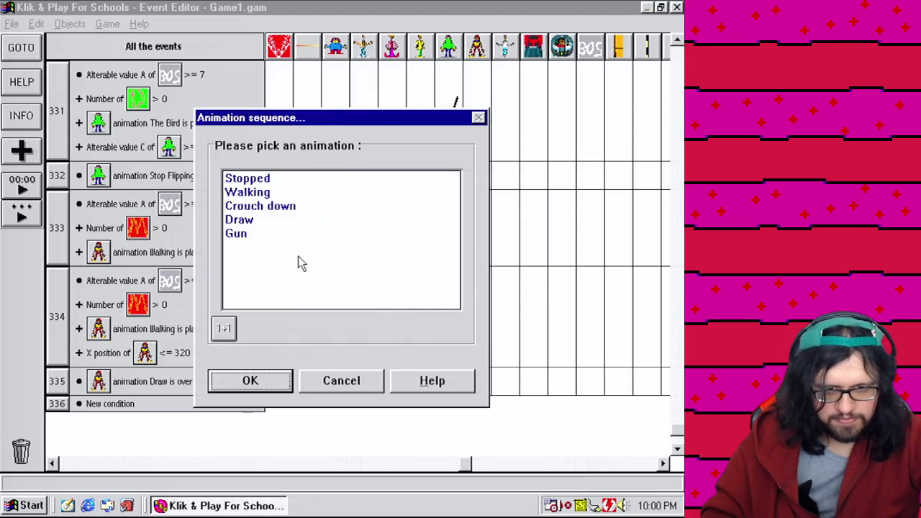
click(244, 234)
click(269, 387)
Make event 334 also set Mushmouth's direction to face right only
click(677, 448)
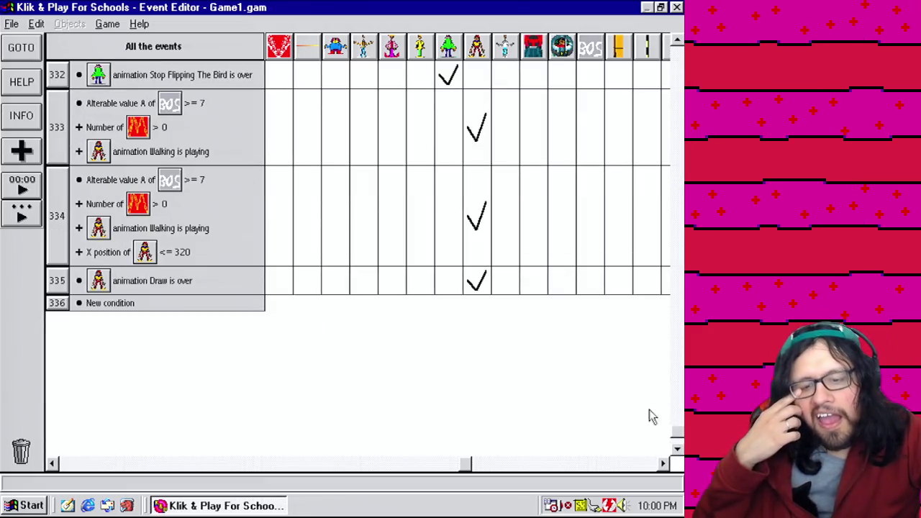
mouse_move(488, 256)
right_click(479, 234)
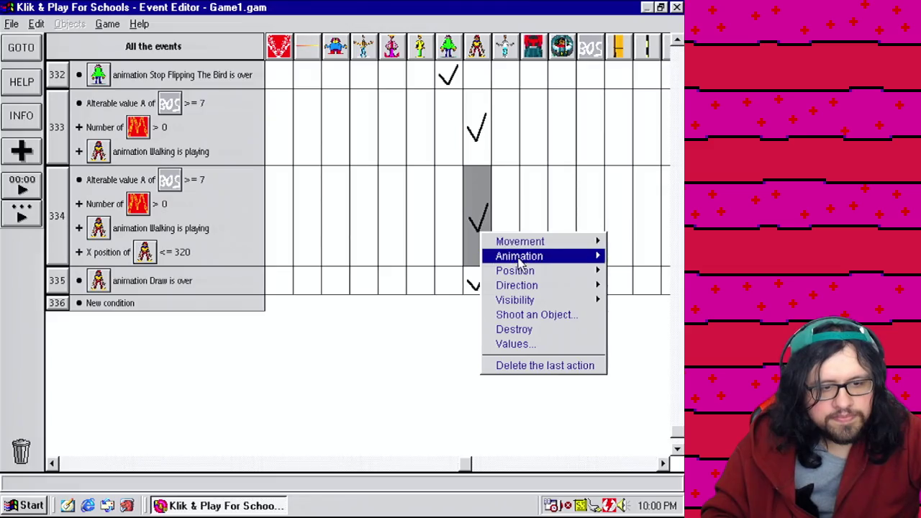
mouse_move(526, 286)
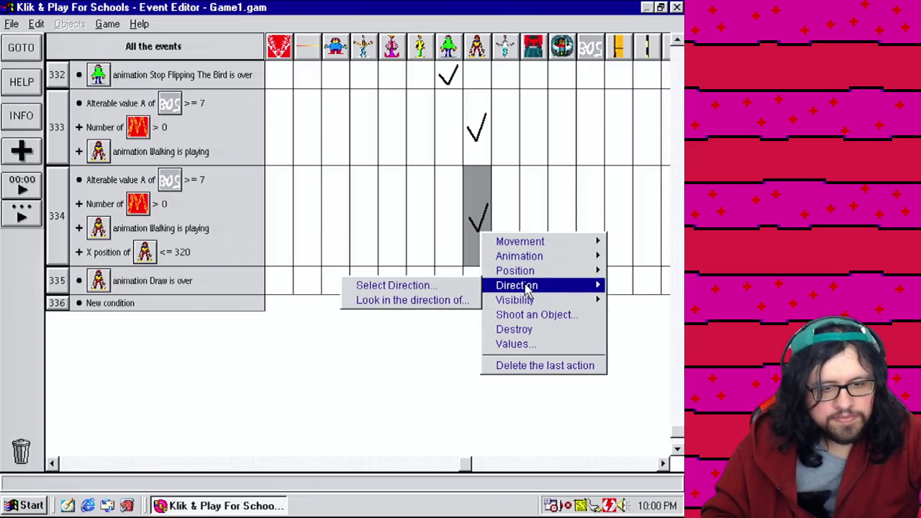
click(475, 286)
click(411, 249)
click(342, 321)
click(280, 415)
mouse_move(486, 266)
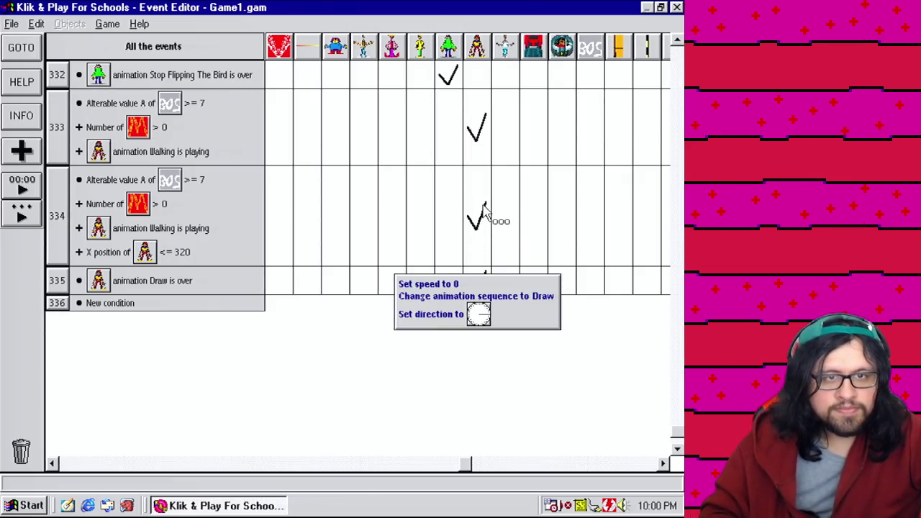
mouse_move(486, 293)
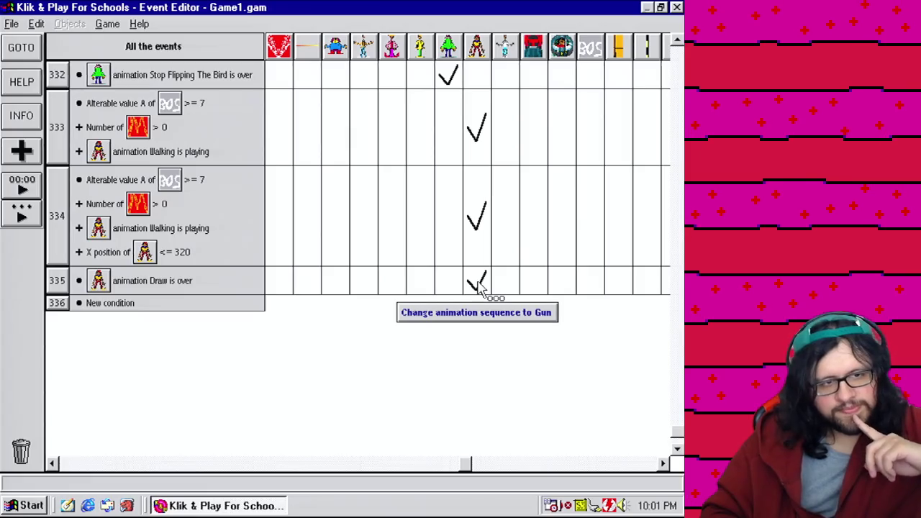
click(678, 450)
click(678, 450)
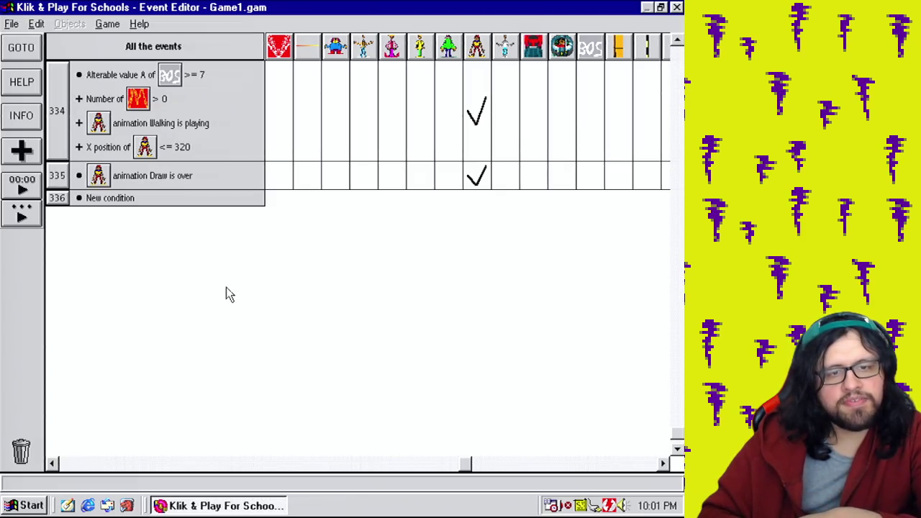
Filter the event list to events involving the skull object and browse through them
mouse_move(475, 466)
mouse_down()
mouse_move(493, 468)
mouse_move(123, 457)
mouse_up()
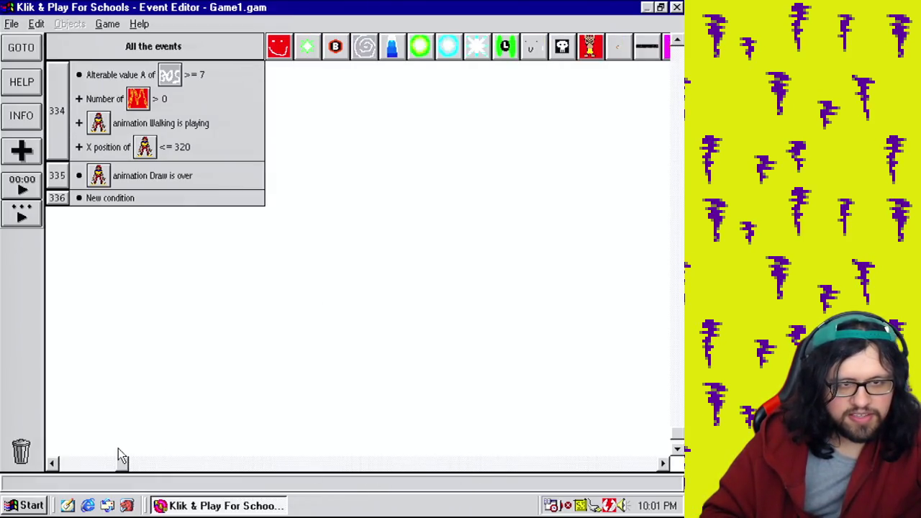
click(562, 48)
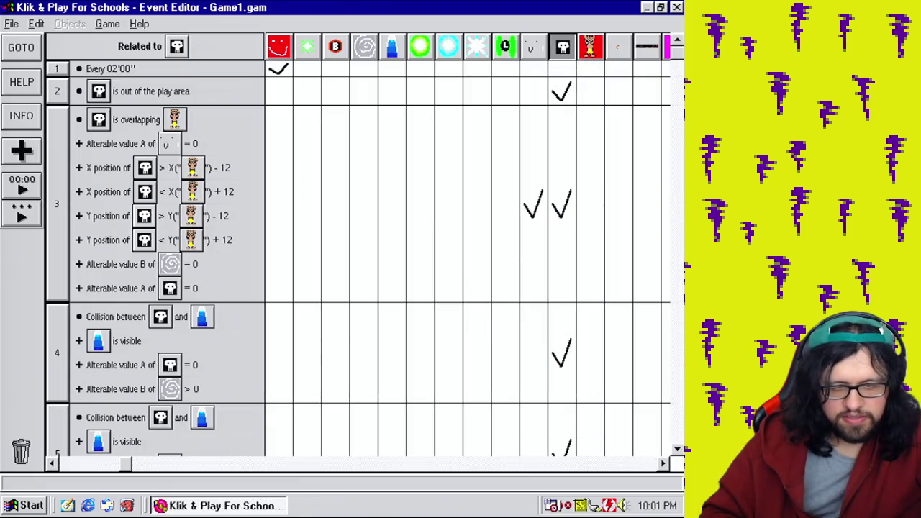
scroll(621, 113, down, 10)
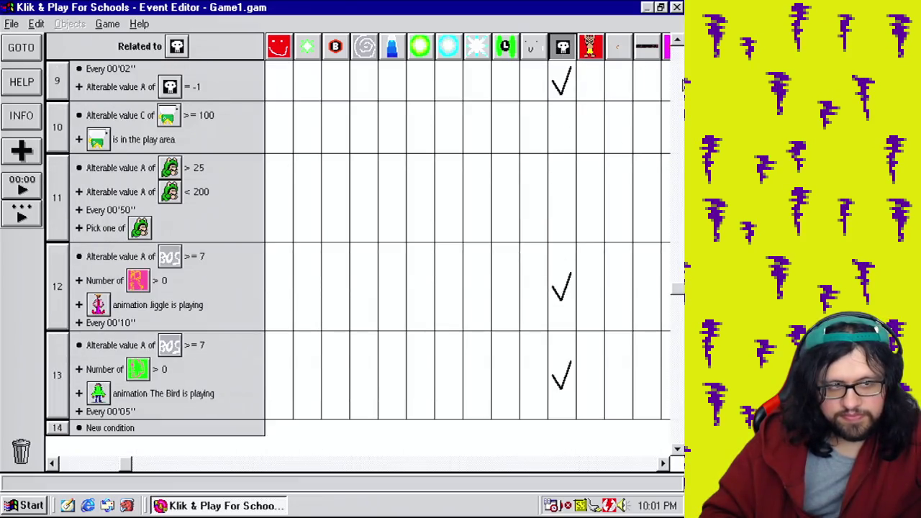
scroll(684, 85, up, 10)
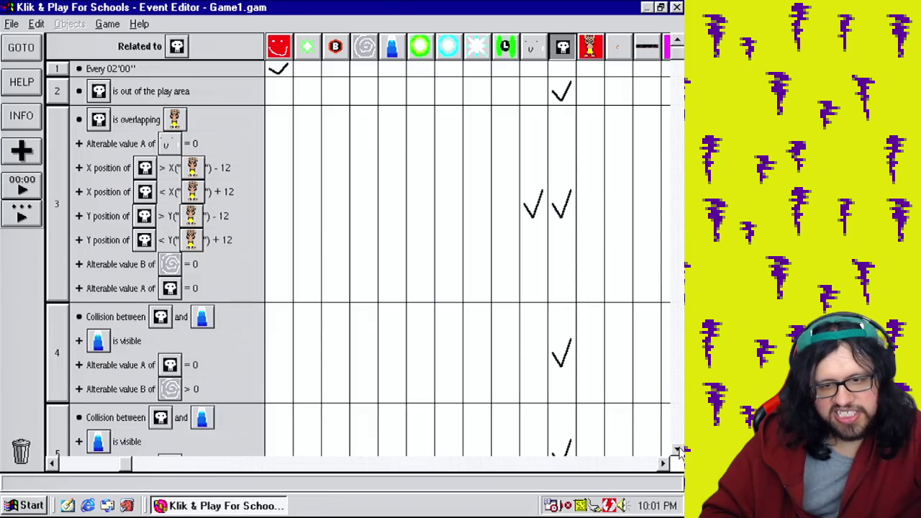
click(678, 450)
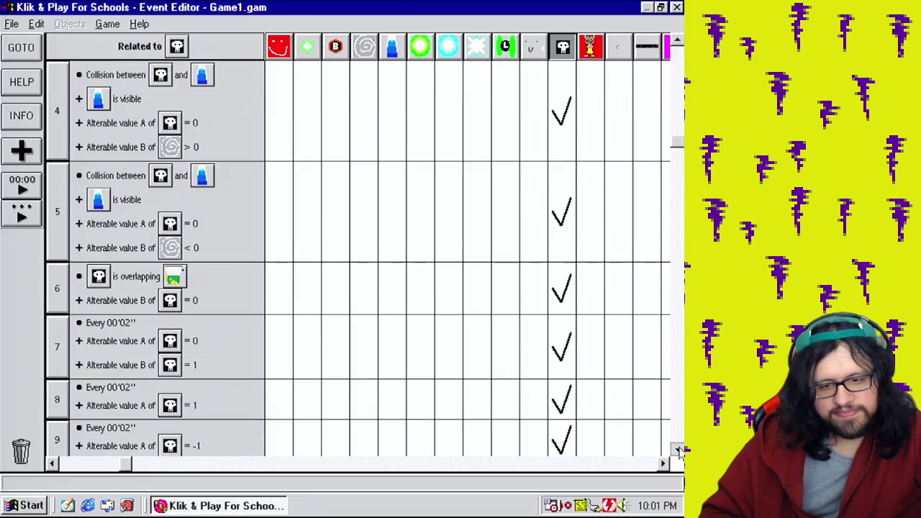
click(678, 450)
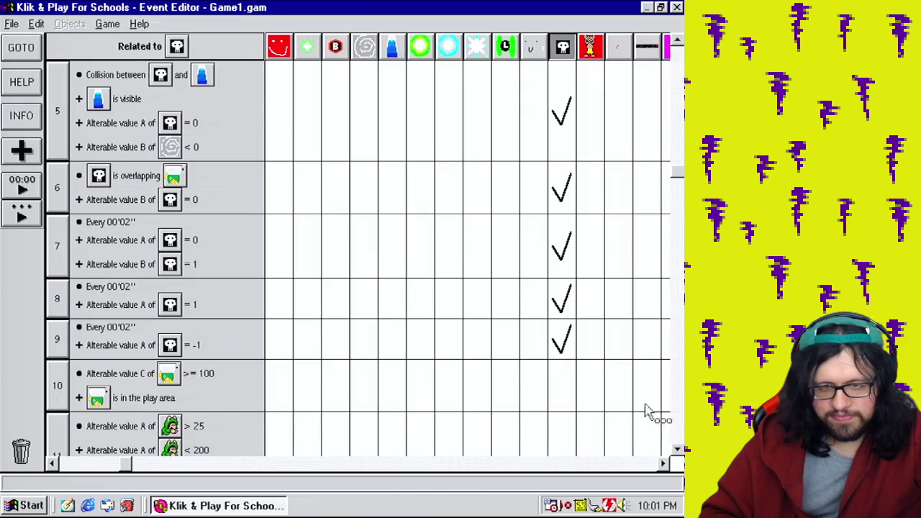
mouse_move(567, 301)
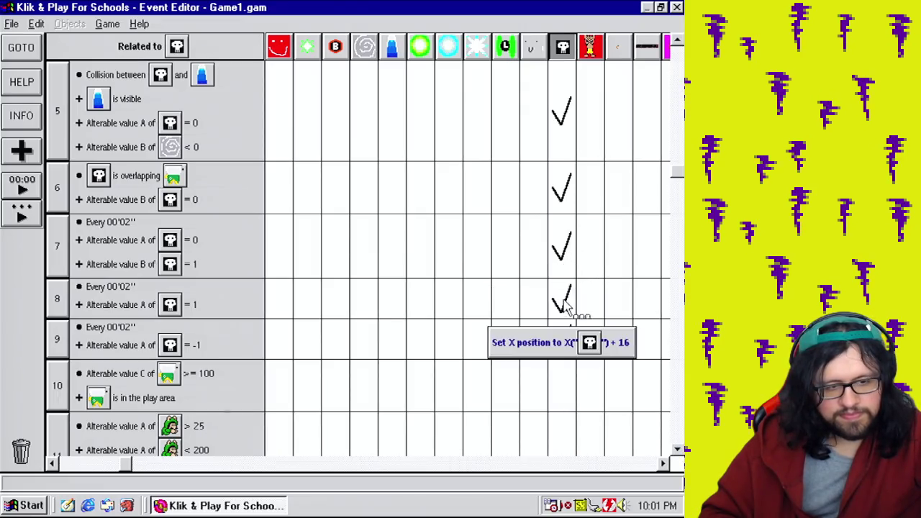
mouse_move(564, 202)
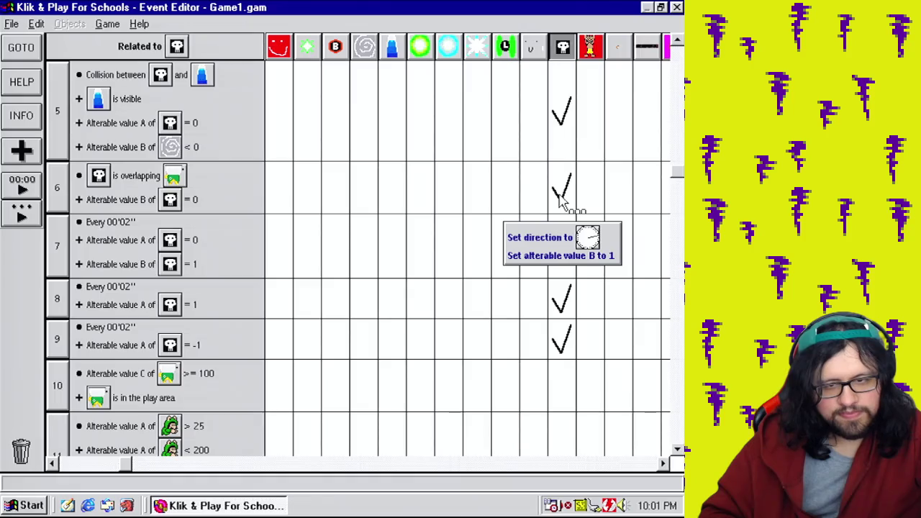
scroll(677, 449, down, 5)
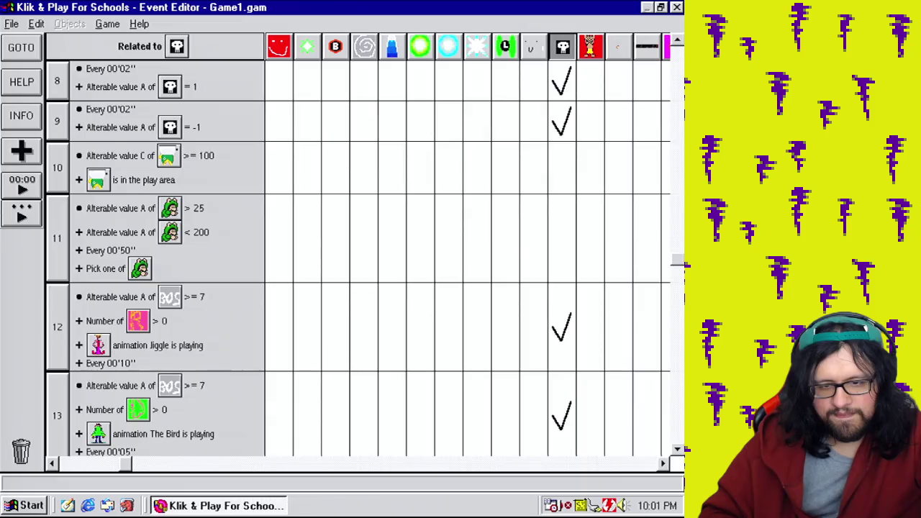
scroll(356, 259, down, 2)
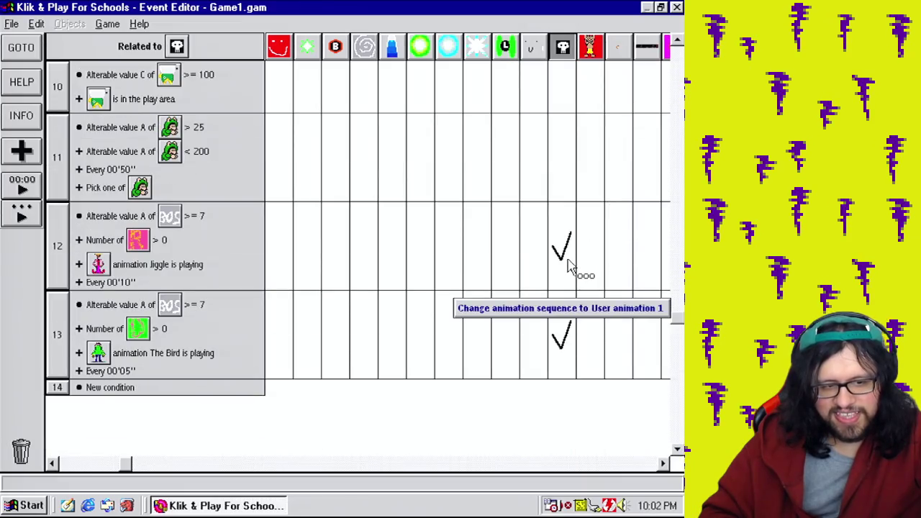
drag(677, 331, 677, 50)
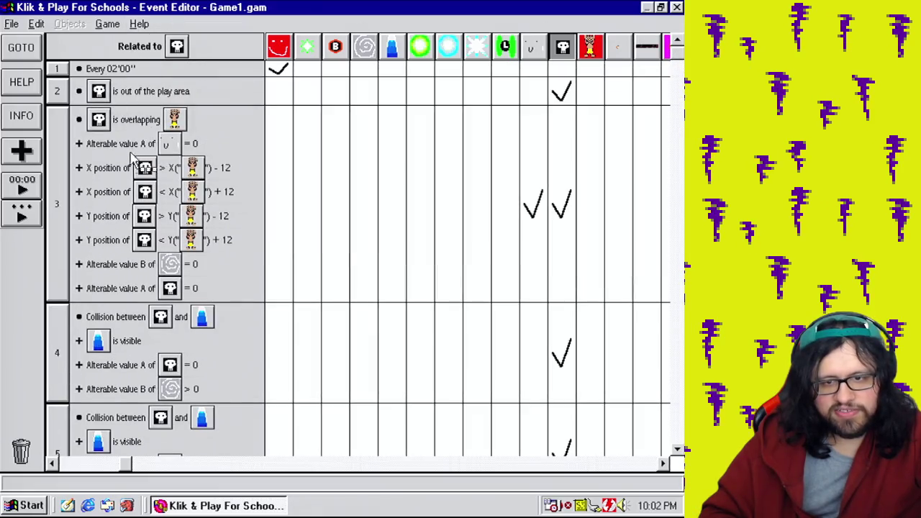
Set the event filter to No Filters and return to the Level Editor
click(154, 52)
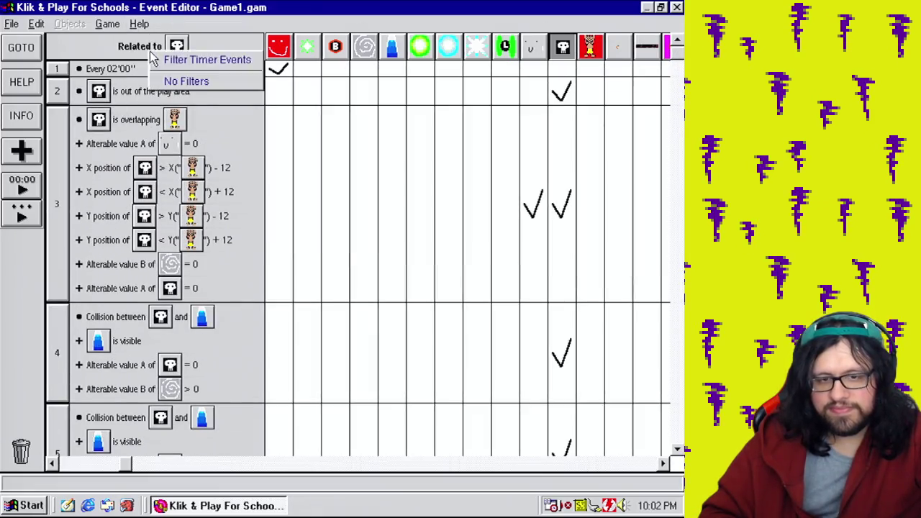
click(176, 81)
click(107, 24)
click(117, 54)
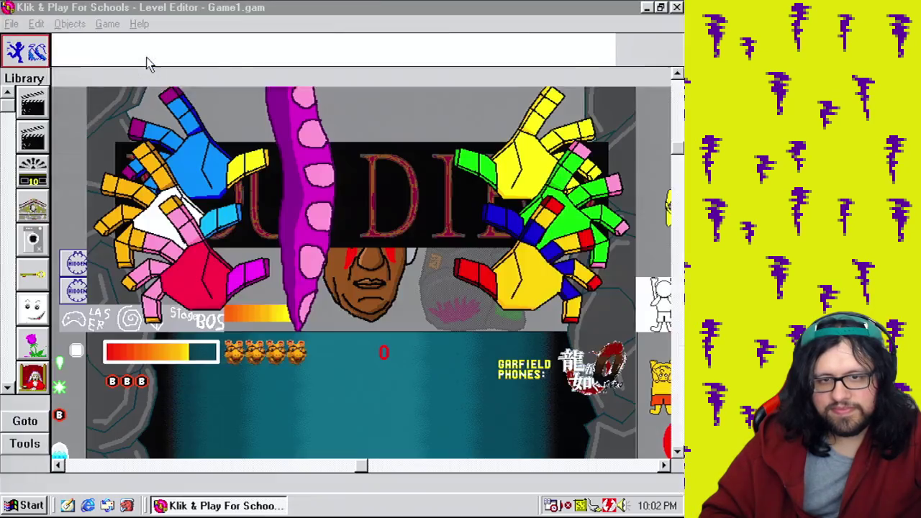
Scroll the level view down to the cave scene with Arthur above his speech box
click(677, 283)
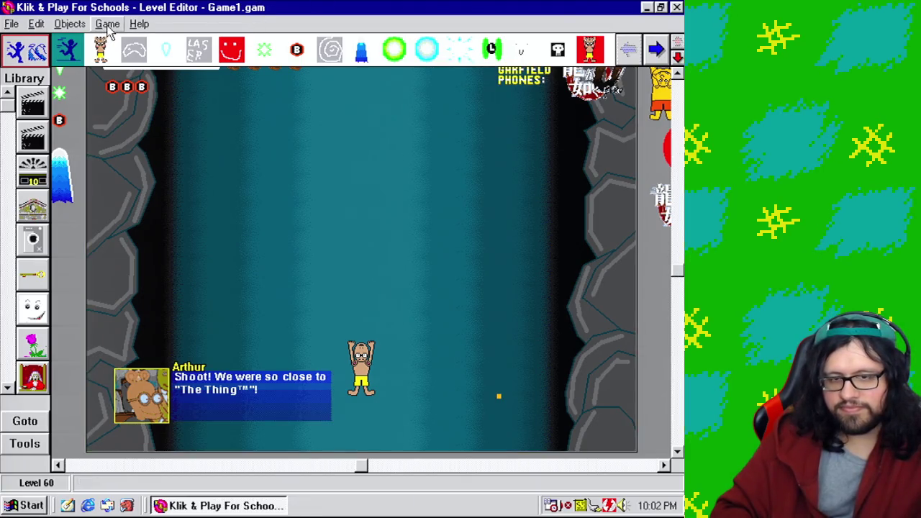
click(30, 448)
Start a new active object and draw a 64×5 yellow line as its first frame
click(151, 466)
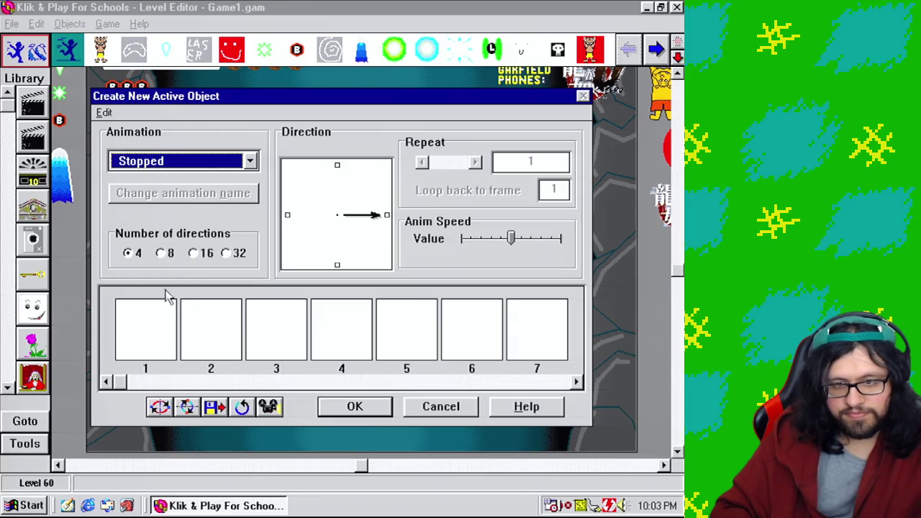
double_click(162, 348)
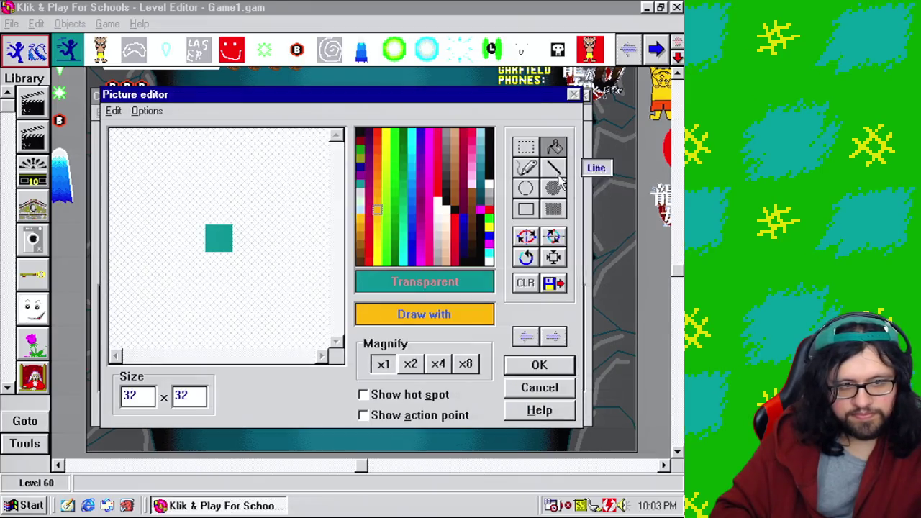
drag(150, 395, 122, 396)
text(64)
drag(204, 394, 97, 404)
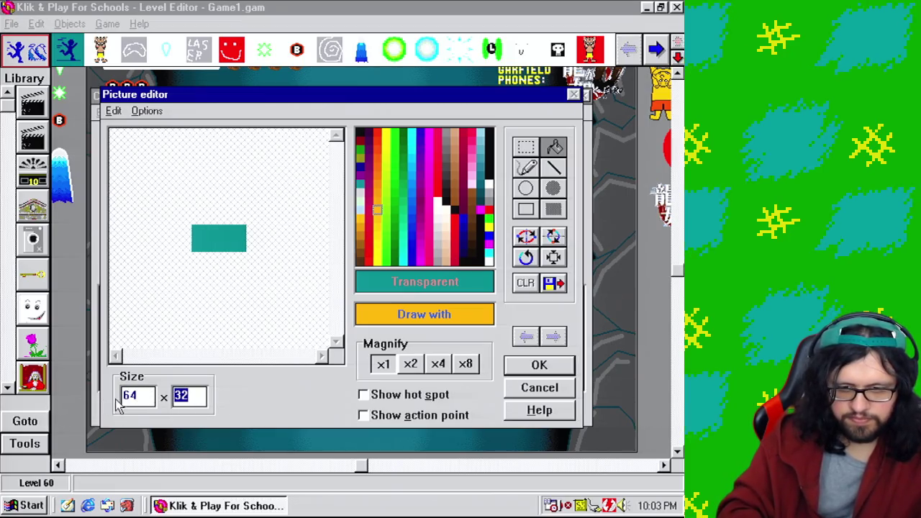
text(5)
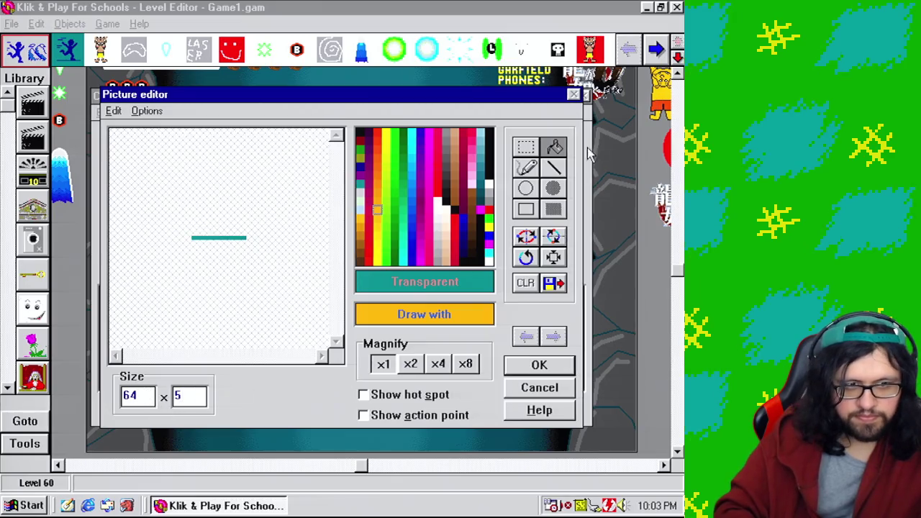
click(489, 227)
click(237, 237)
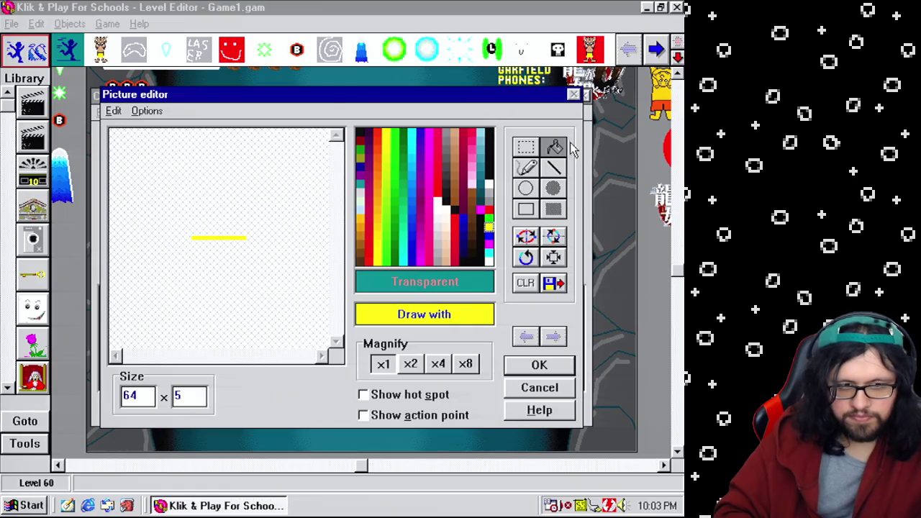
Move the hot spot to the line's right tip, make it loop, and rotate it into 32 directions
click(426, 393)
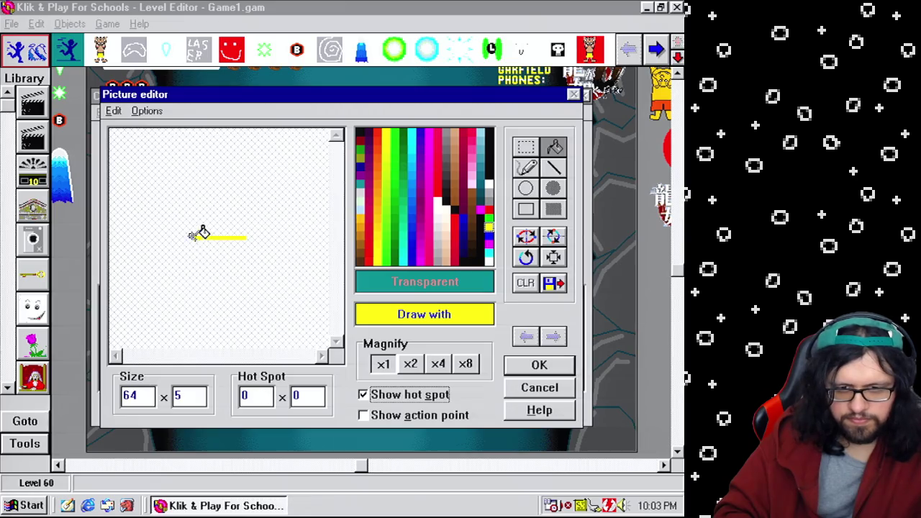
drag(191, 238, 246, 238)
double_click(249, 395)
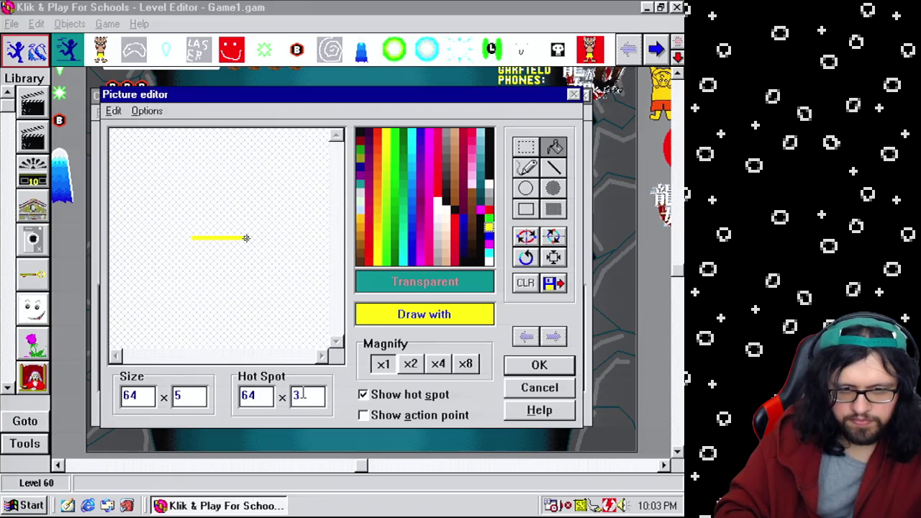
click(434, 367)
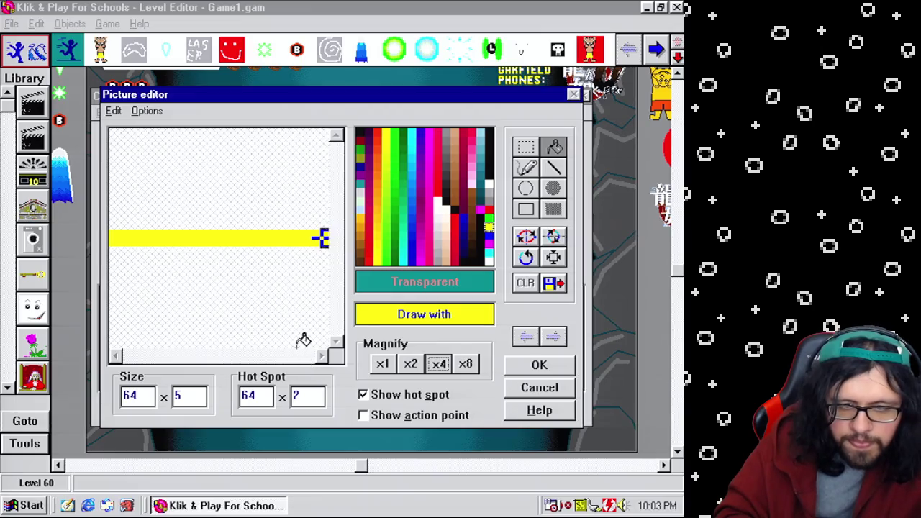
click(536, 370)
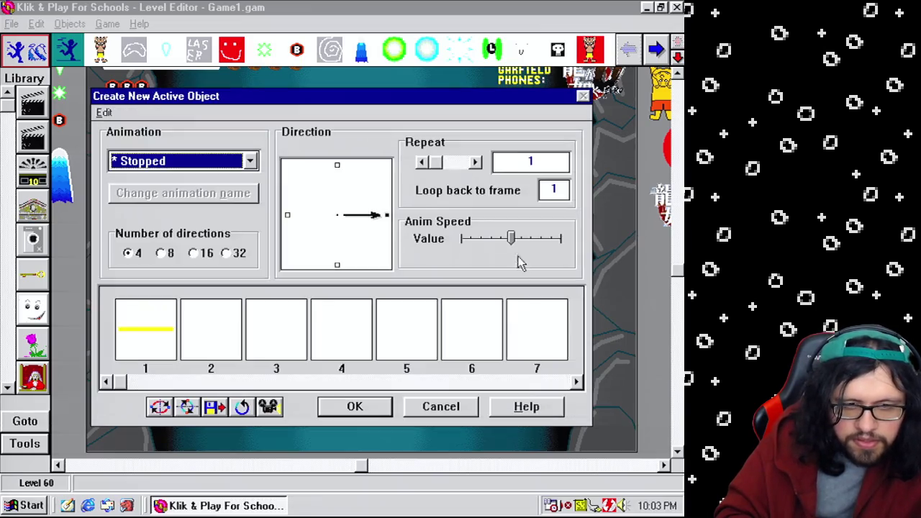
click(423, 163)
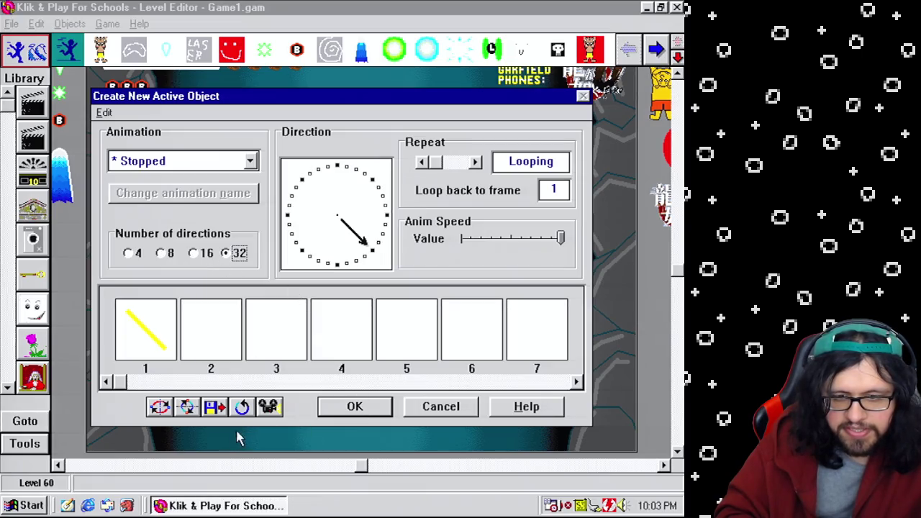
click(242, 407)
click(324, 291)
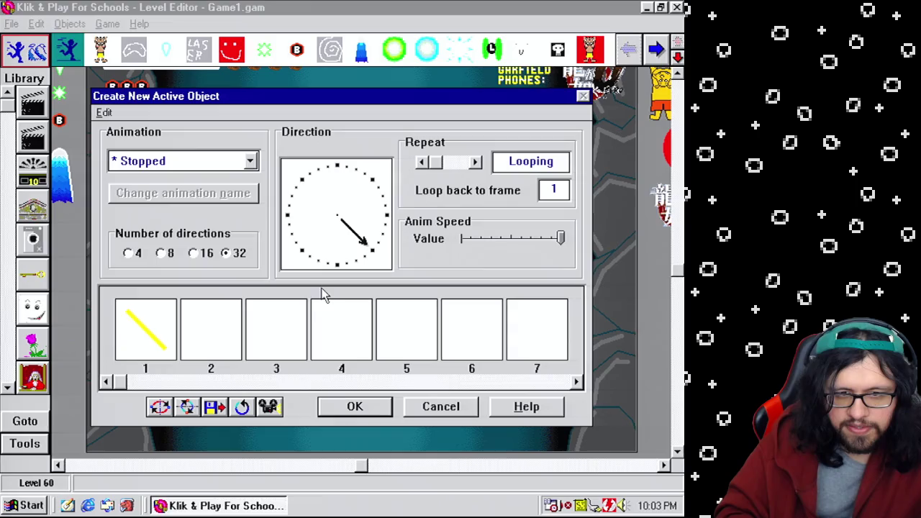
click(348, 409)
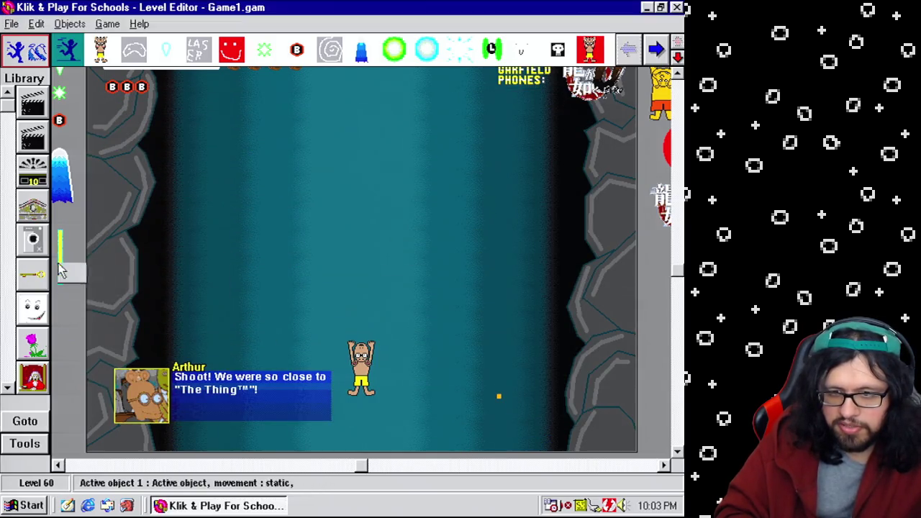
Check the yellow line's rotated frames for the right and down directions
right_click(67, 266)
click(82, 300)
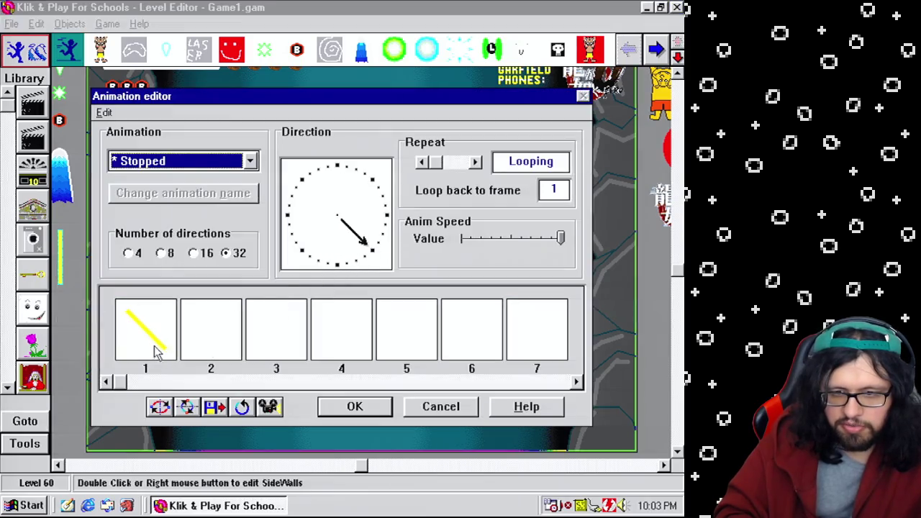
double_click(155, 317)
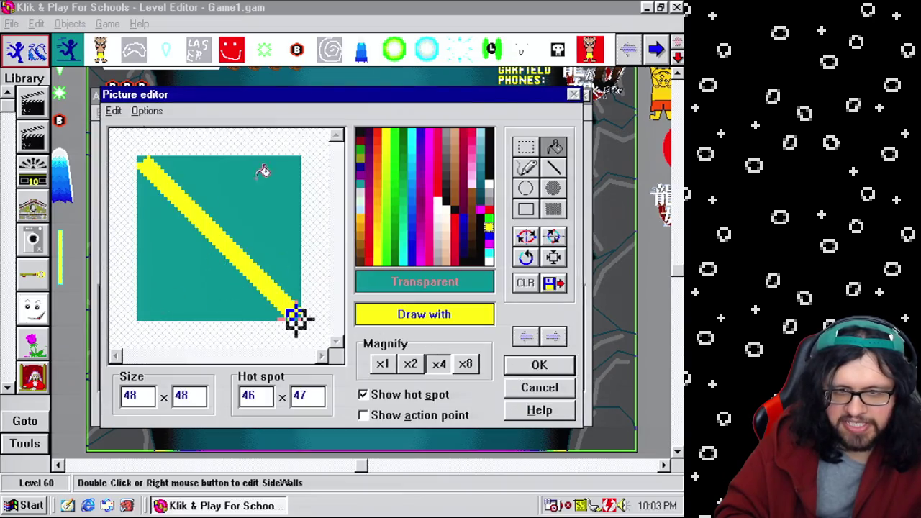
click(538, 367)
click(337, 269)
double_click(149, 319)
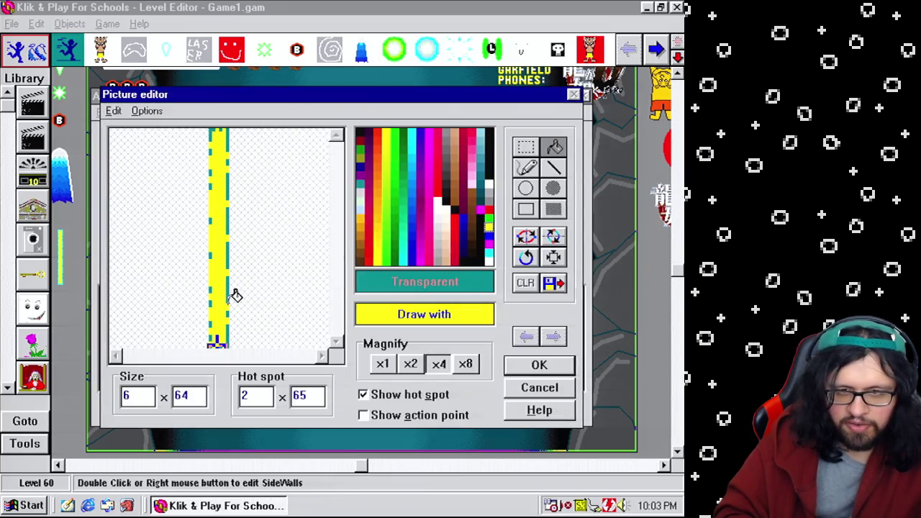
click(532, 368)
click(387, 216)
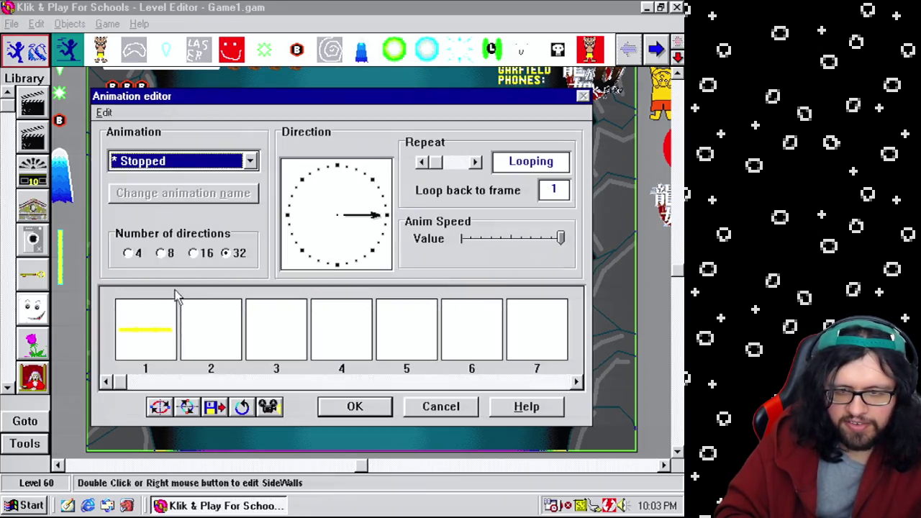
double_click(173, 308)
click(539, 367)
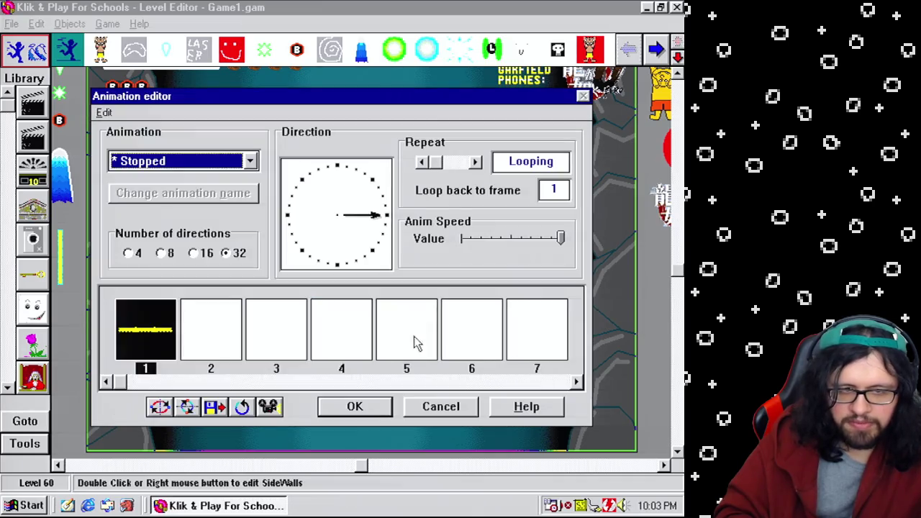
click(353, 405)
Rename the yellow object to 'Maybe a bullet trail'
key(Up)
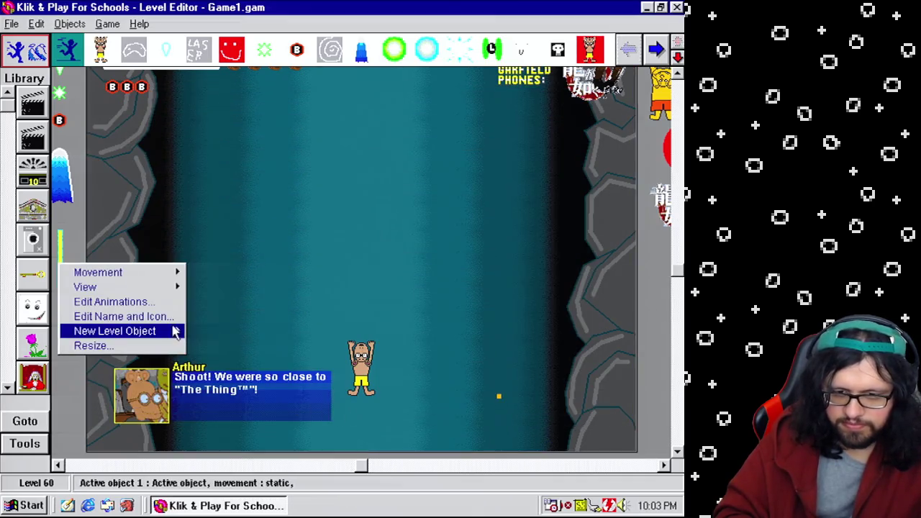
key(Up)
key(Return)
text(Maybe a by)
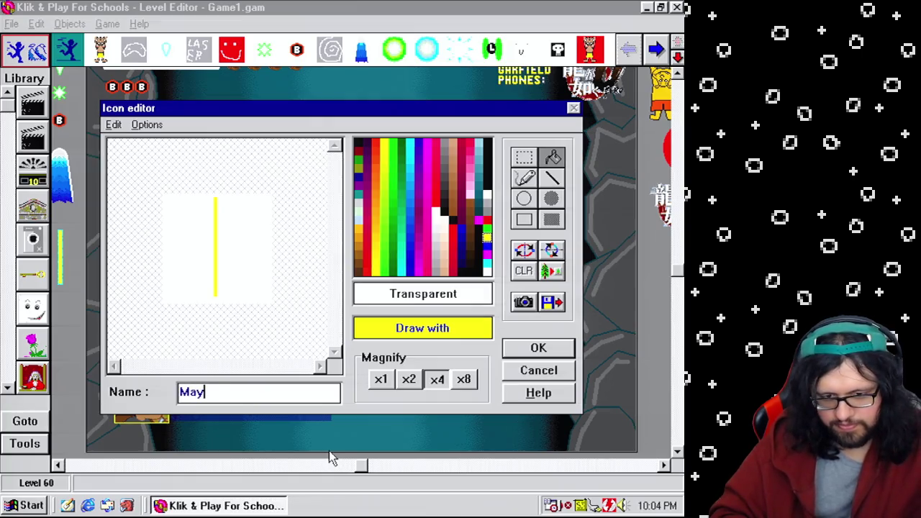
key(BackSpace)
text(ullettra)
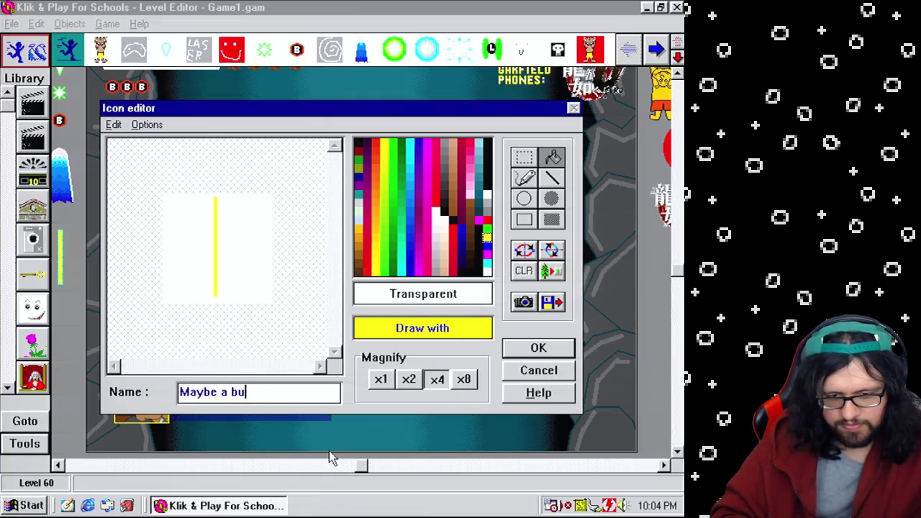
key(BackSpace)
key(BackSpace)
key(BackSpace)
text(trail?)
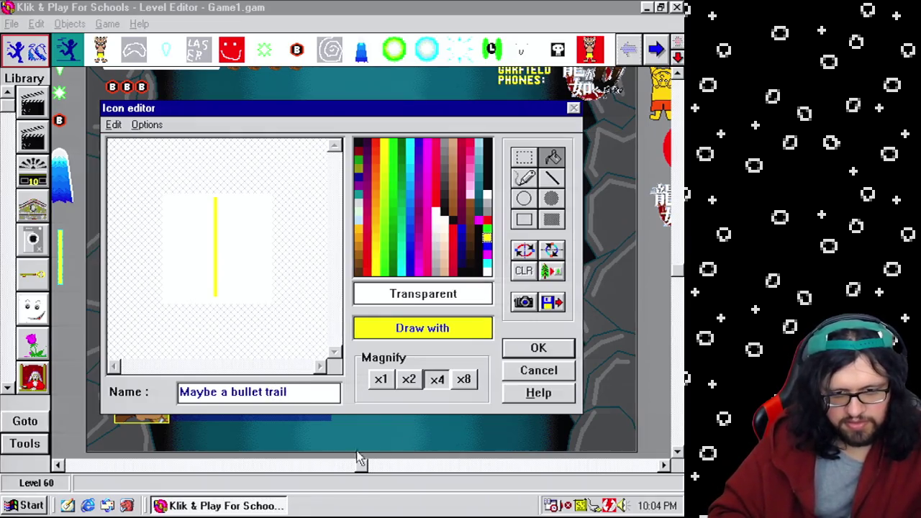
click(538, 347)
click(108, 24)
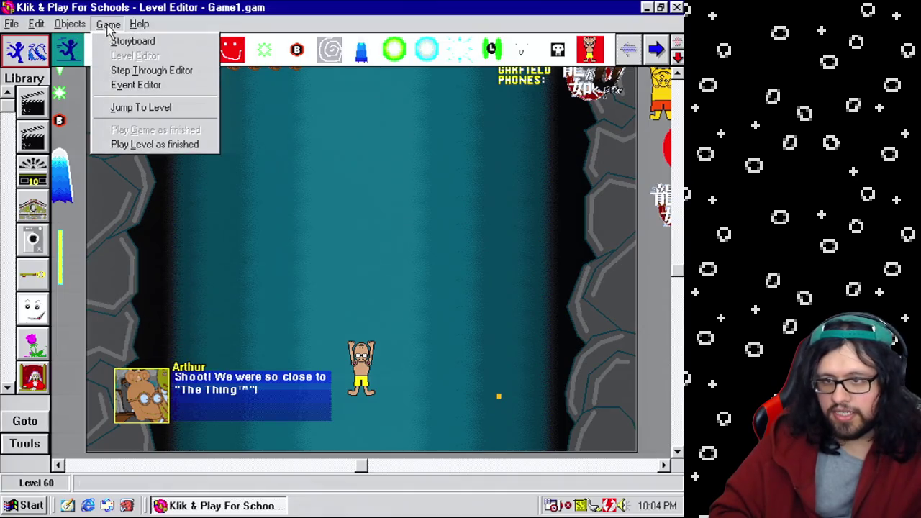
Copy the Alterable value A, Number of and Walking animation conditions into new event 336
click(131, 85)
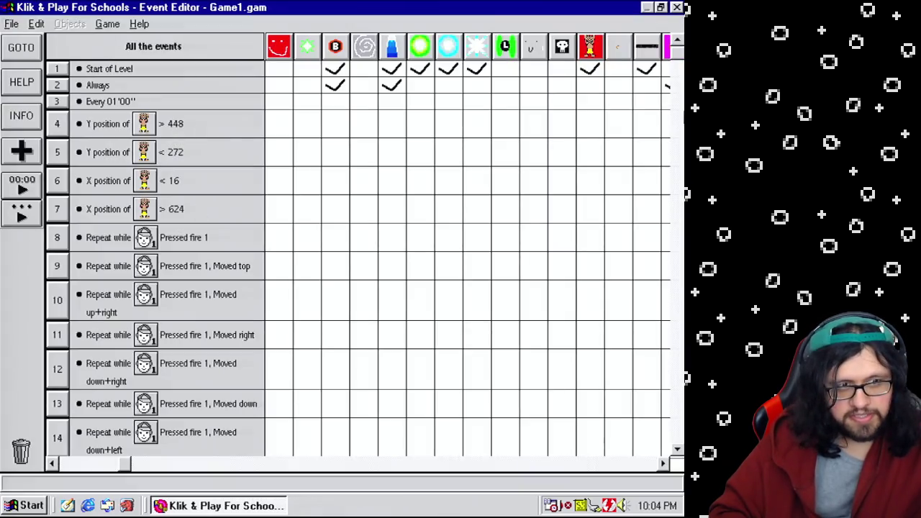
scroll(360, 259, down, 20)
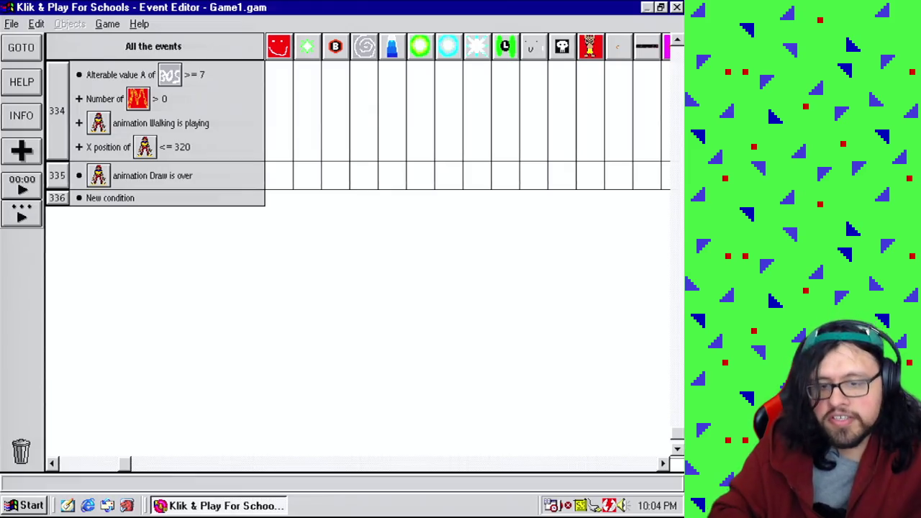
click(677, 42)
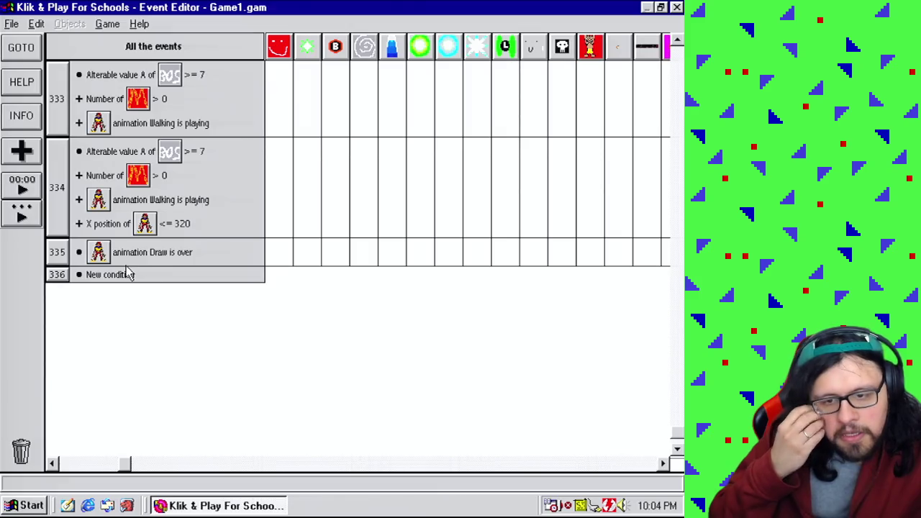
drag(143, 152, 115, 277)
drag(137, 175, 55, 278)
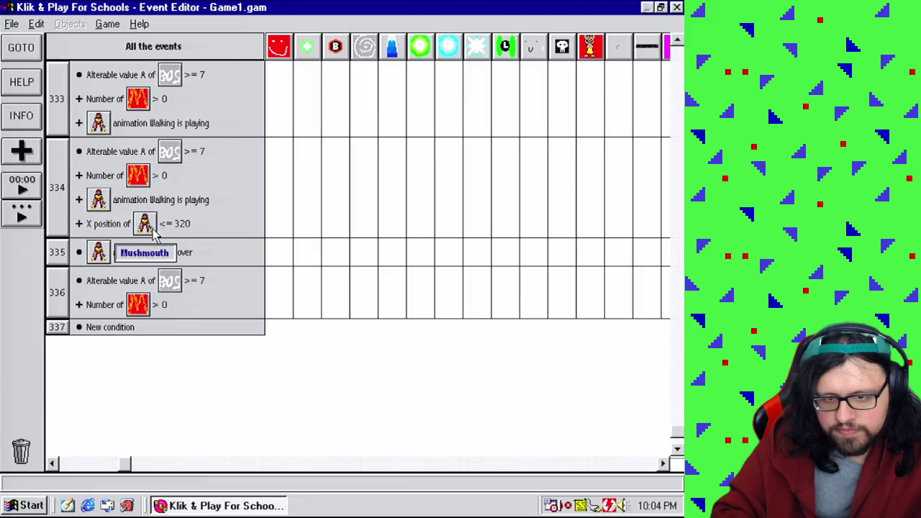
drag(163, 205, 72, 288)
Replace event 336's Walking animation condition with a Gun animation check
click(123, 350)
drag(442, 190, 456, 366)
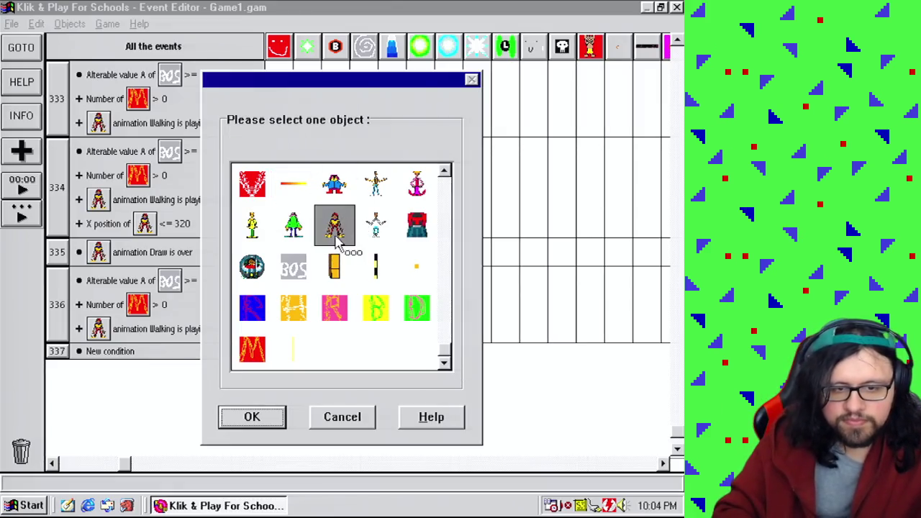
click(253, 423)
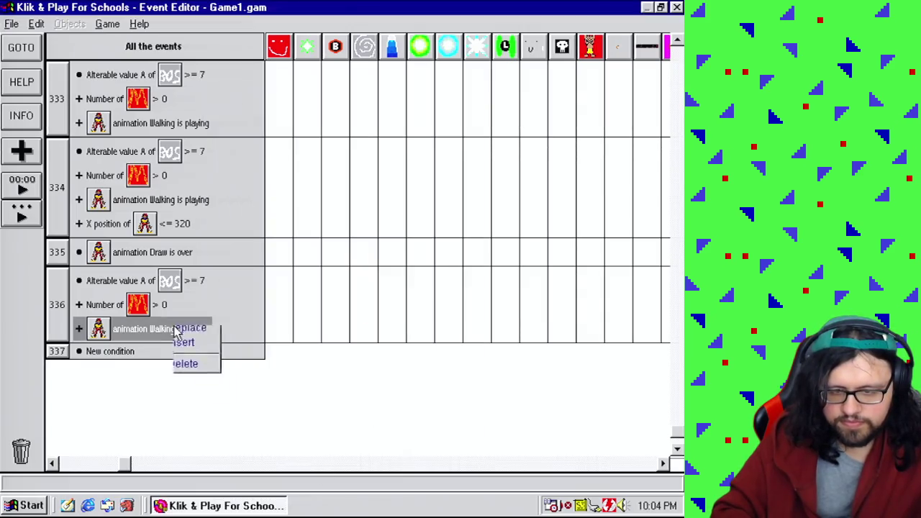
click(202, 352)
click(248, 237)
click(249, 381)
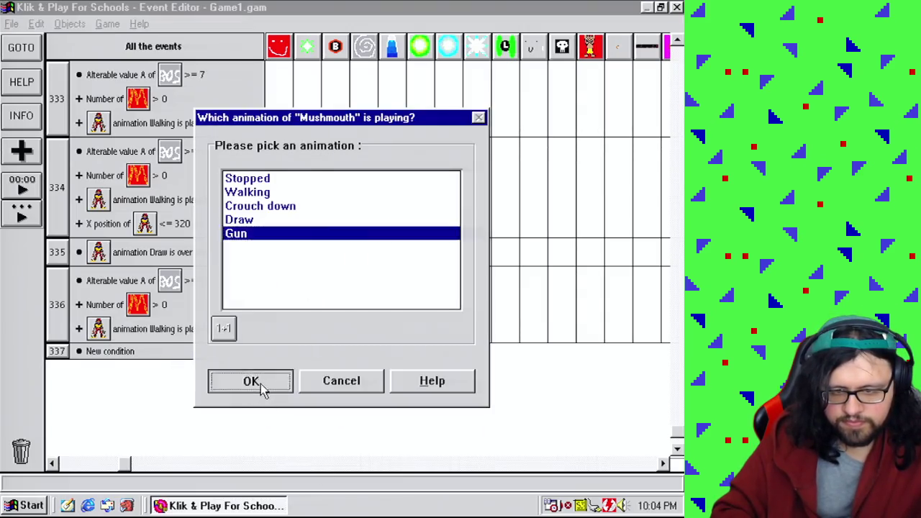
Make Mushmouth shoot the yellow bullet object at speed 100 in event 336
mouse_move(132, 468)
mouse_down()
mouse_move(514, 504)
mouse_move(479, 473)
mouse_up()
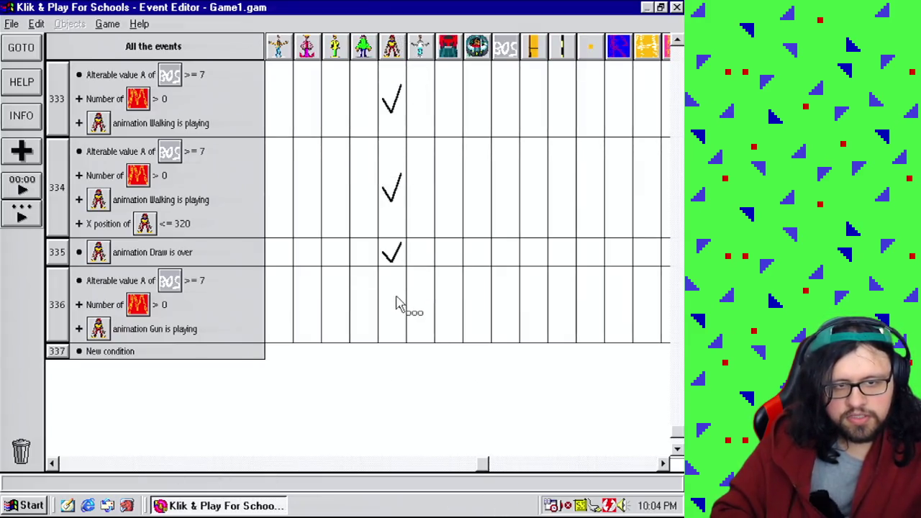
mouse_move(392, 252)
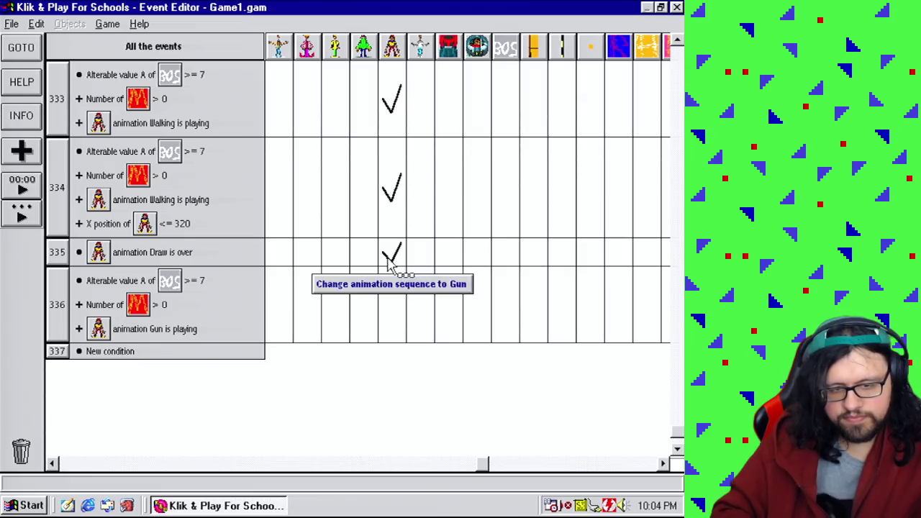
click(392, 303)
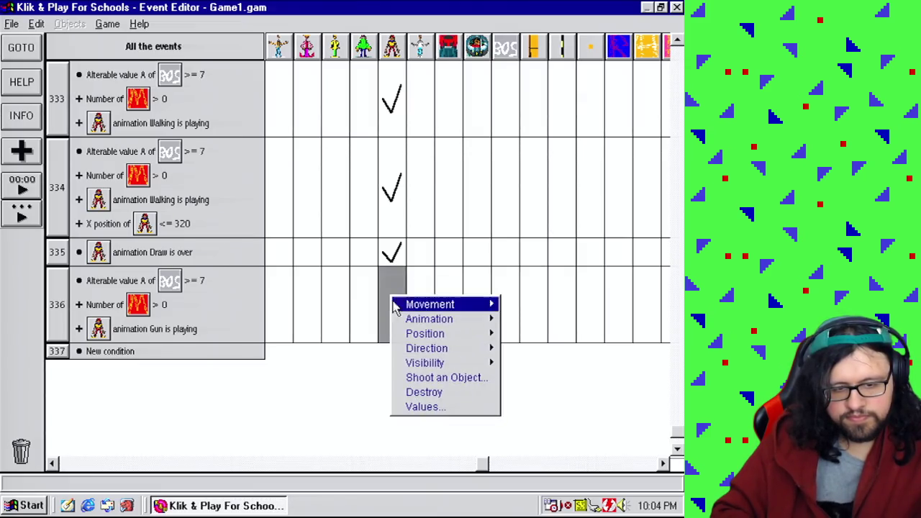
click(434, 378)
click(319, 329)
click(312, 329)
click(309, 330)
double_click(320, 288)
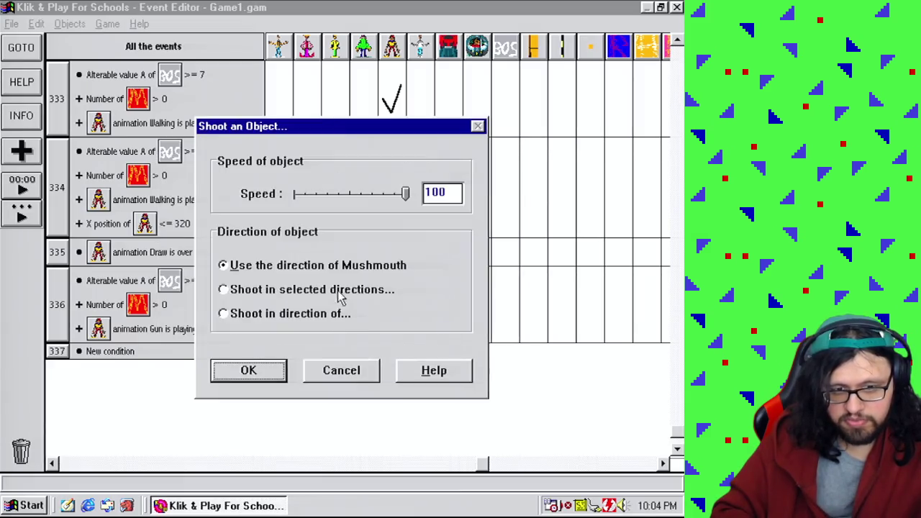
click(263, 370)
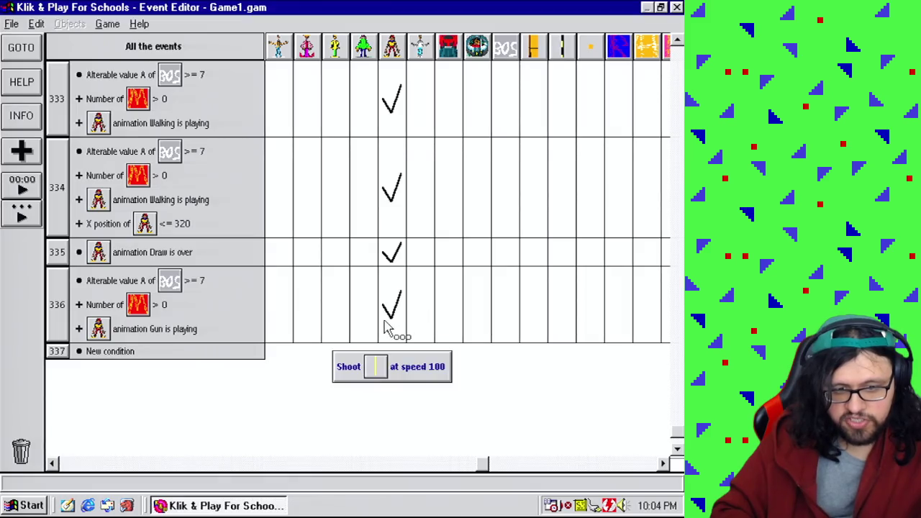
drag(468, 190, 466, 362)
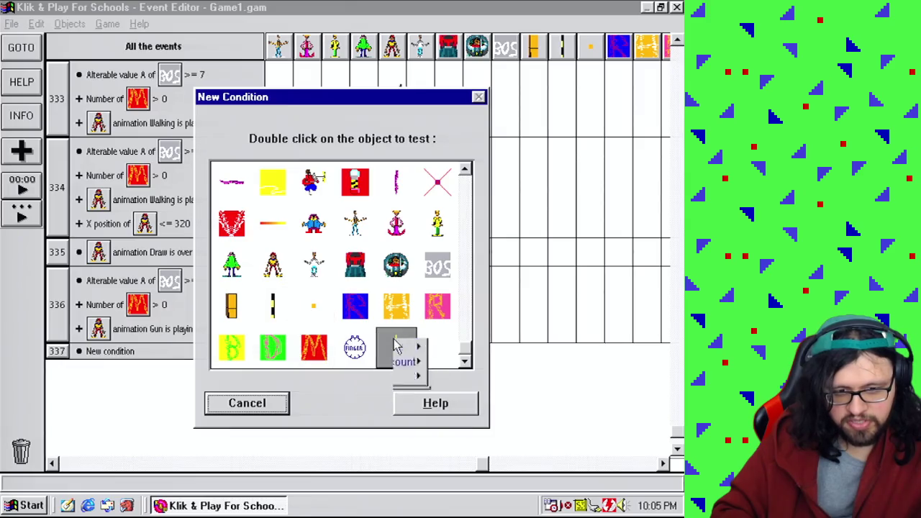
Add event 337, triggered when the yellow bullet leaves the play area on any of the four sides
double_click(398, 348)
mouse_move(425, 349)
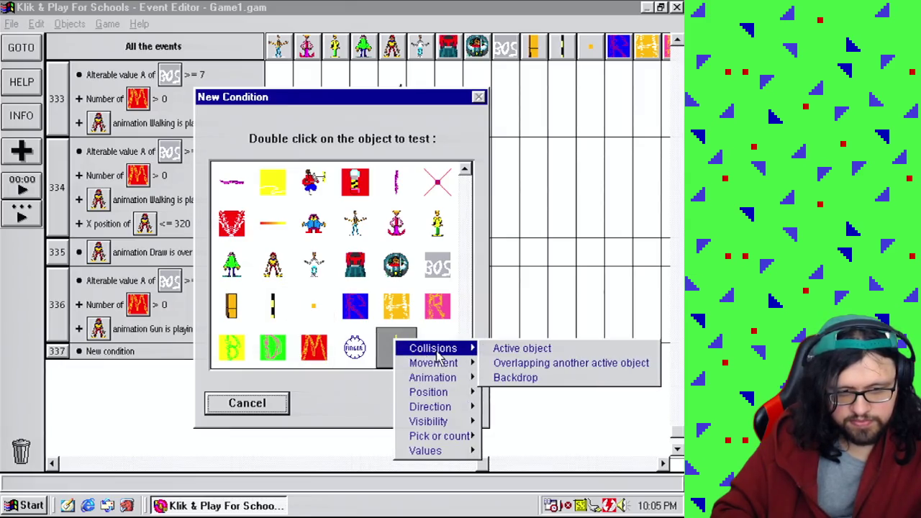
mouse_move(452, 406)
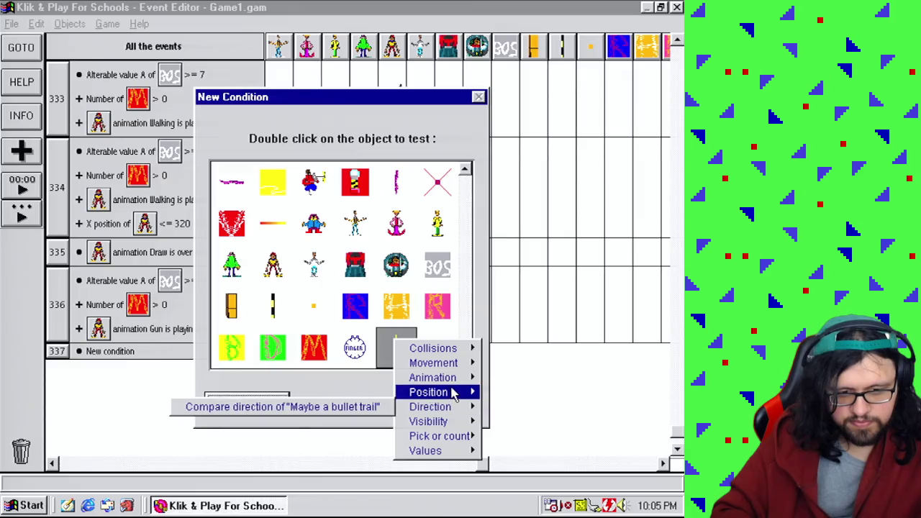
click(547, 391)
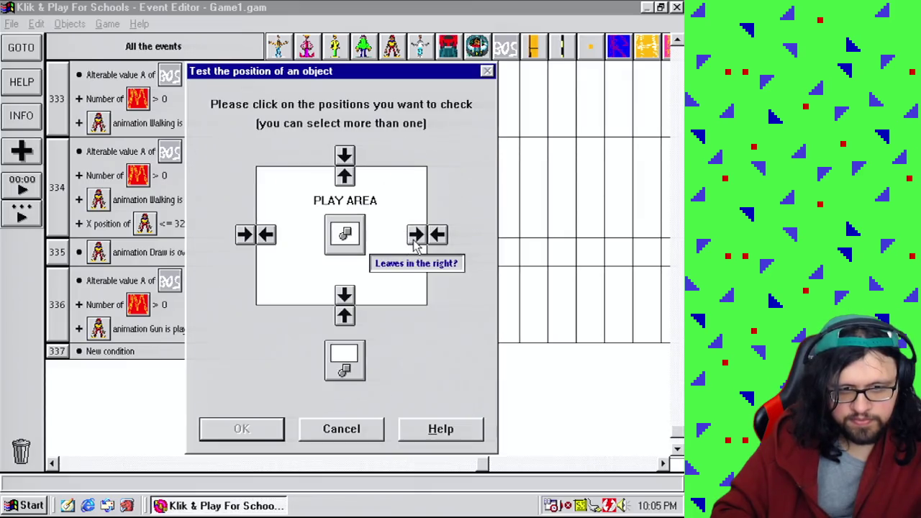
click(415, 238)
click(344, 176)
click(266, 234)
click(338, 291)
click(279, 428)
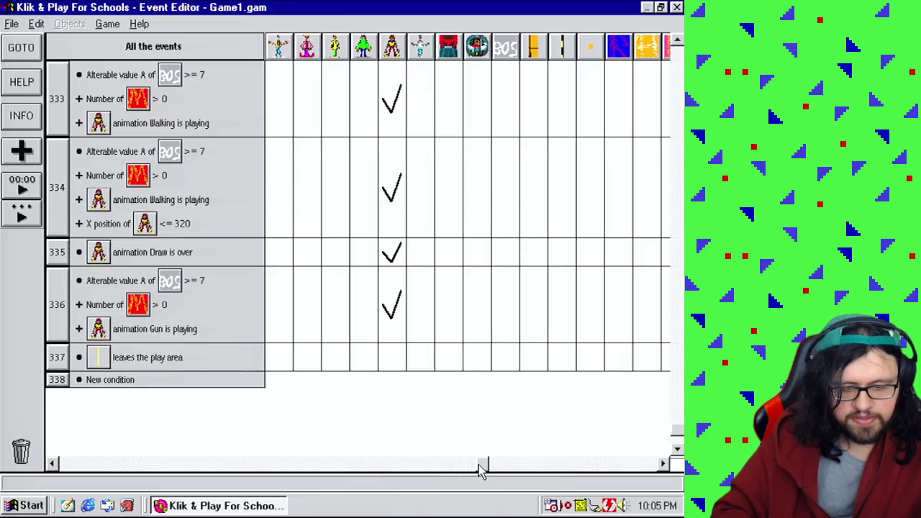
Scroll to the bullet's column for event 337, then return to the Level Editor
drag(480, 469, 657, 476)
click(456, 471)
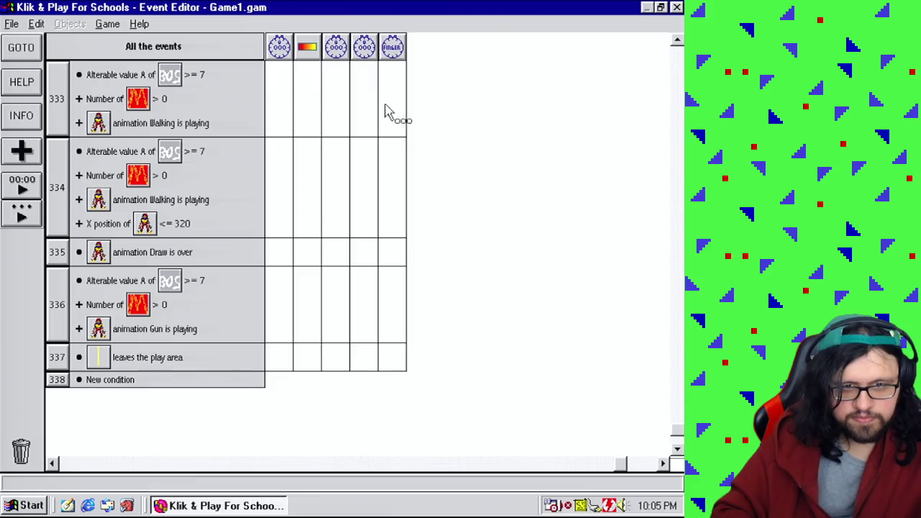
click(394, 471)
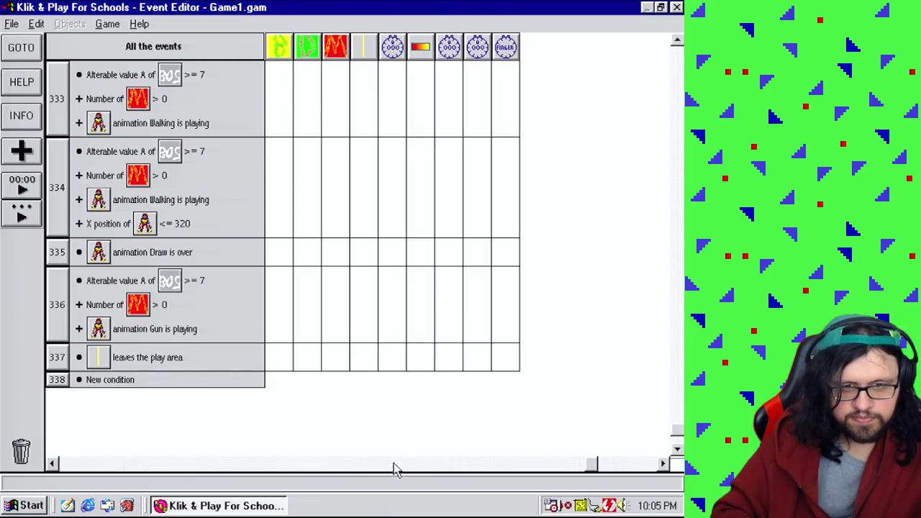
click(364, 367)
mouse_move(391, 374)
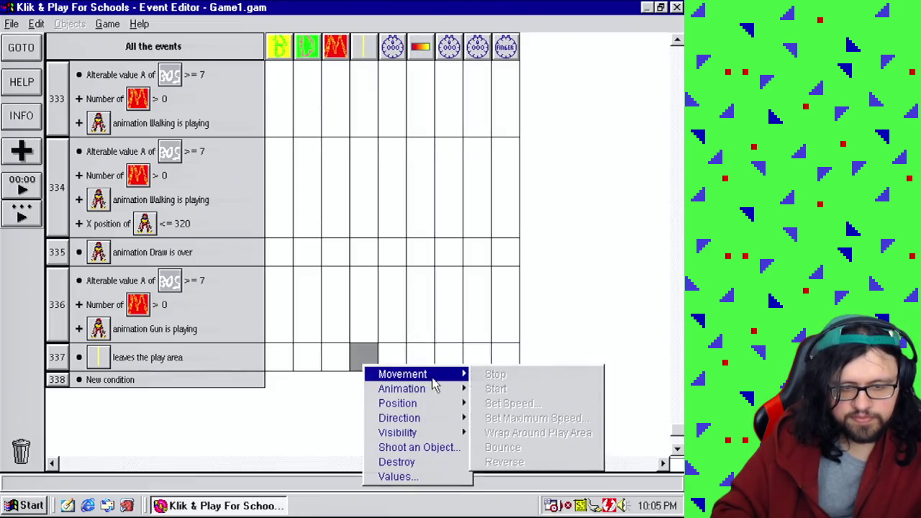
click(541, 218)
click(107, 24)
click(134, 56)
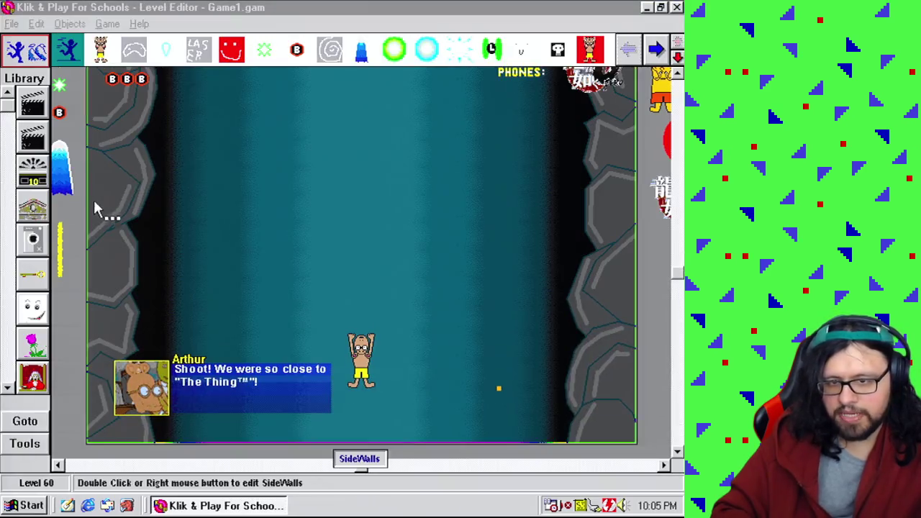
Give the yellow bullet a Bouncing Ball movement
right_click(61, 230)
mouse_move(79, 237)
click(262, 237)
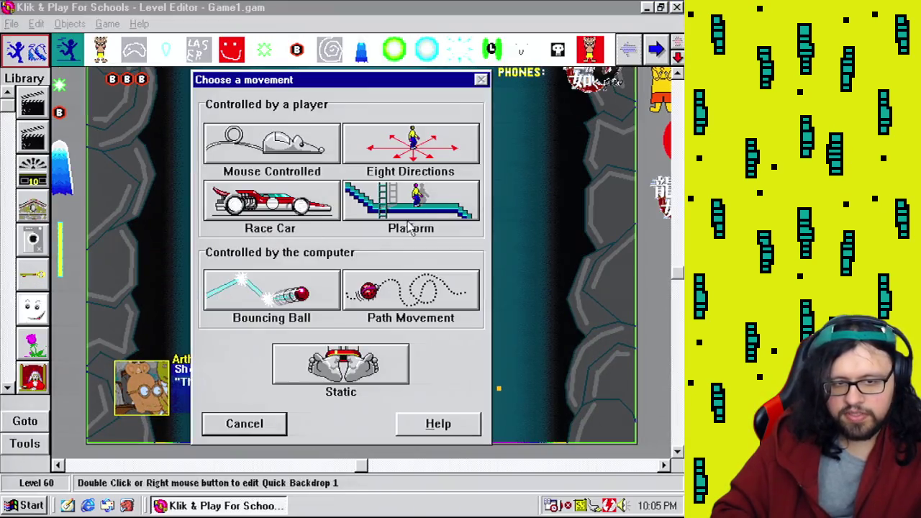
click(302, 306)
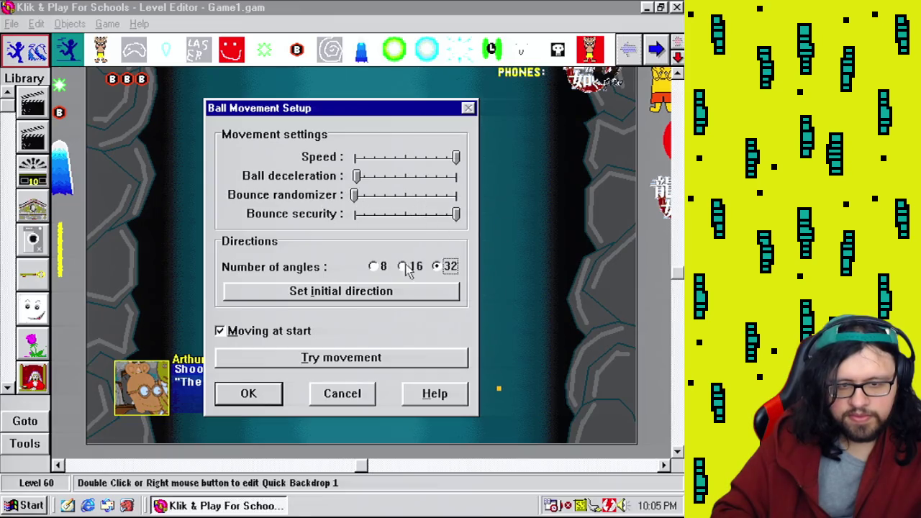
click(248, 394)
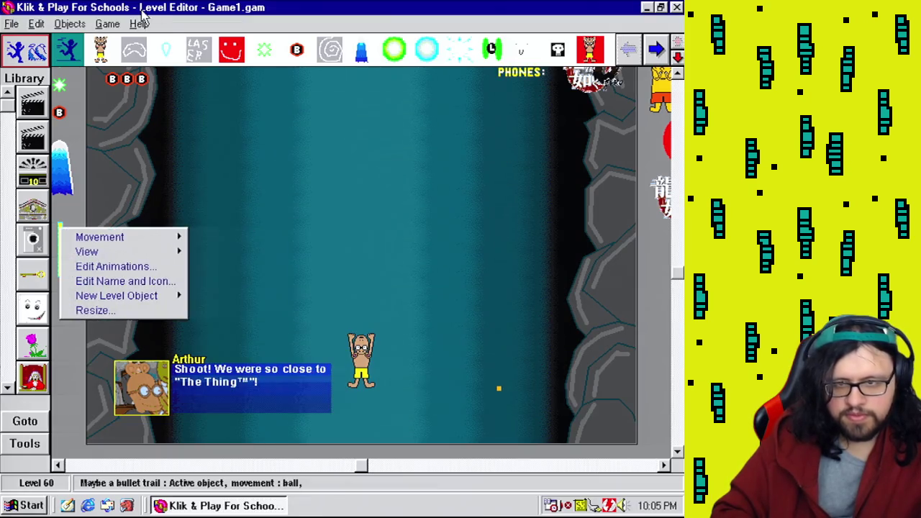
In the Event Editor, make event 337 wrap the bullet around the play area and destroy it at start of level
click(107, 24)
click(133, 84)
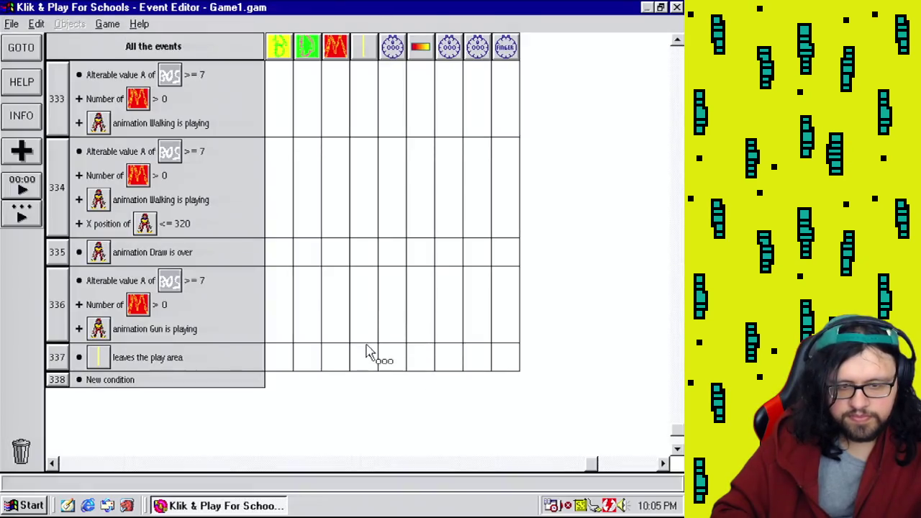
right_click(365, 353)
mouse_move(403, 360)
click(536, 421)
drag(678, 434, 677, 43)
right_click(363, 72)
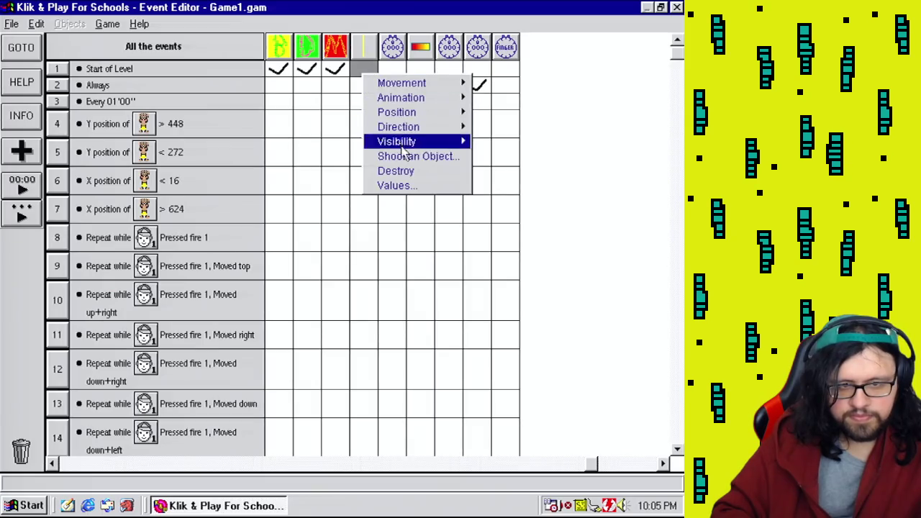
click(411, 170)
Return to the Level Editor and playtest the level
click(107, 24)
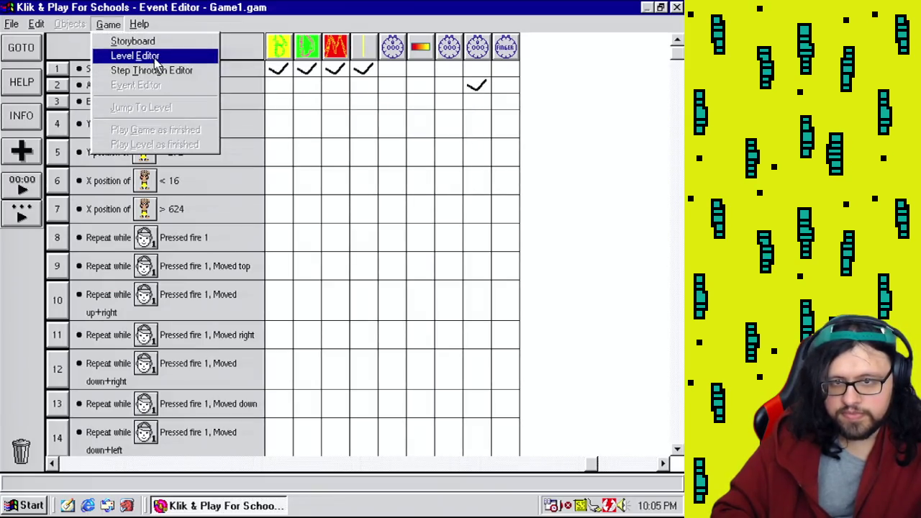
click(156, 58)
click(115, 24)
click(130, 144)
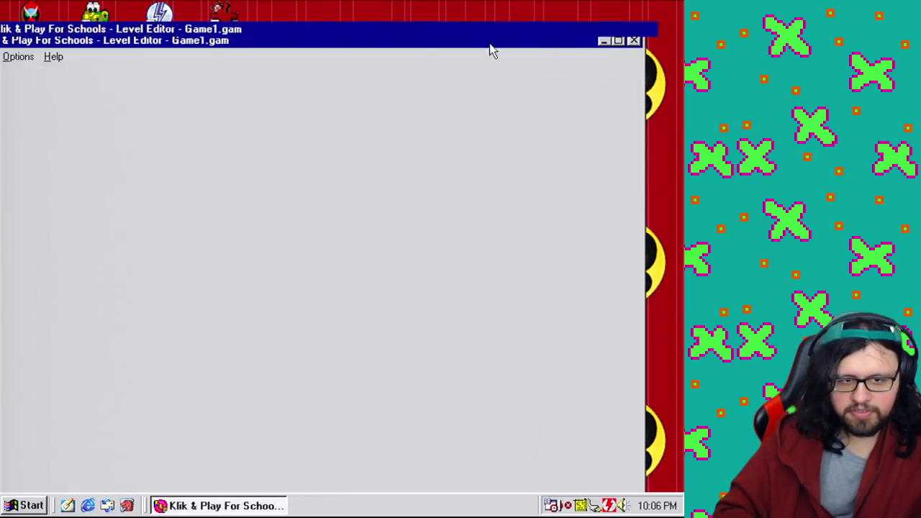
Close the Mother 4 test window with Escape
key(Escape)
Return to the Event Editor and scroll the event grid to show event 333
click(108, 24)
click(119, 86)
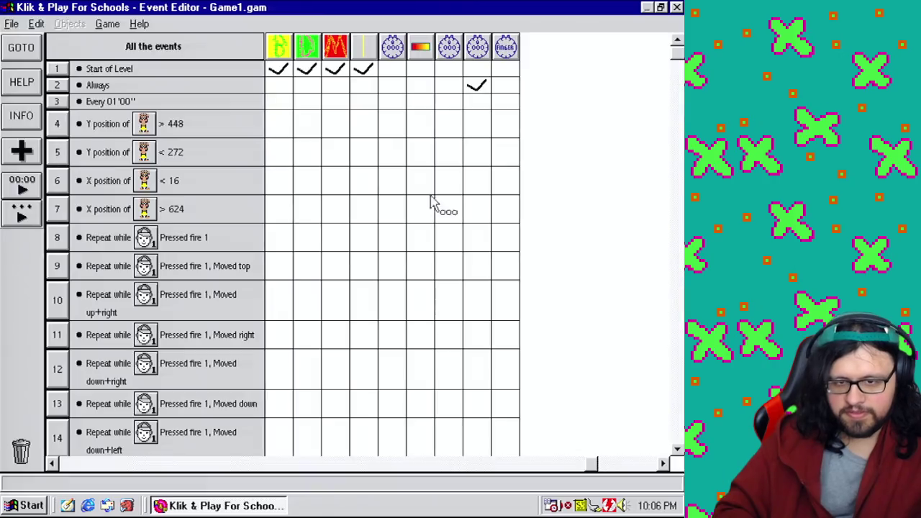
mouse_move(682, 90)
mouse_down()
mouse_move(669, 439)
mouse_move(584, 461)
mouse_move(427, 456)
mouse_move(454, 451)
mouse_up()
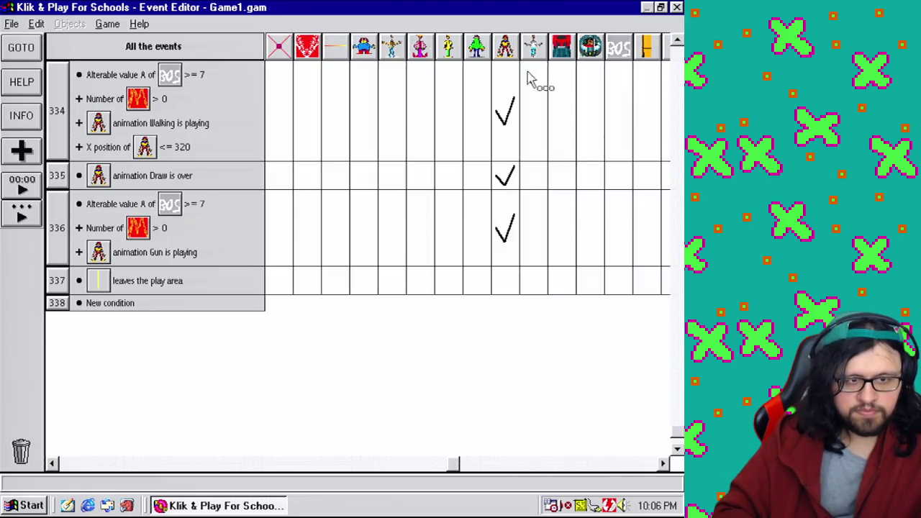
mouse_move(510, 101)
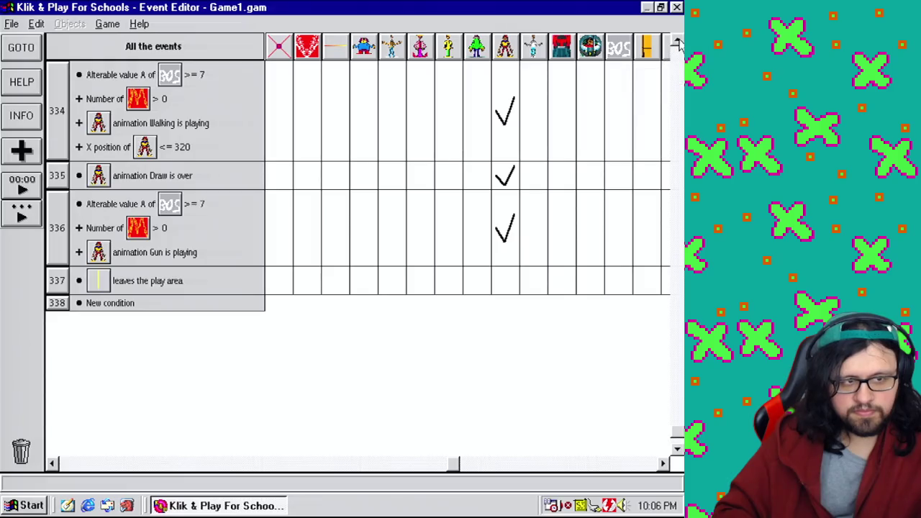
click(676, 44)
mouse_move(502, 118)
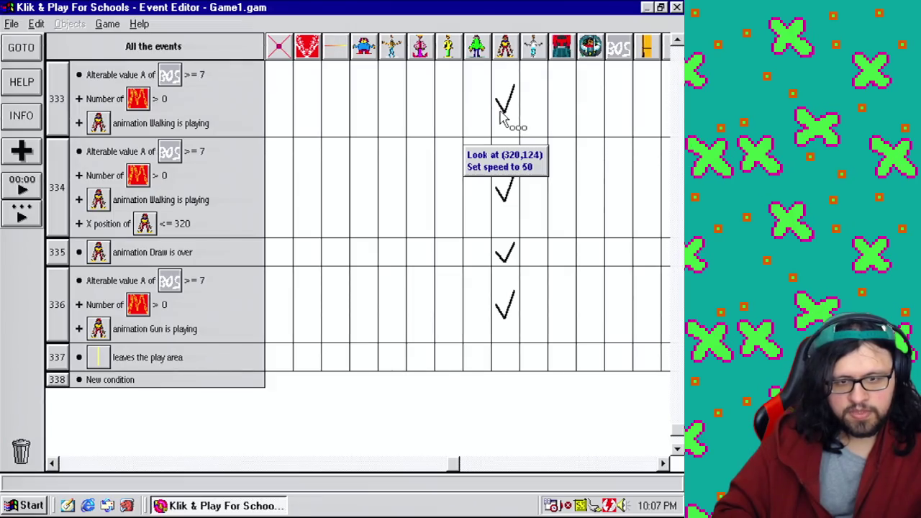
Review event 334's X position <= 320 comparison, then scroll back to earlier events
right_click(175, 227)
click(197, 231)
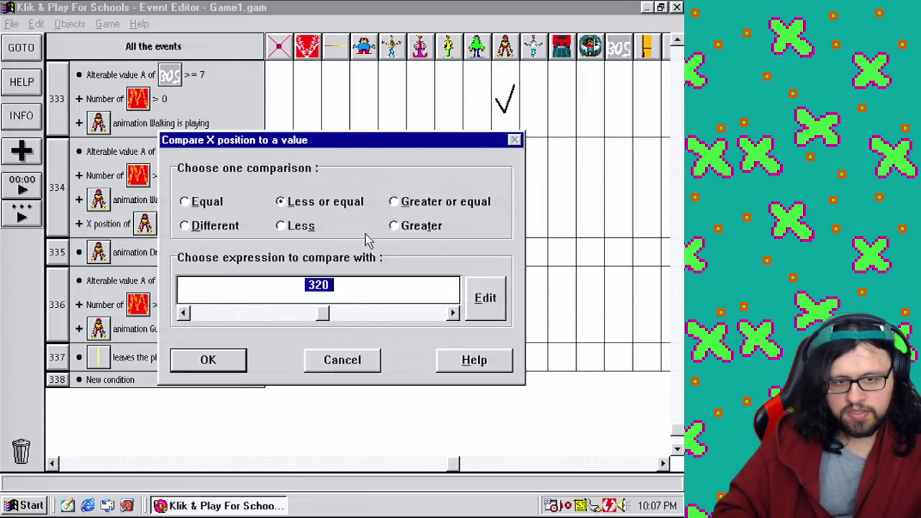
click(242, 363)
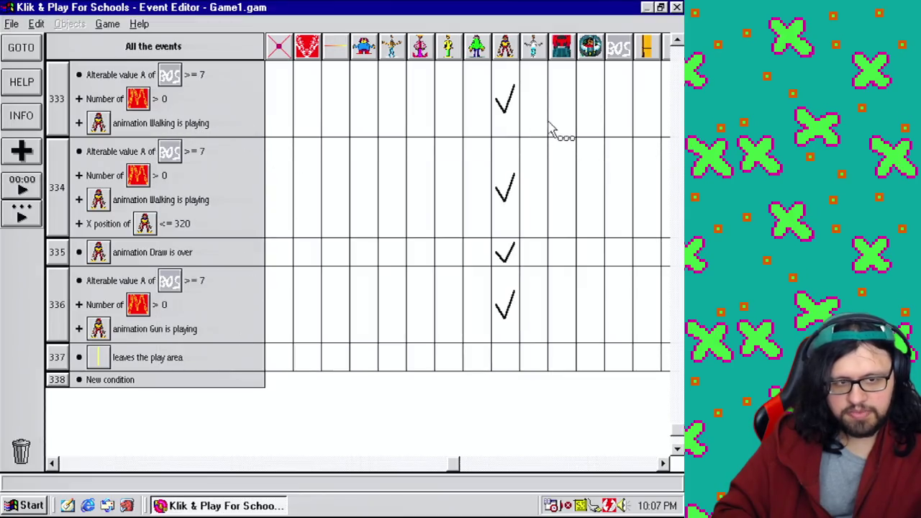
mouse_move(495, 112)
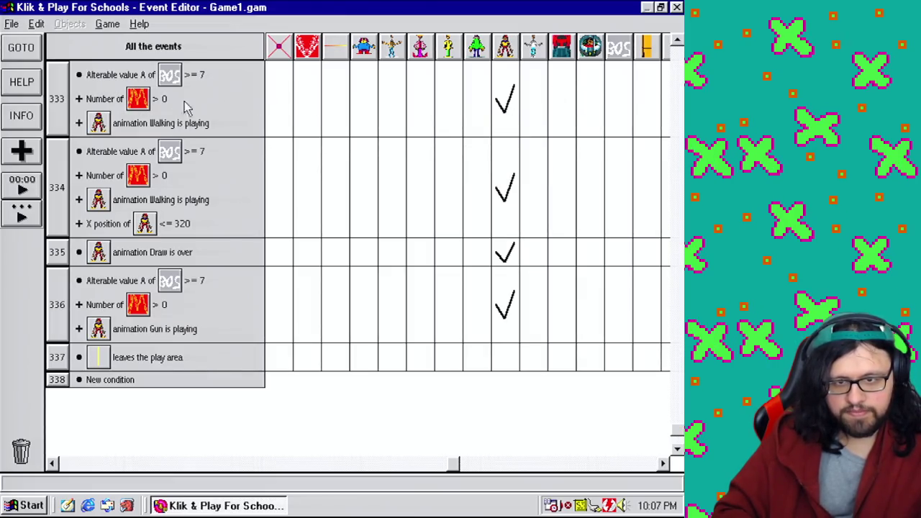
click(677, 42)
drag(662, 466, 662, 467)
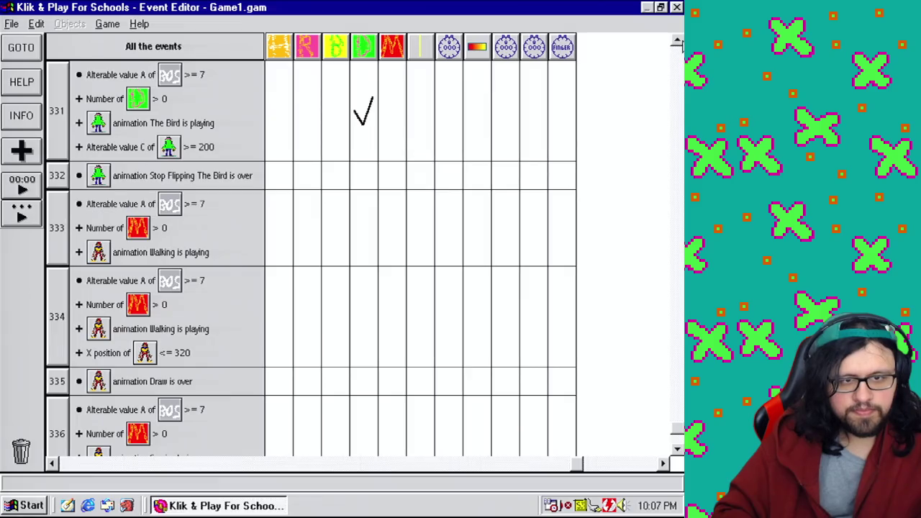
click(677, 42)
click(324, 463)
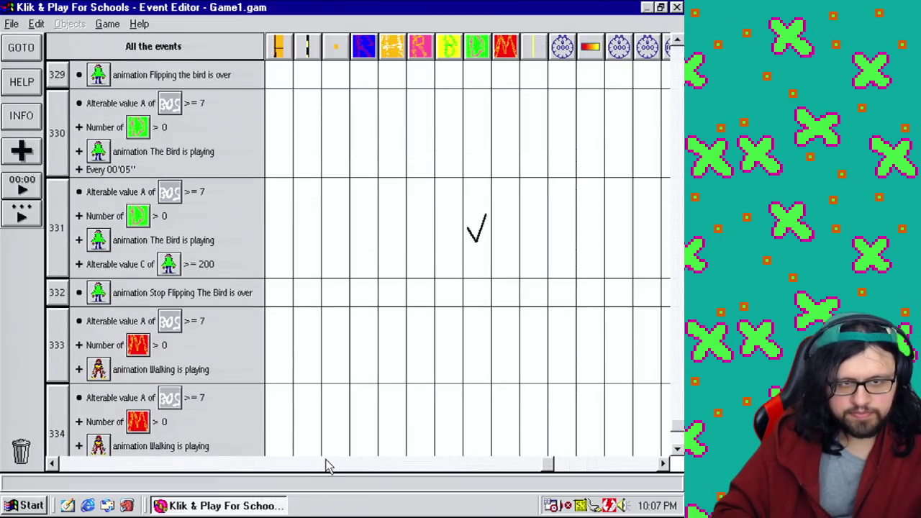
Add an action to event 331 setting the BOS object's alterable value B to 6, then go back to the Level Editor
click(324, 463)
scroll(389, 225, up, 4)
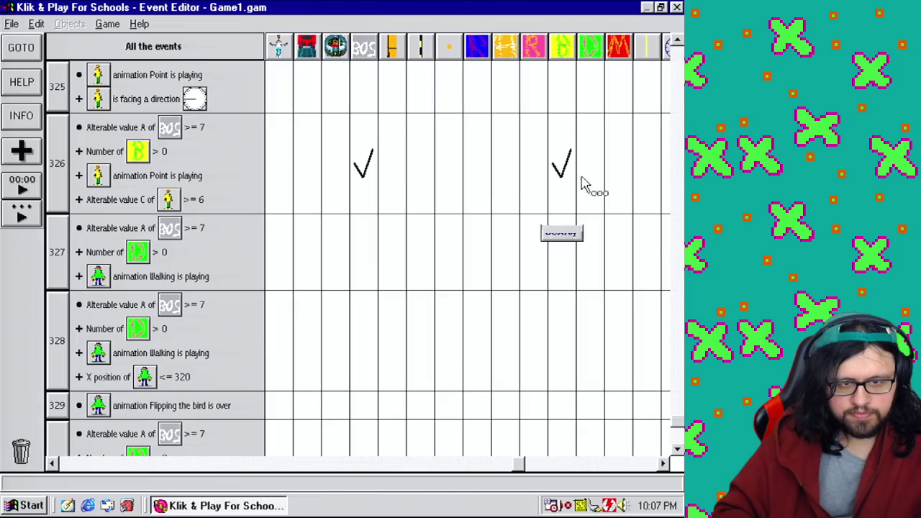
click(677, 436)
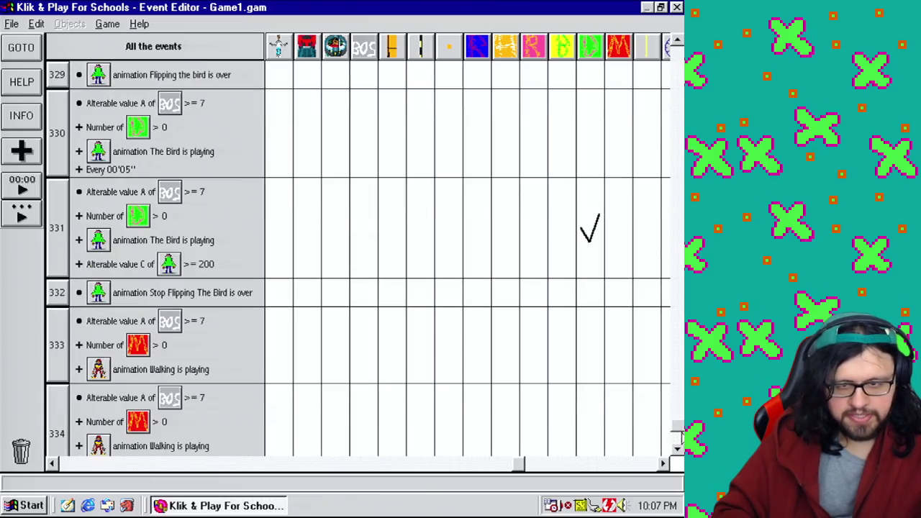
click(363, 224)
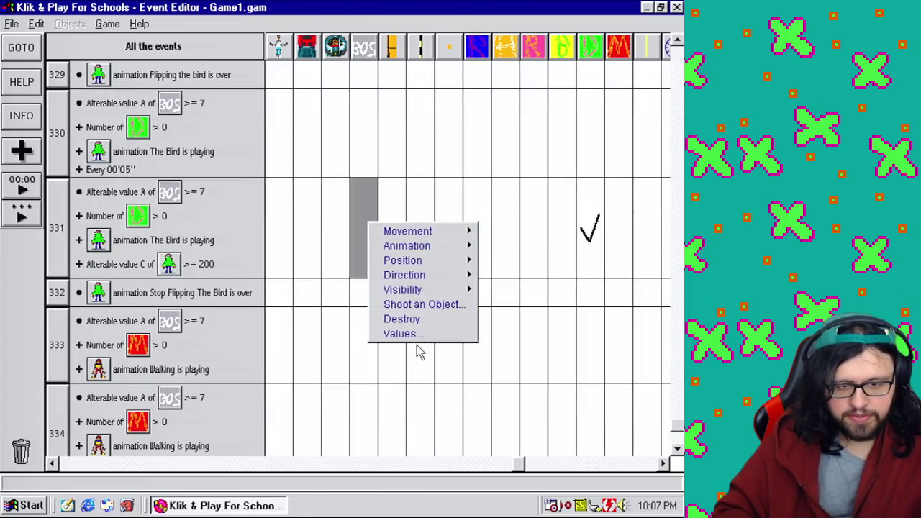
click(417, 333)
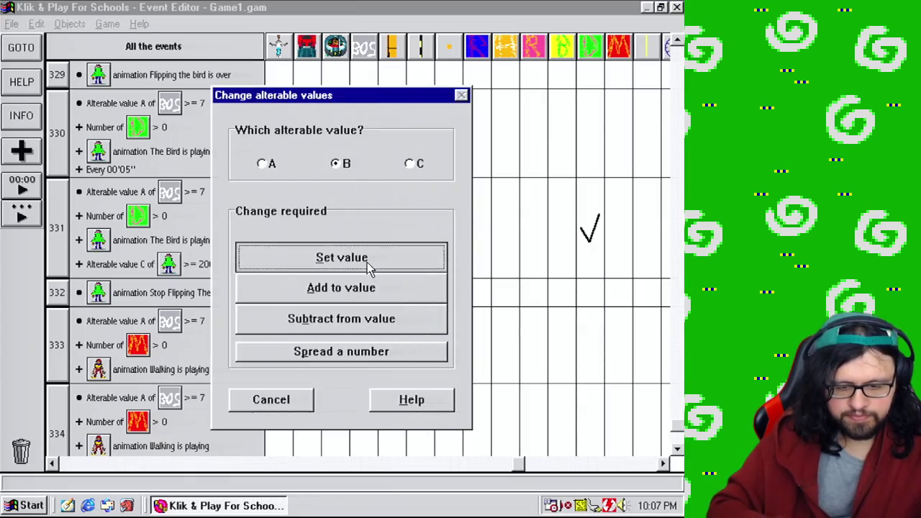
click(369, 261)
text(6)
click(222, 302)
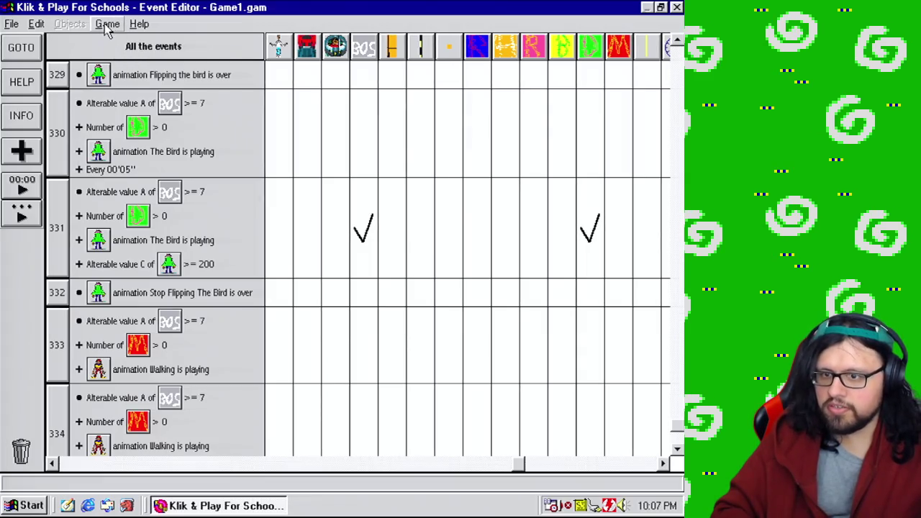
click(106, 24)
click(126, 56)
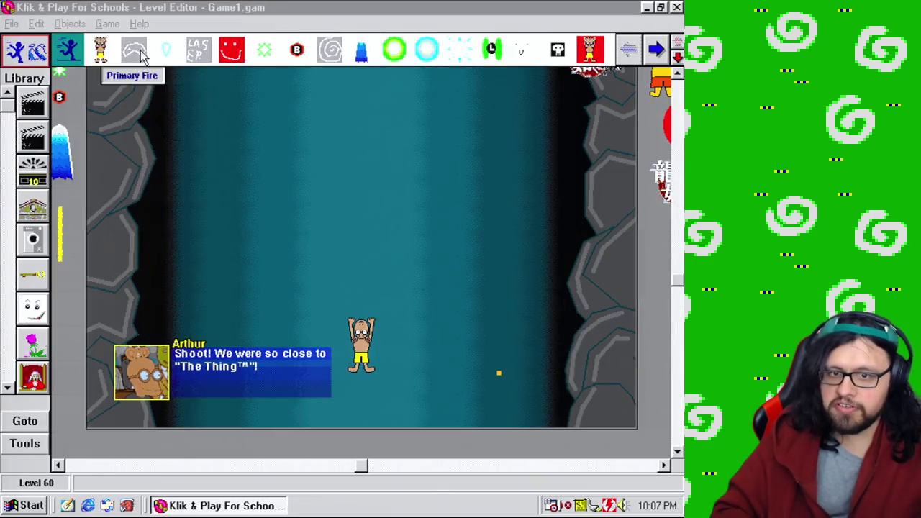
Test-play the level as the finished game to try the boss fight
click(107, 26)
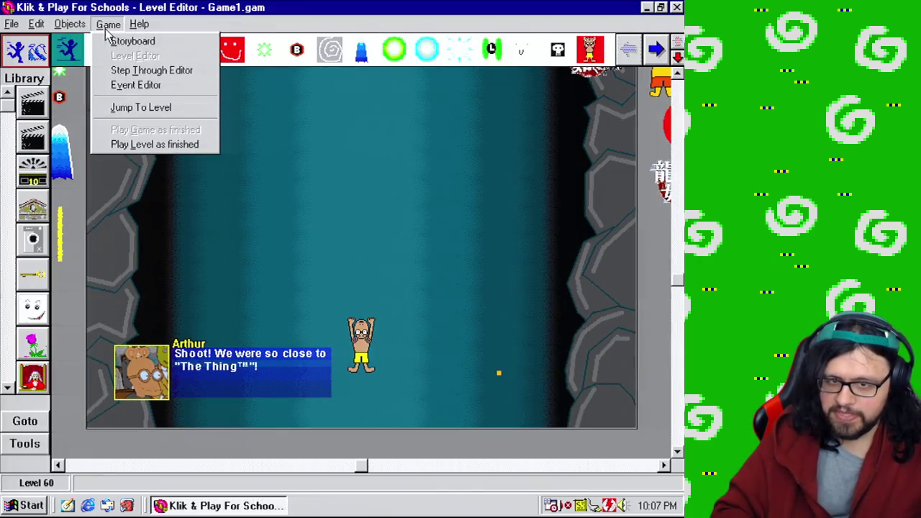
click(164, 148)
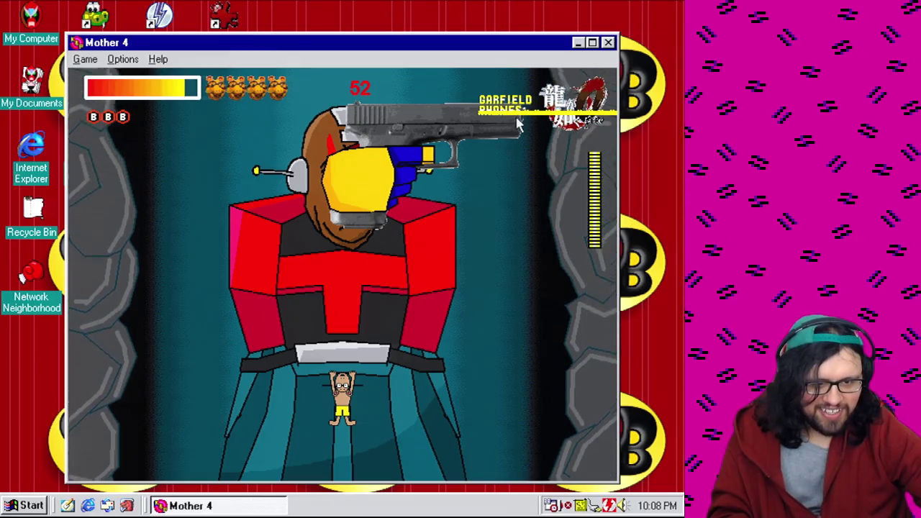
Close the running game, return to the Event Editor and delete event 336's shoot action
click(608, 43)
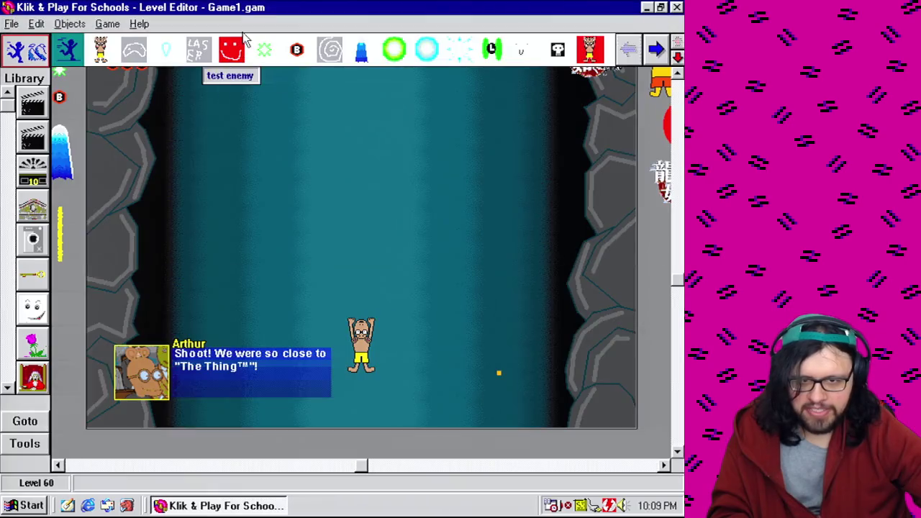
click(118, 24)
click(144, 84)
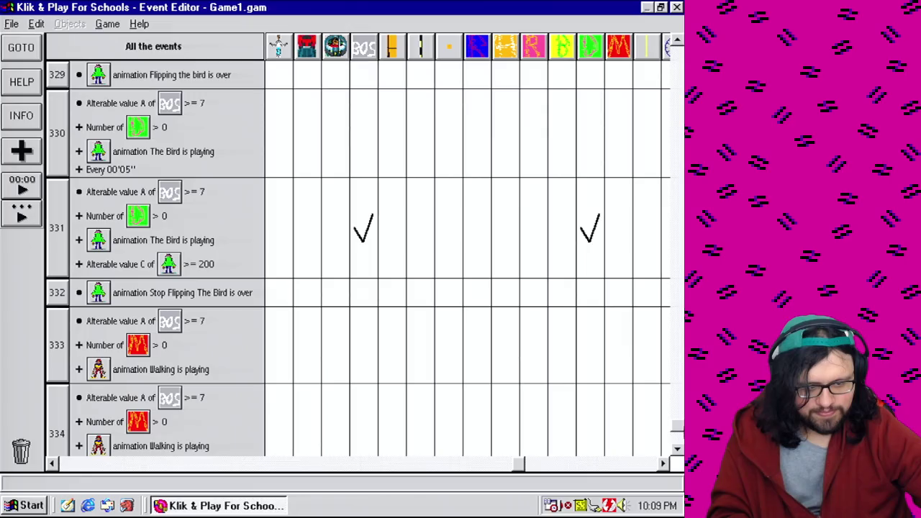
mouse_move(521, 467)
mouse_down()
mouse_move(531, 469)
mouse_move(113, 476)
mouse_move(447, 490)
mouse_move(455, 469)
mouse_up()
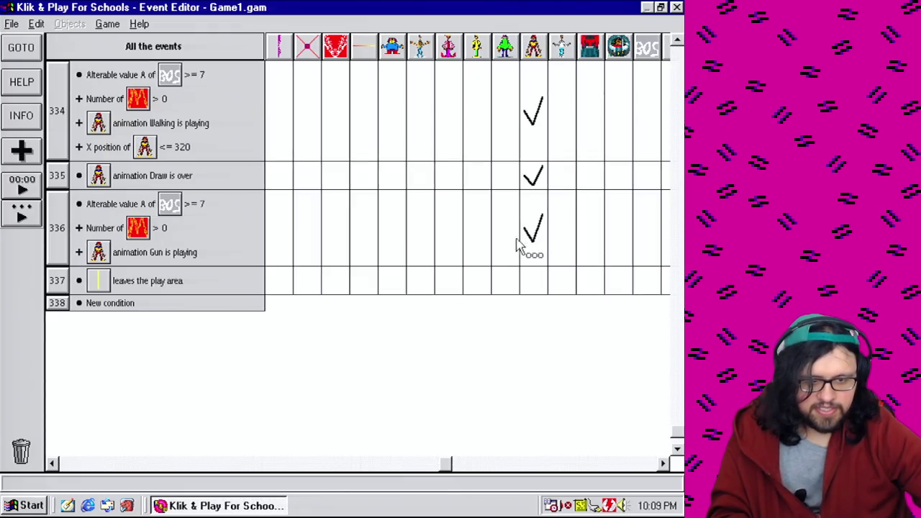
mouse_move(522, 248)
key(Delete)
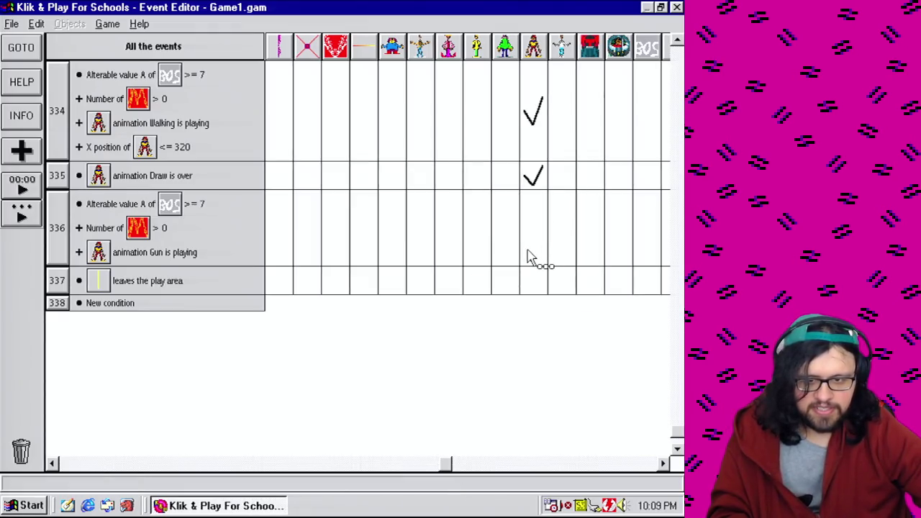
Make event 336 create the bullet trail object at Mushmouth's action point, offset 0, 0
drag(453, 466, 36, 464)
click(338, 223)
click(306, 326)
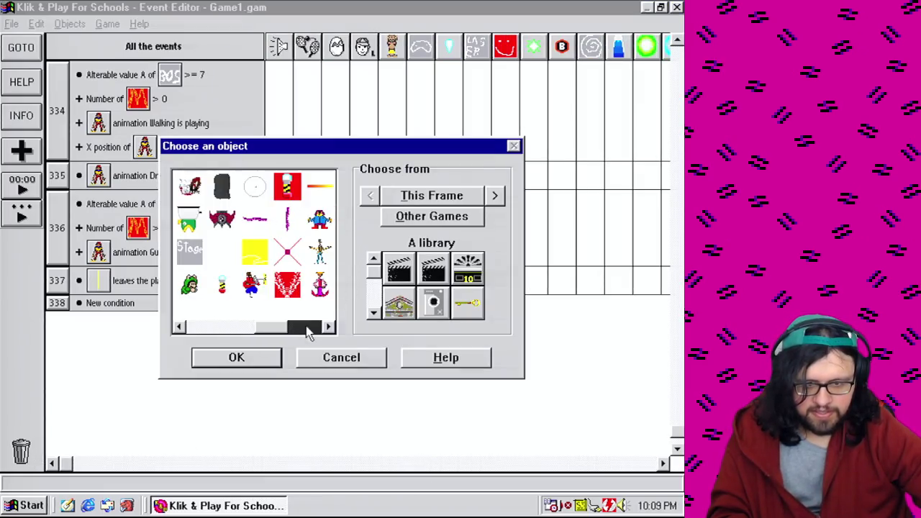
click(313, 328)
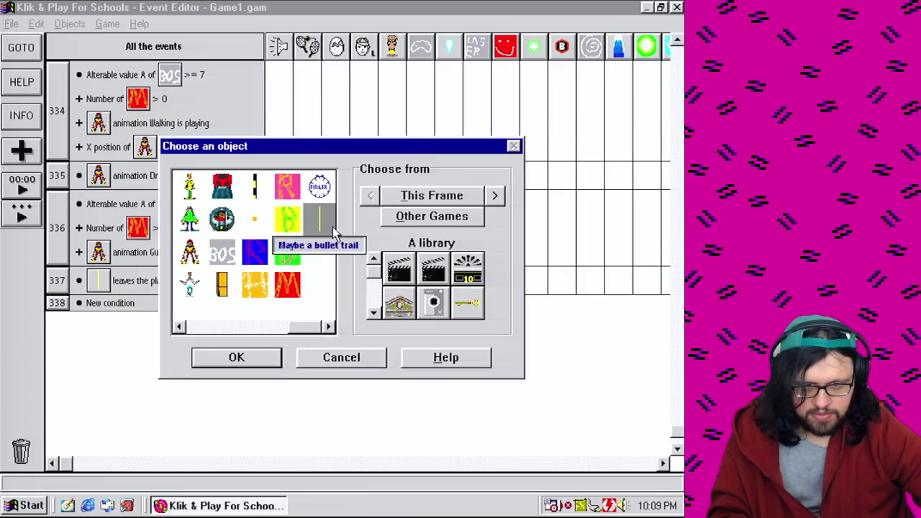
double_click(321, 223)
click(325, 262)
click(440, 321)
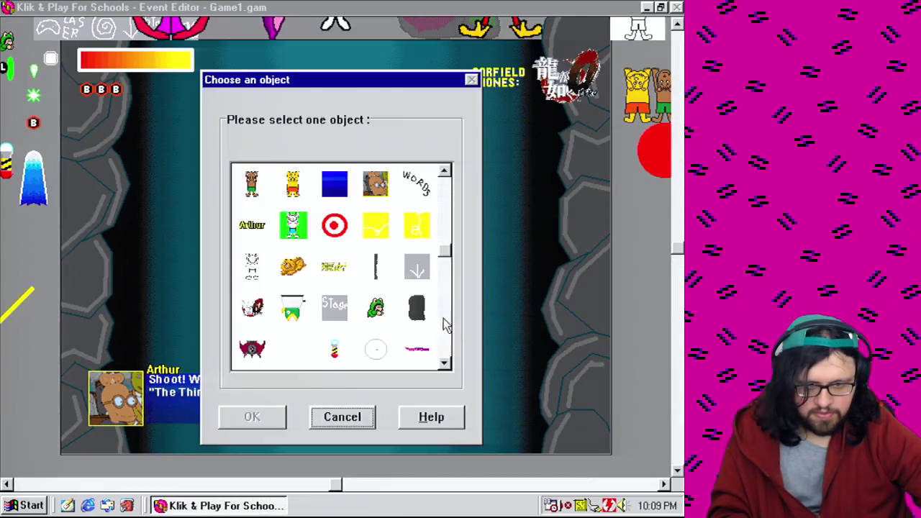
double_click(335, 308)
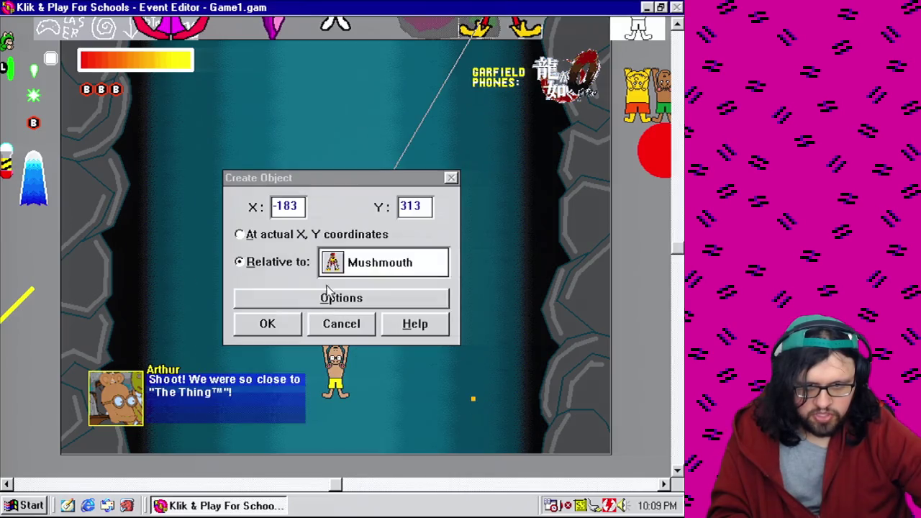
click(326, 298)
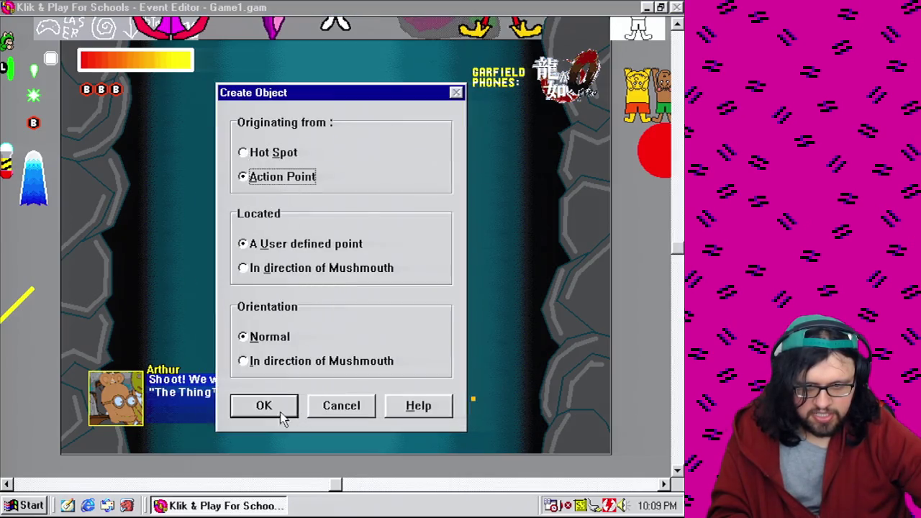
click(282, 415)
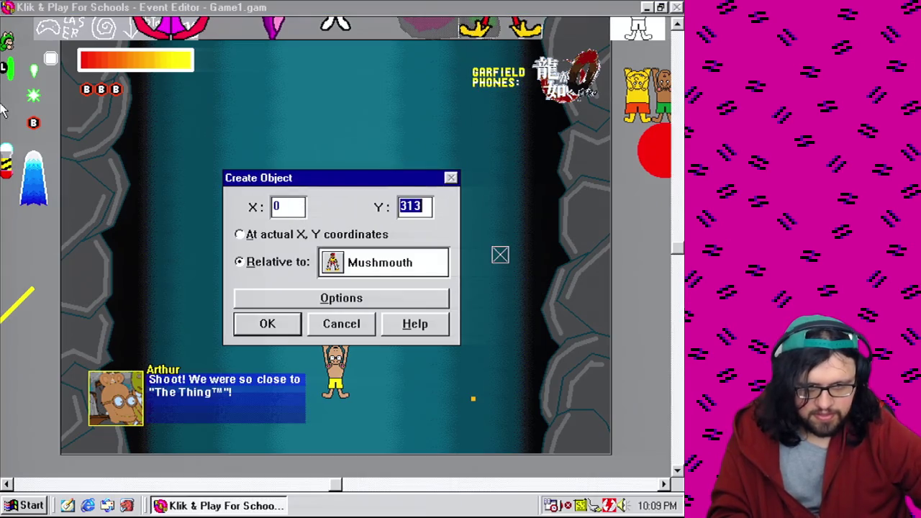
click(253, 325)
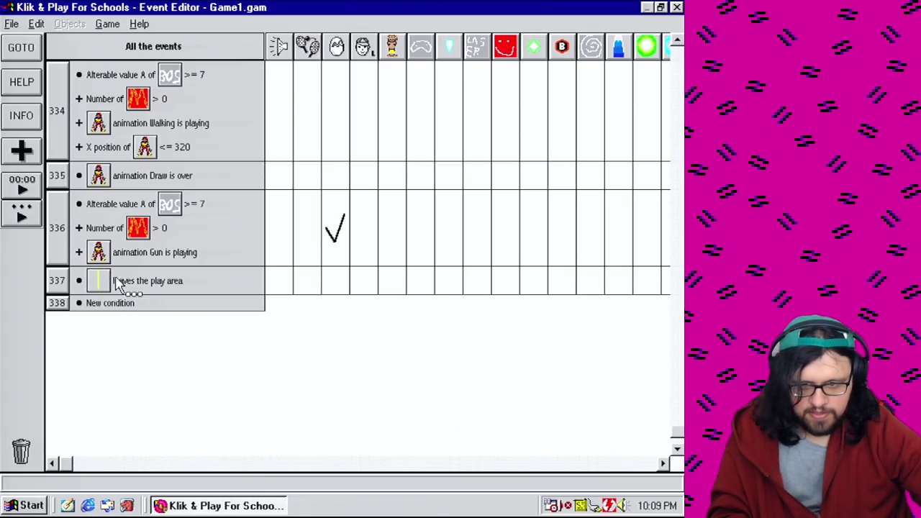
Start a new event whose condition is the bullet trail's alterable value A equal to 0
click(132, 305)
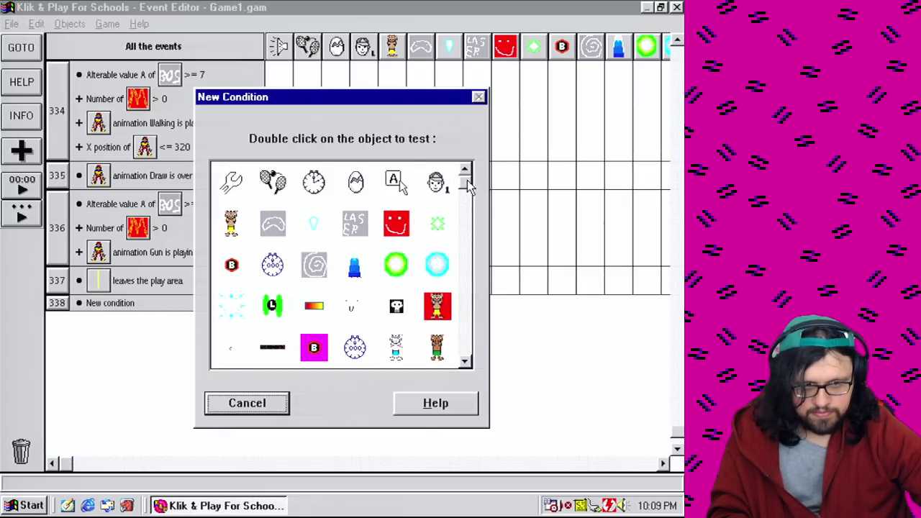
drag(463, 180, 490, 392)
double_click(397, 350)
mouse_move(432, 467)
click(545, 423)
click(222, 365)
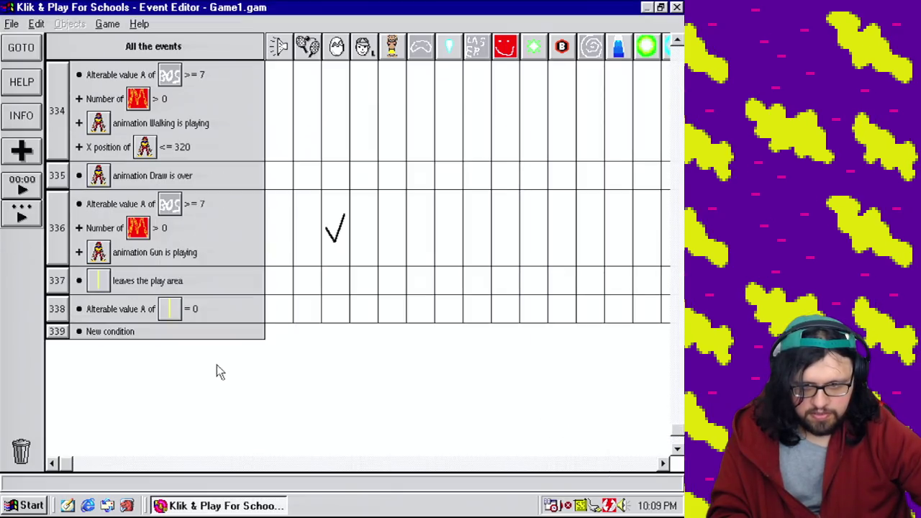
Set the bullet trail's speed to 100 in the new event
drag(59, 282, 59, 310)
click(558, 467)
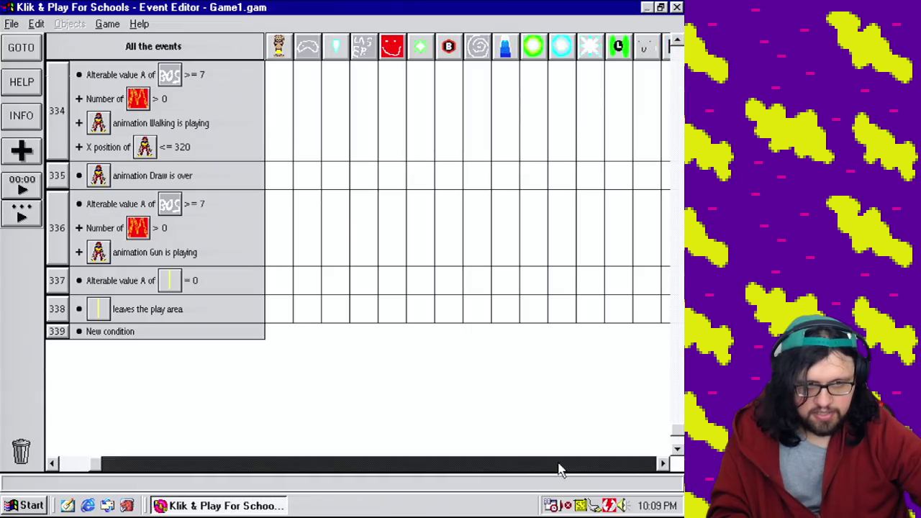
click(478, 293)
mouse_move(497, 284)
click(432, 313)
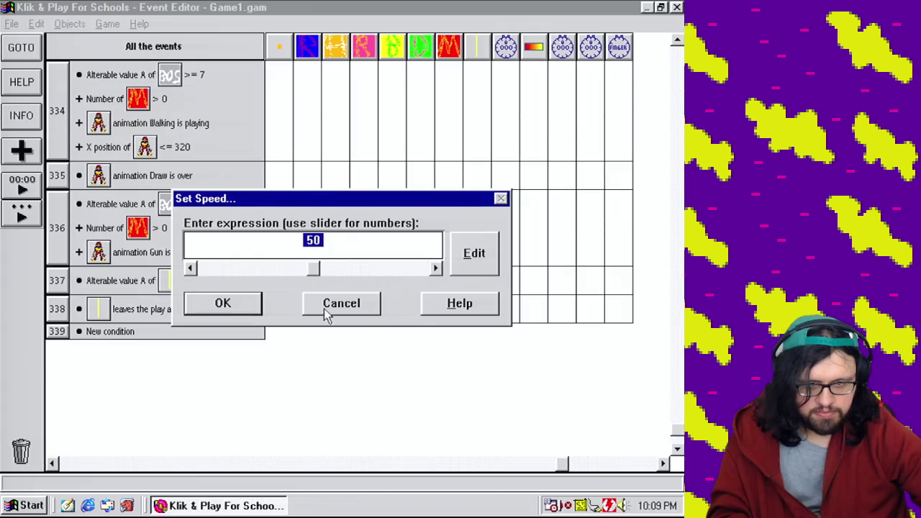
click(252, 303)
Set the bullet's direction to an expression using Mushmouth's current direction
click(477, 283)
mouse_move(513, 333)
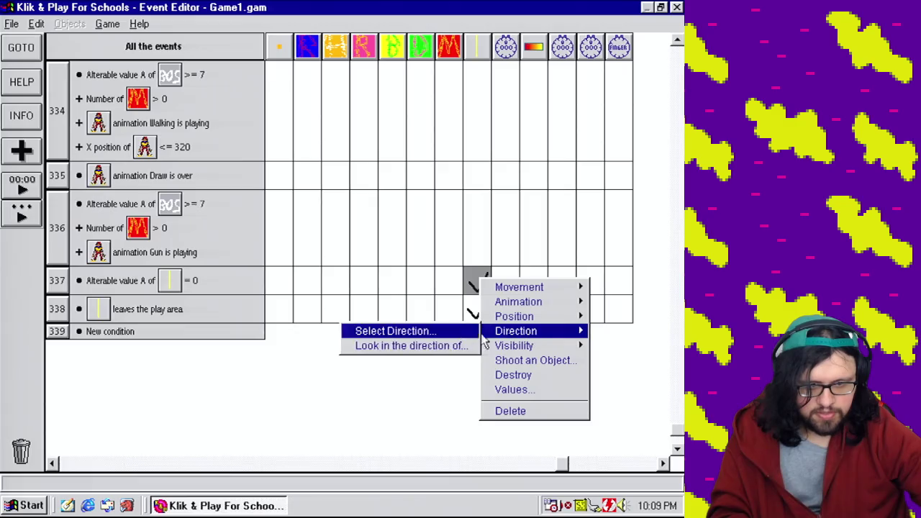
click(450, 331)
click(434, 359)
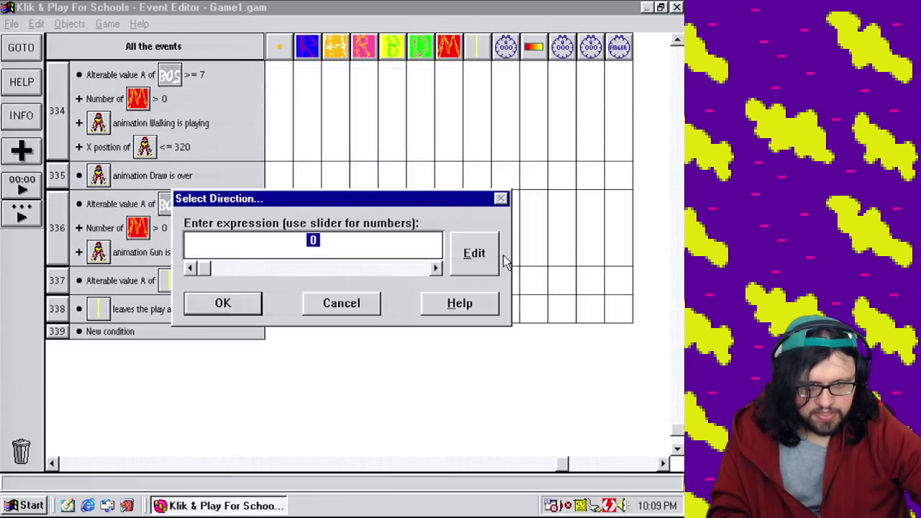
click(495, 259)
click(317, 332)
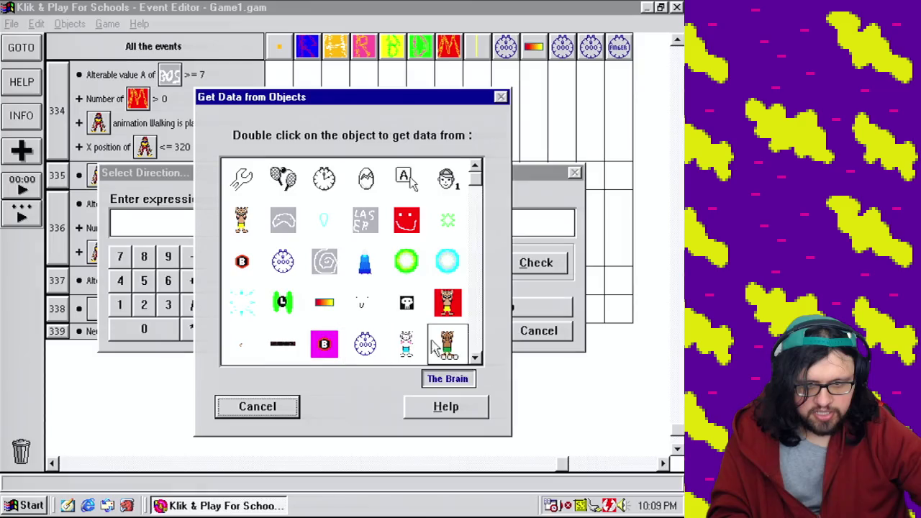
click(476, 334)
double_click(289, 315)
mouse_move(346, 353)
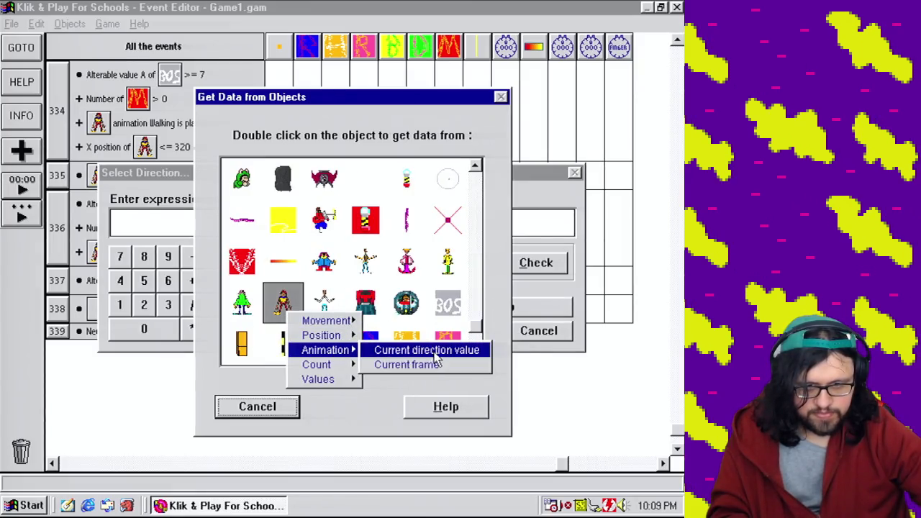
click(435, 351)
click(462, 331)
Set the bullet trail's alterable value A to 1
right_click(477, 284)
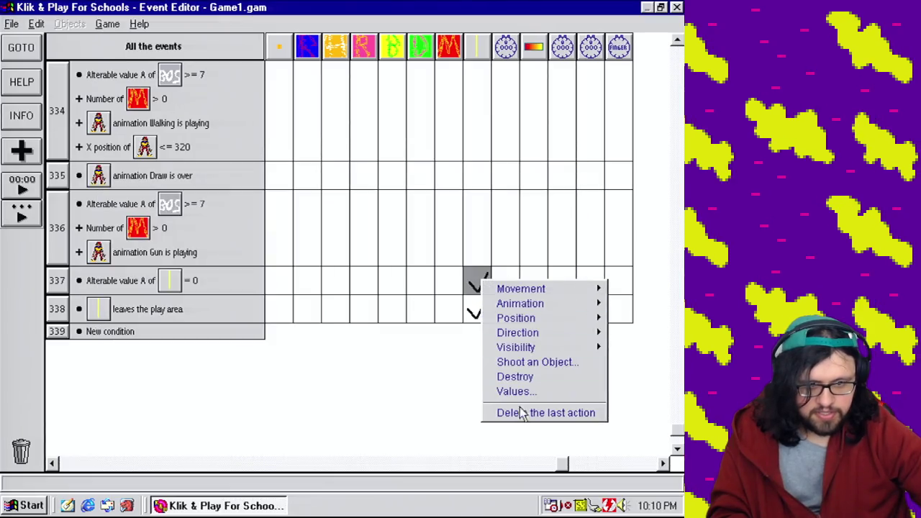
click(524, 393)
click(375, 263)
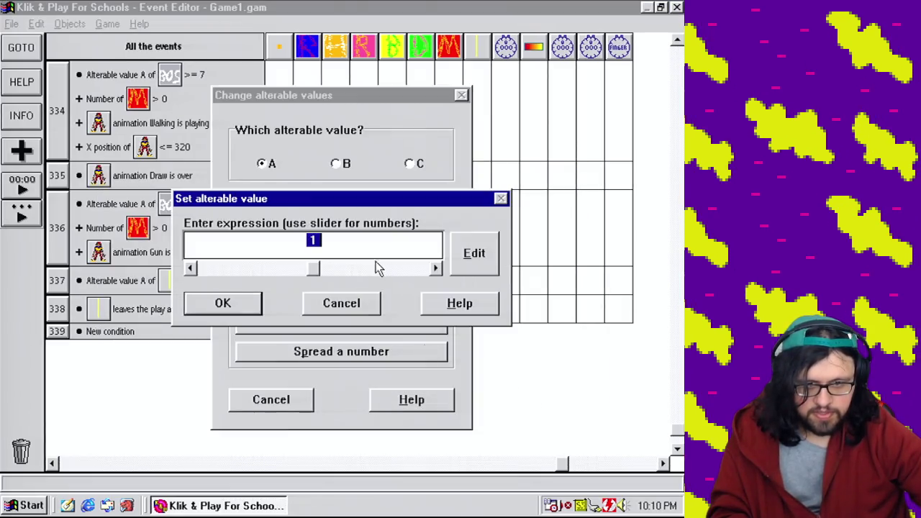
click(222, 303)
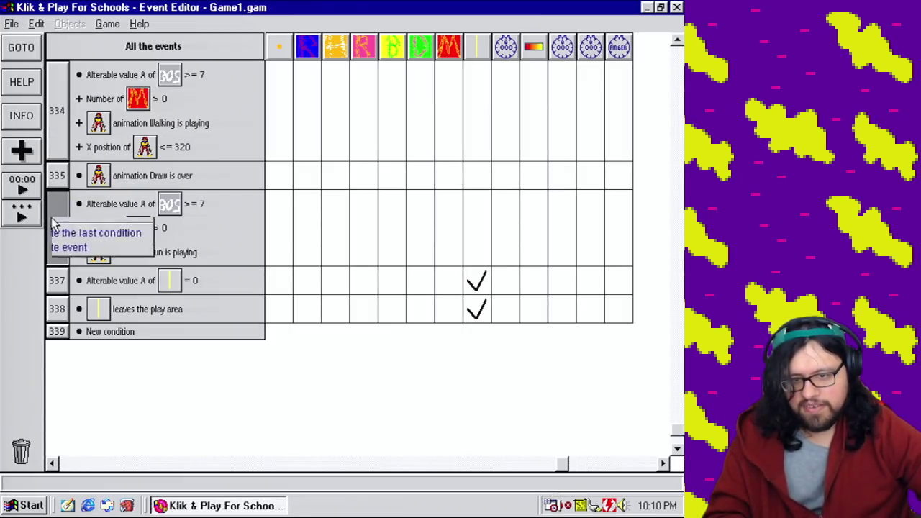
Add a Timer condition to event 336 repeating every 0.50 seconds, then return to the Level Editor
click(151, 216)
double_click(313, 186)
click(343, 194)
text(50)
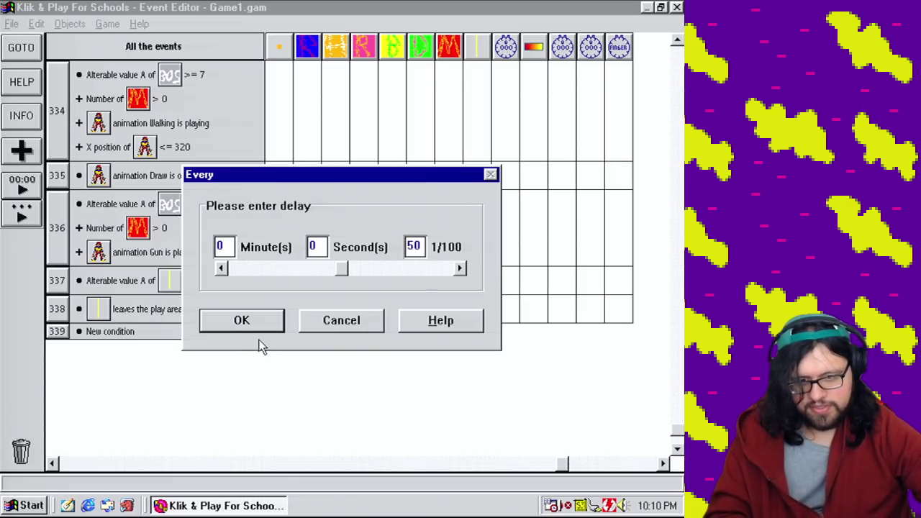
click(265, 324)
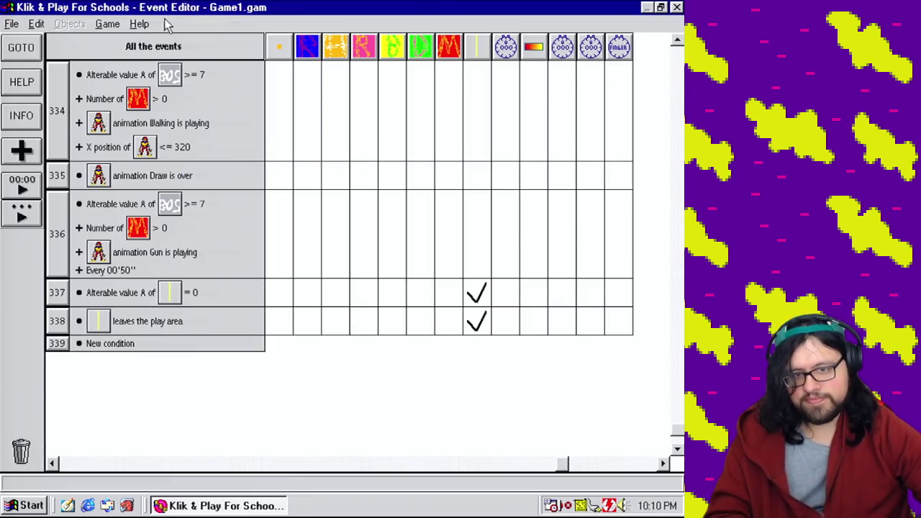
click(107, 24)
click(122, 56)
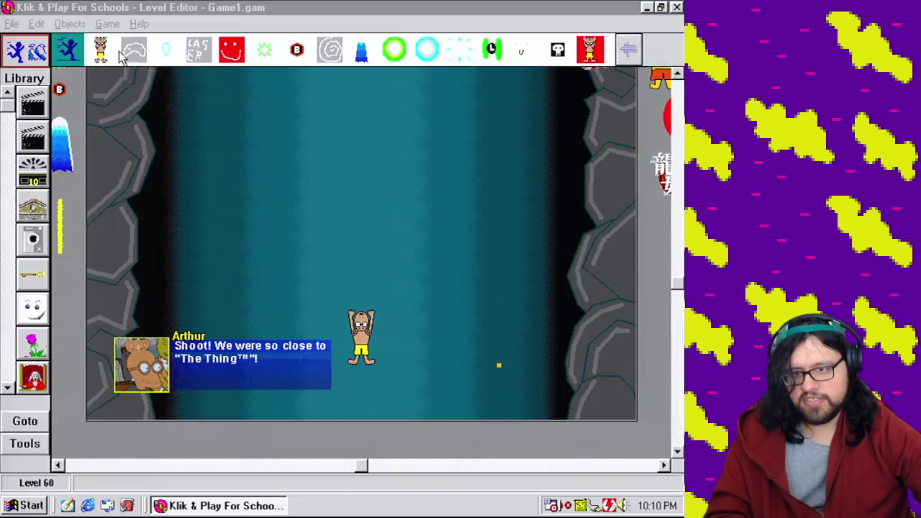
Play level 60 as the finished game to watch the yellow bullets
click(108, 23)
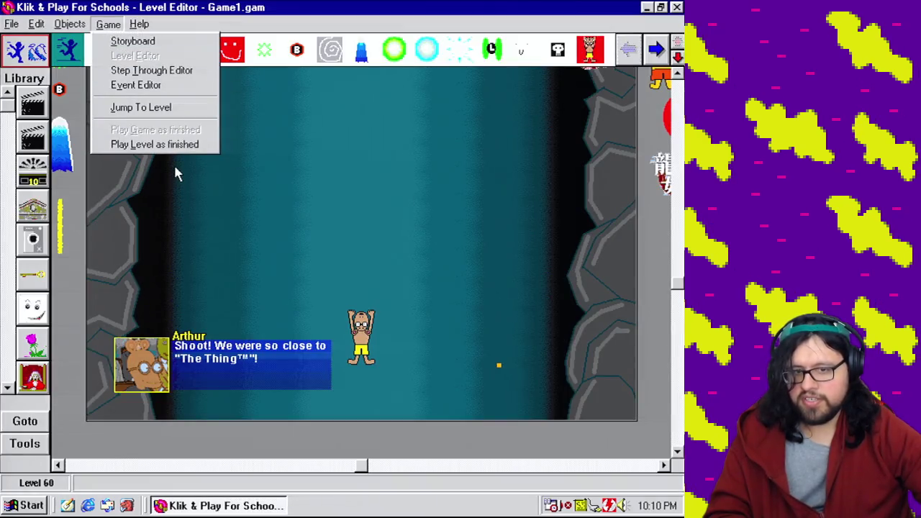
click(175, 150)
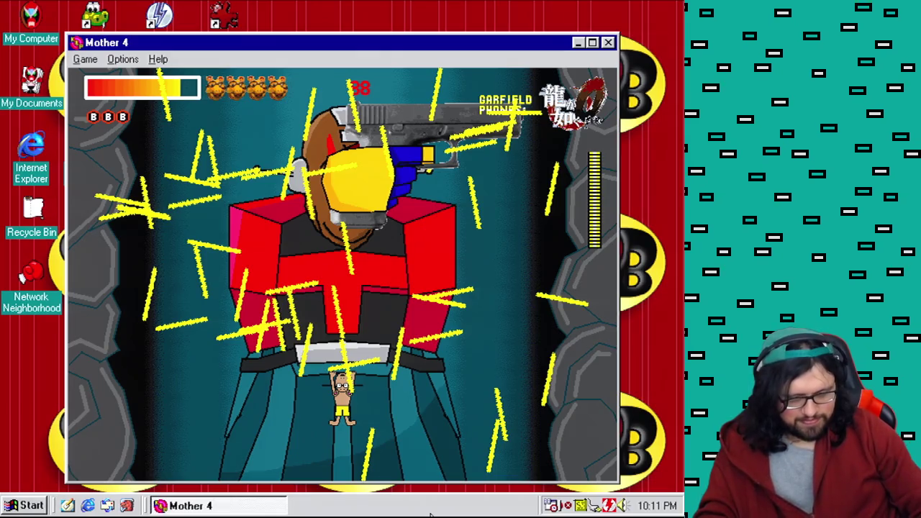
End the frozen Mother 4 task through Ctrl+Alt+Del
key(ctrl+alt+Delete)
click(265, 349)
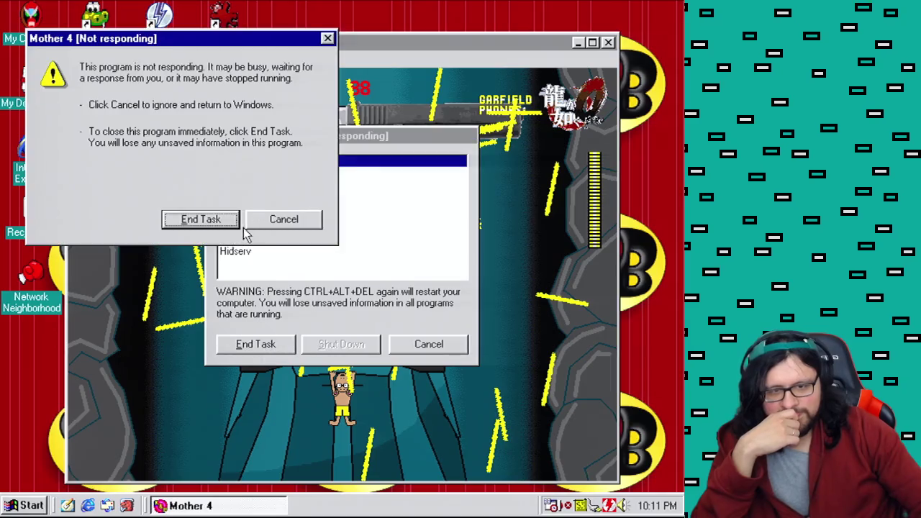
click(233, 223)
Relaunch Klik & Play For School and open Game1.gam for modifying
key(super)
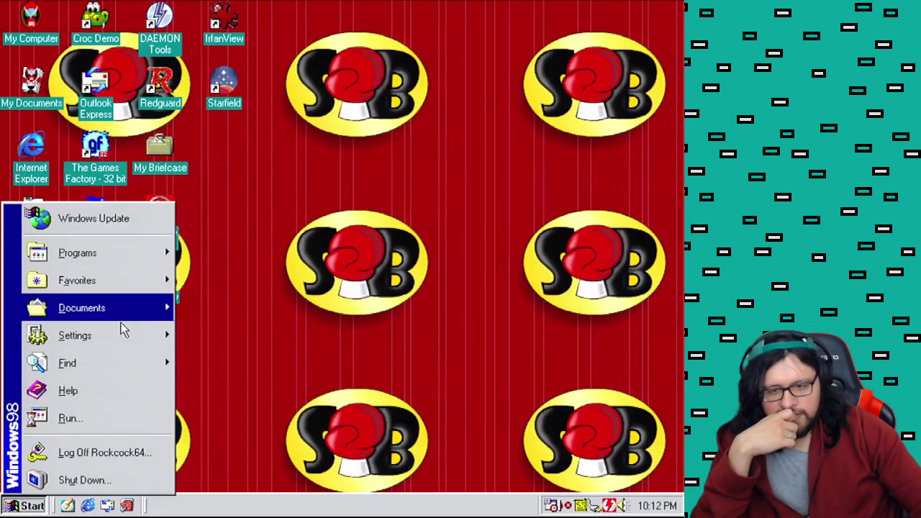
mouse_move(152, 255)
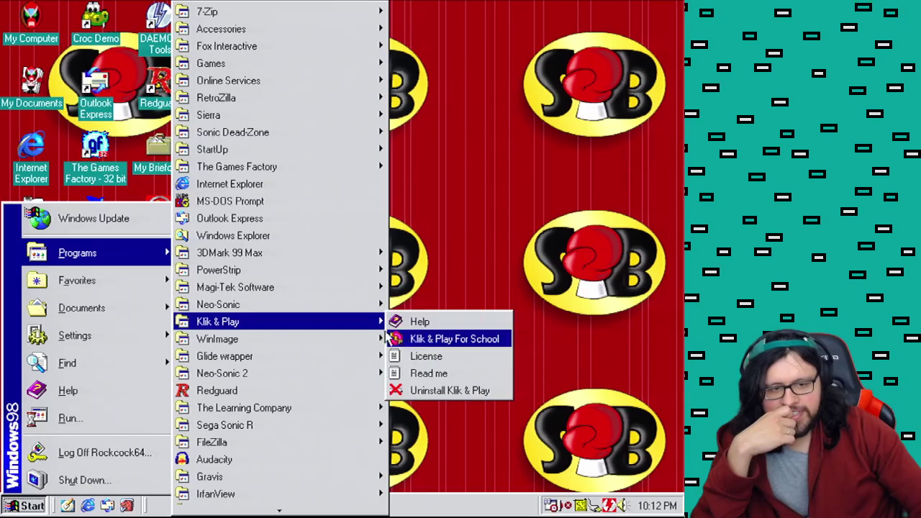
click(414, 336)
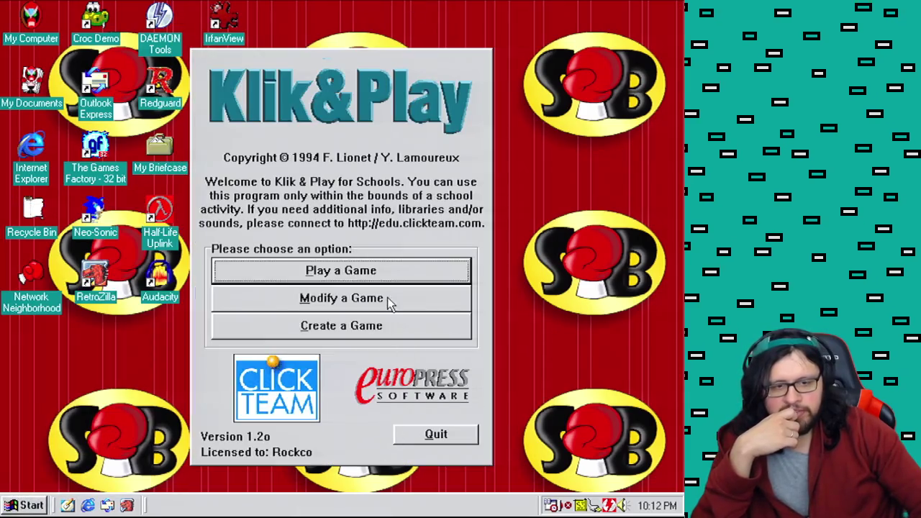
click(387, 300)
click(267, 396)
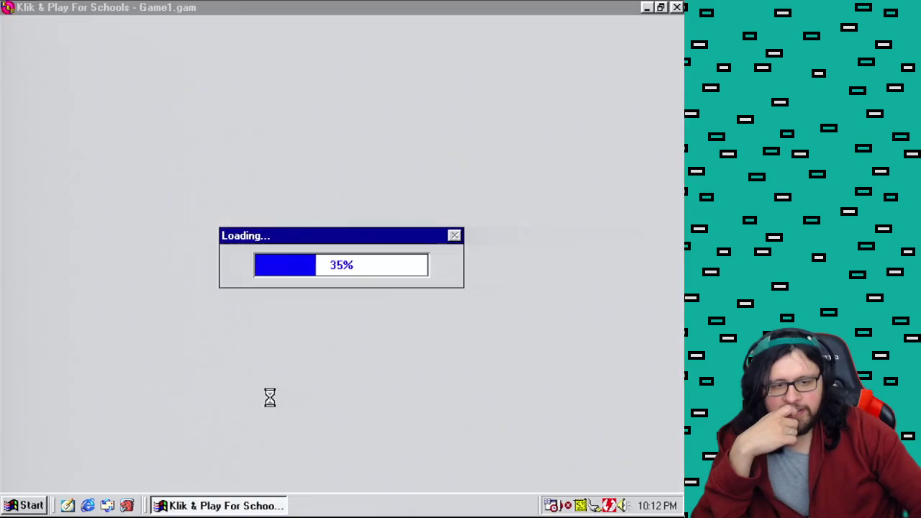
Open frame 60 in the Level Editor
click(680, 397)
right_click(296, 417)
click(350, 406)
right_click(359, 416)
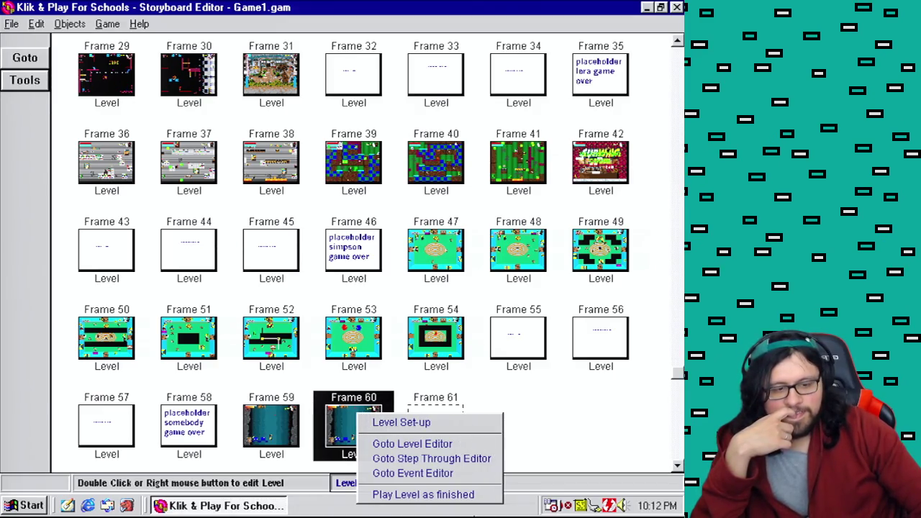
click(445, 448)
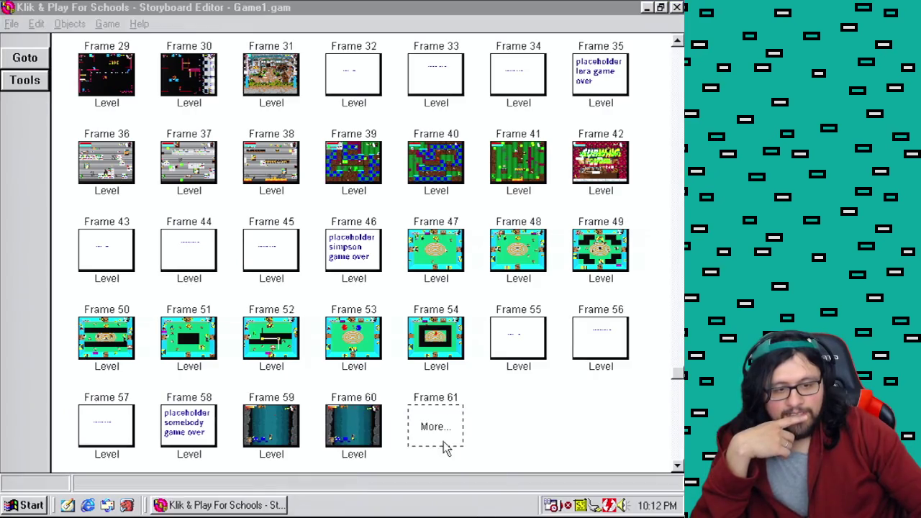
click(376, 439)
right_click(376, 439)
click(432, 374)
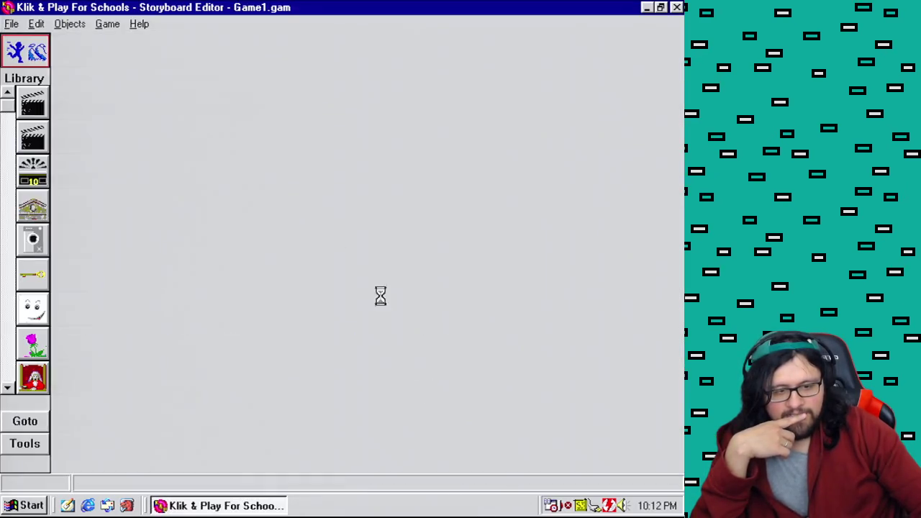
Switch to level 60's Event Editor and scroll through the event grid
click(107, 24)
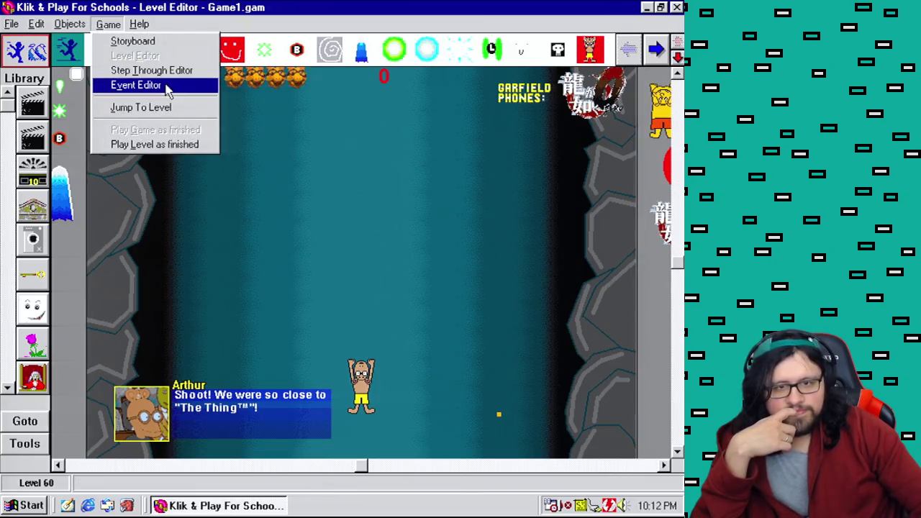
click(166, 85)
drag(682, 59, 676, 429)
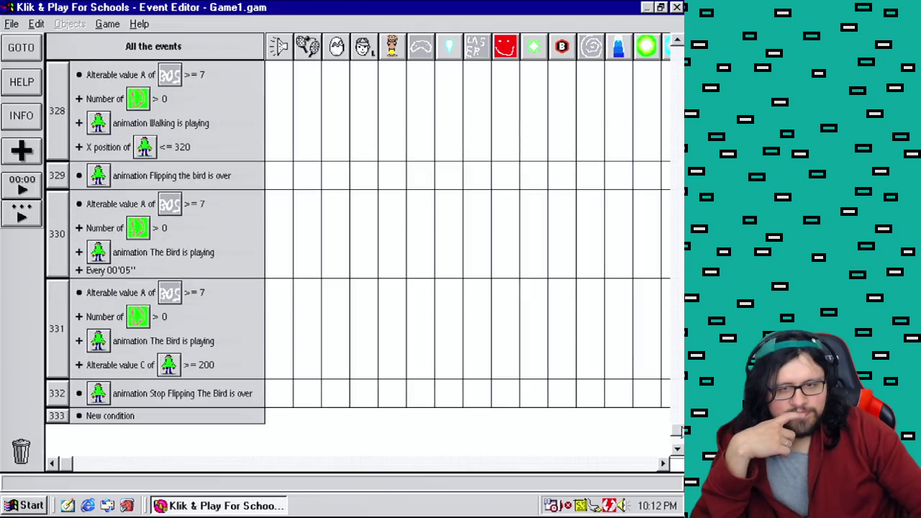
drag(590, 466, 572, 467)
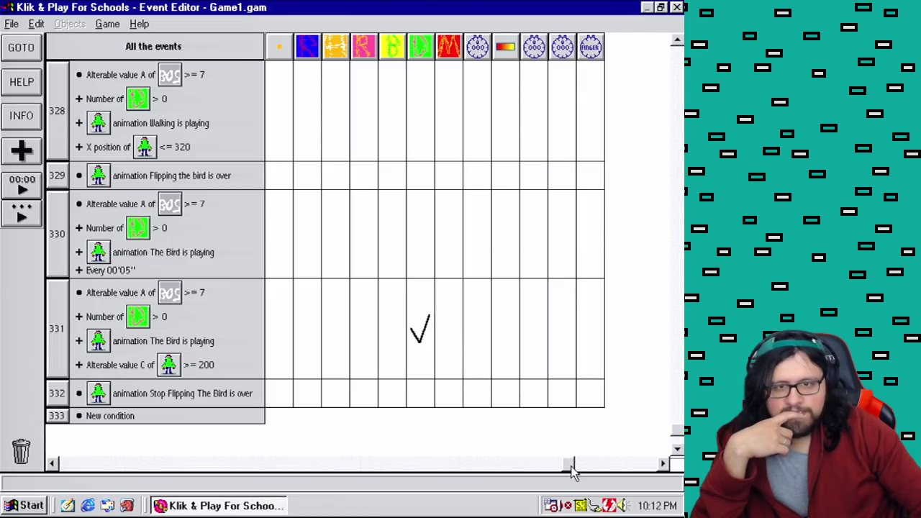
drag(572, 471, 551, 485)
click(679, 263)
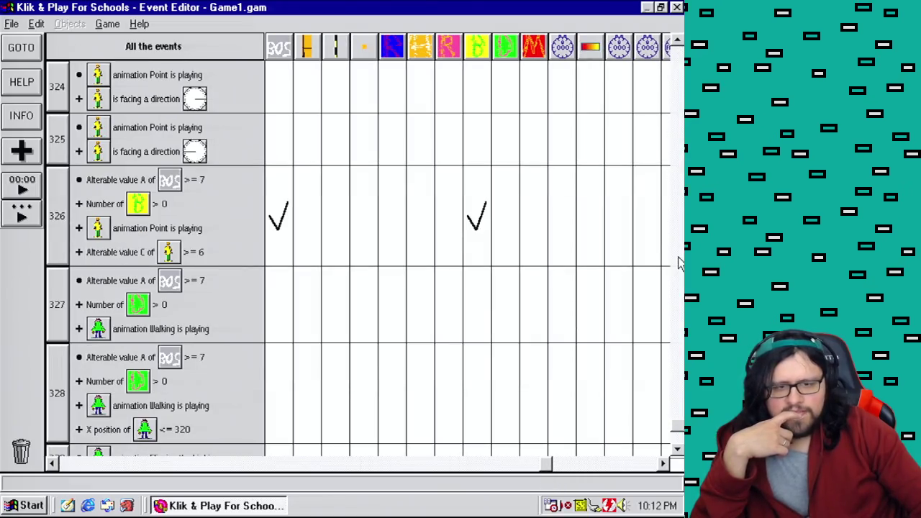
Open Mushmouth's animations and copy the gun-holding frame 4 of the Draw animation
click(680, 445)
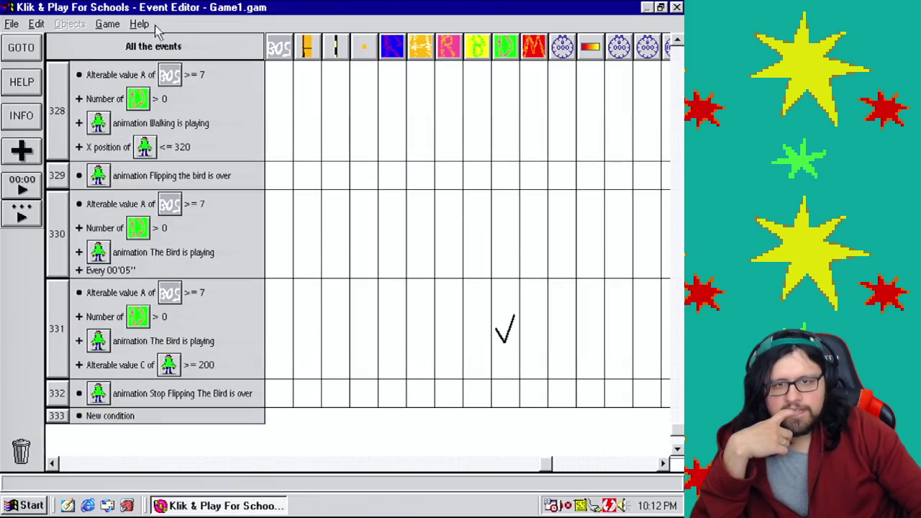
click(130, 55)
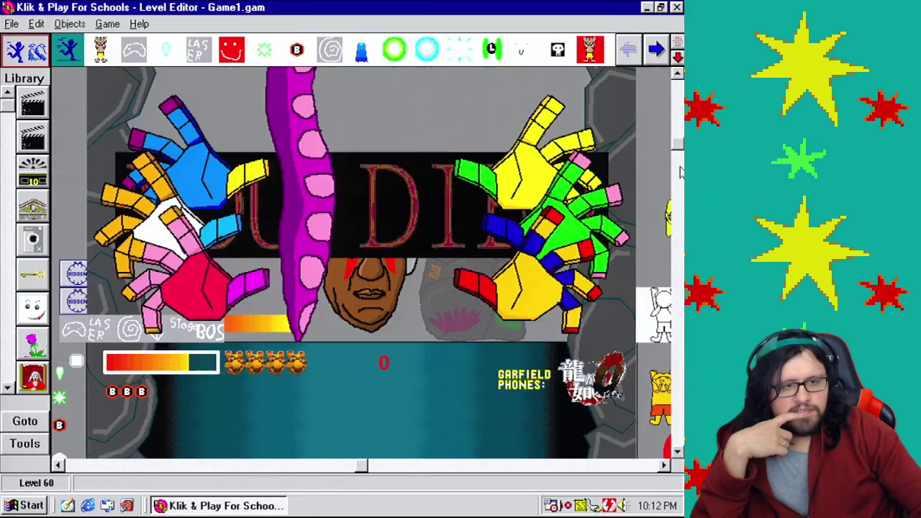
right_click(507, 288)
click(541, 320)
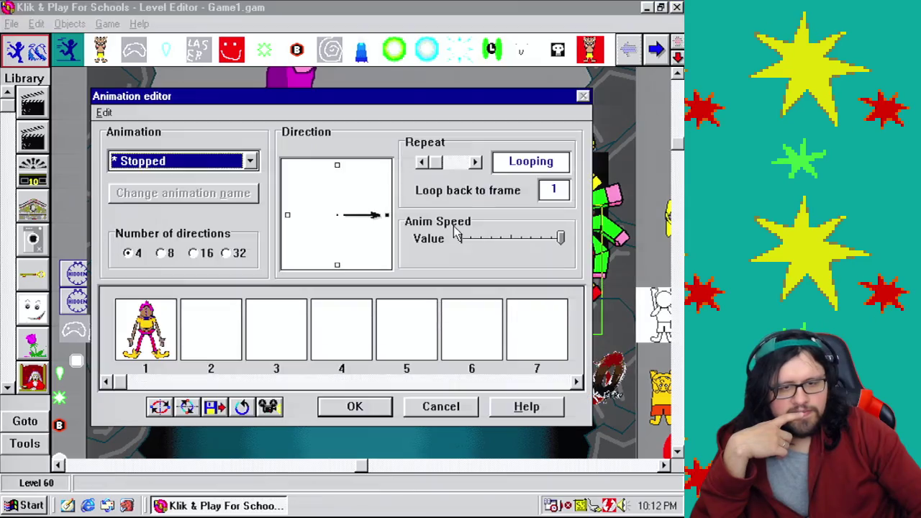
click(137, 343)
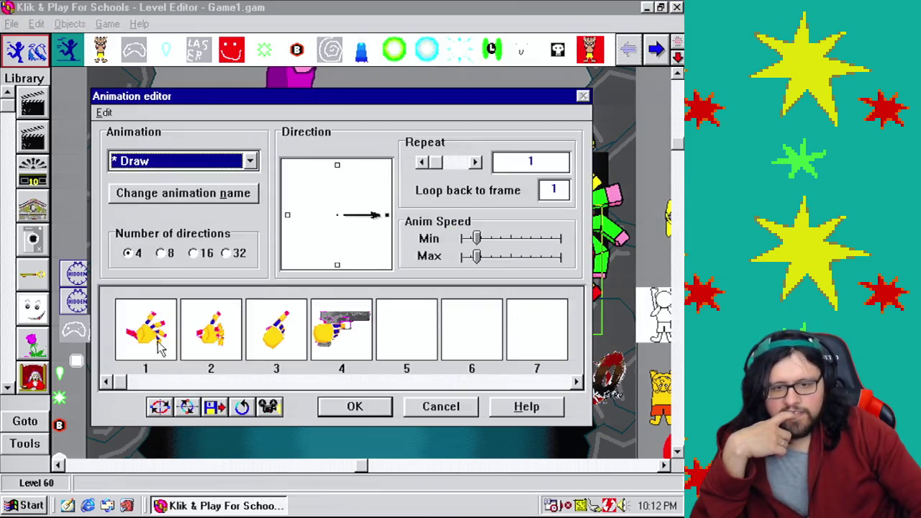
click(344, 338)
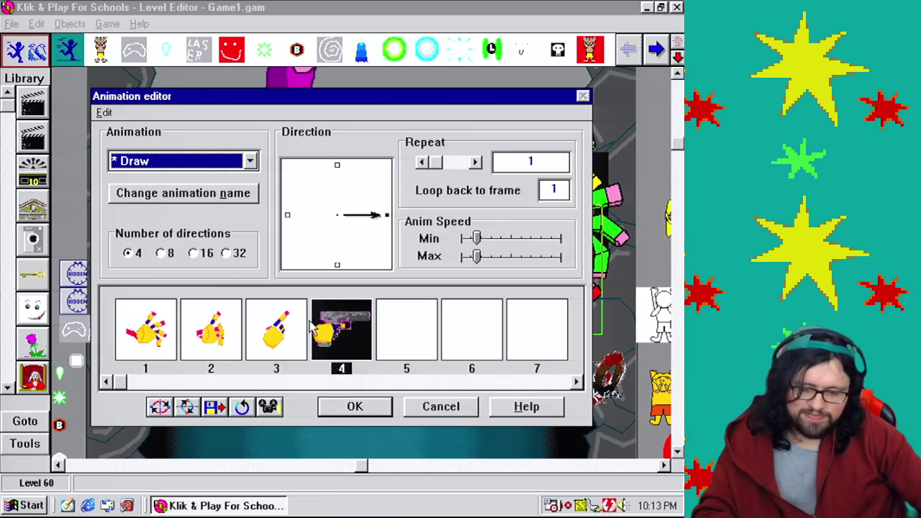
Paste the frame into User animation 2, rotate it into 32 directions and rename it Gun
click(199, 165)
click(192, 360)
key(ctrl+v)
click(423, 162)
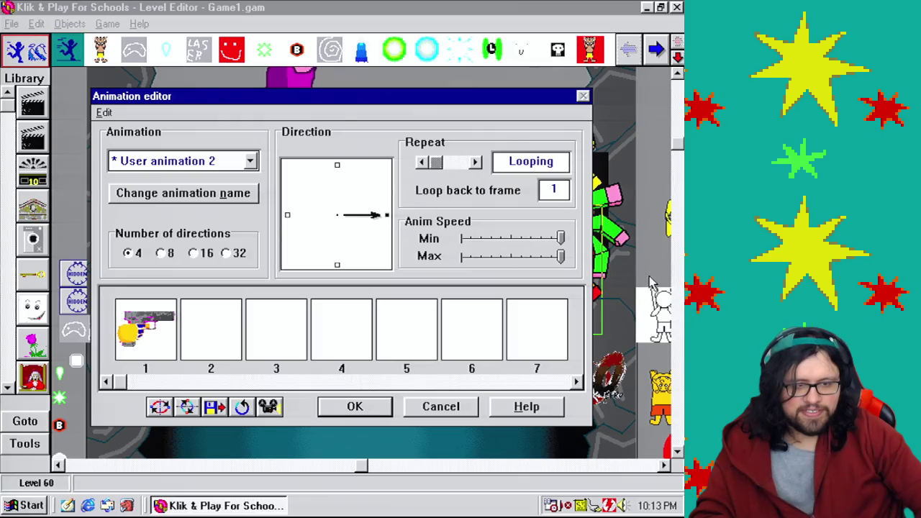
click(244, 407)
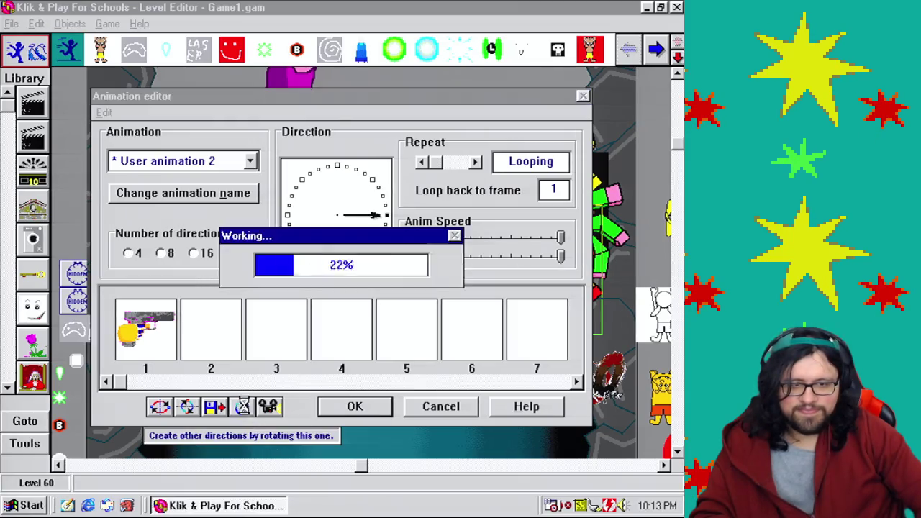
click(227, 193)
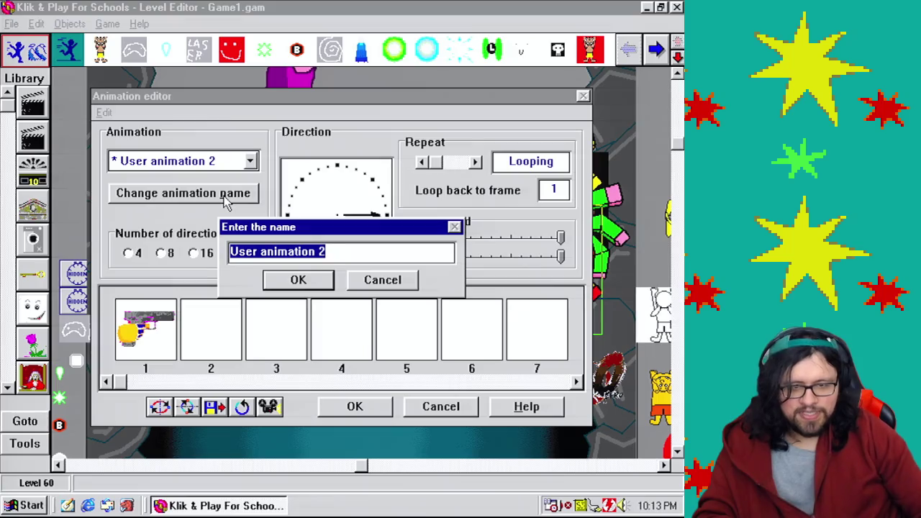
text(Gun)
key(Return)
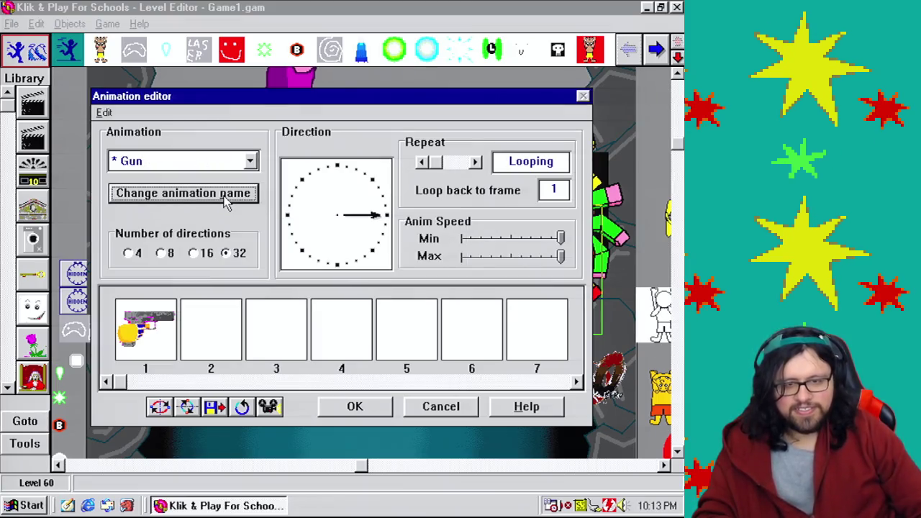
click(382, 413)
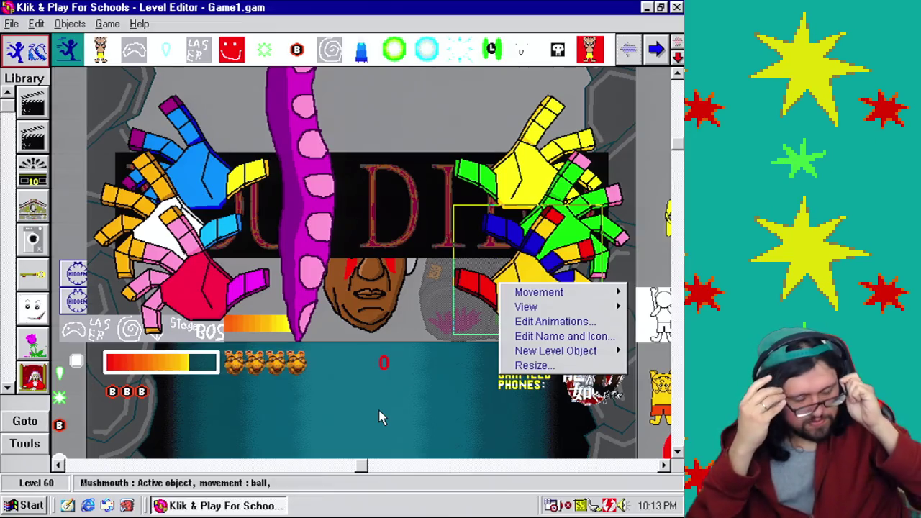
click(444, 103)
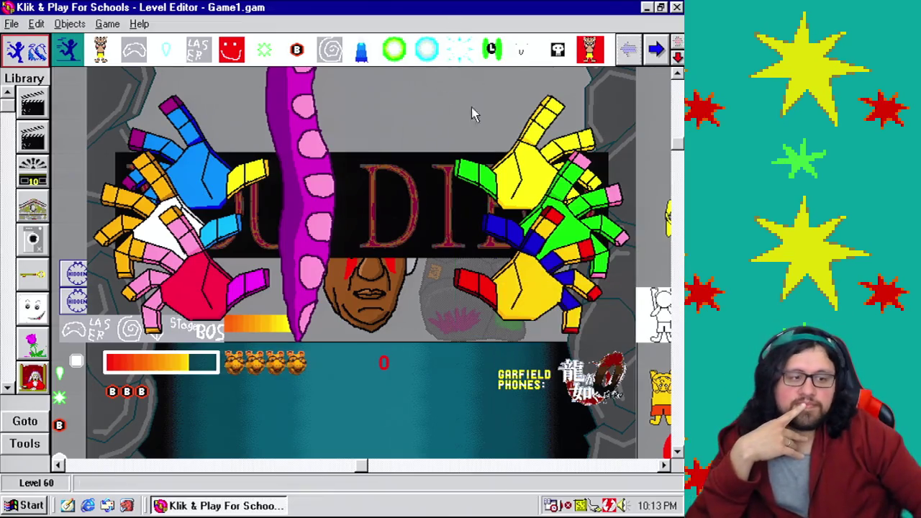
In the Event Editor, start event 333 with BOS value A ≥ 7 and a Mushmouth Token count condition
drag(680, 164, 680, 180)
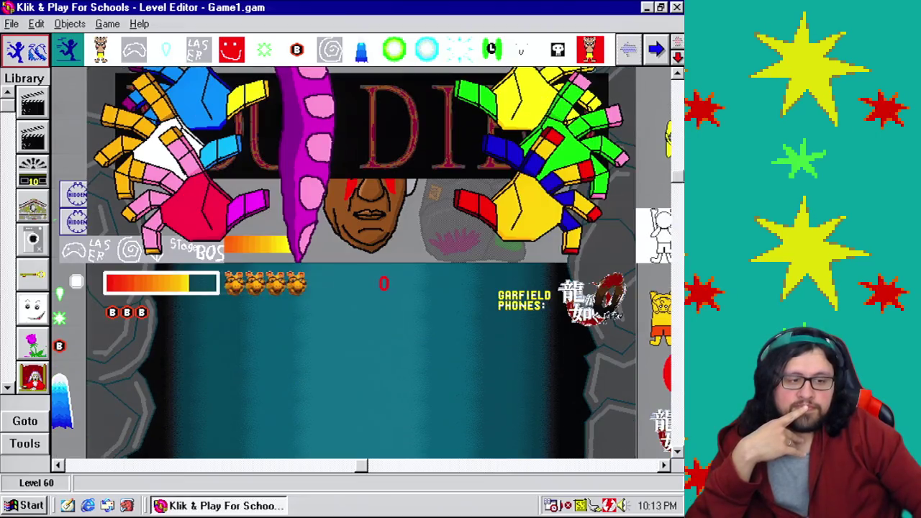
click(107, 24)
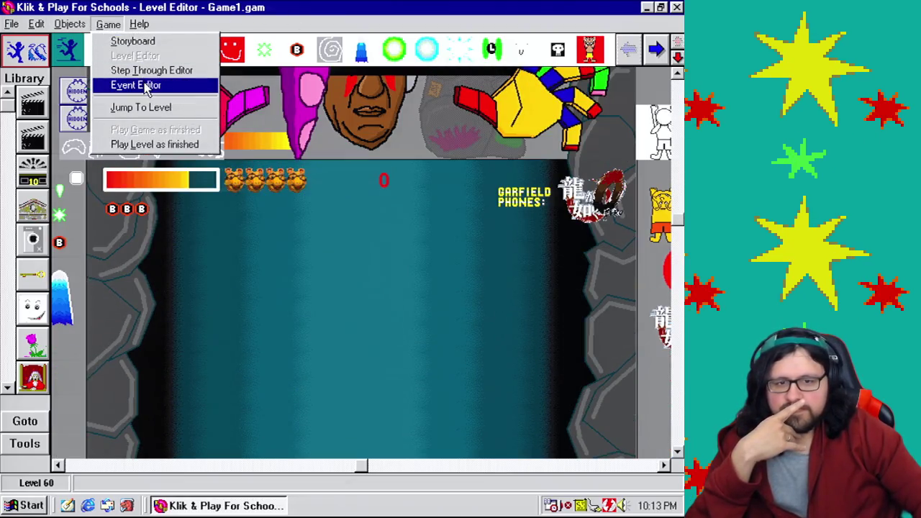
click(144, 84)
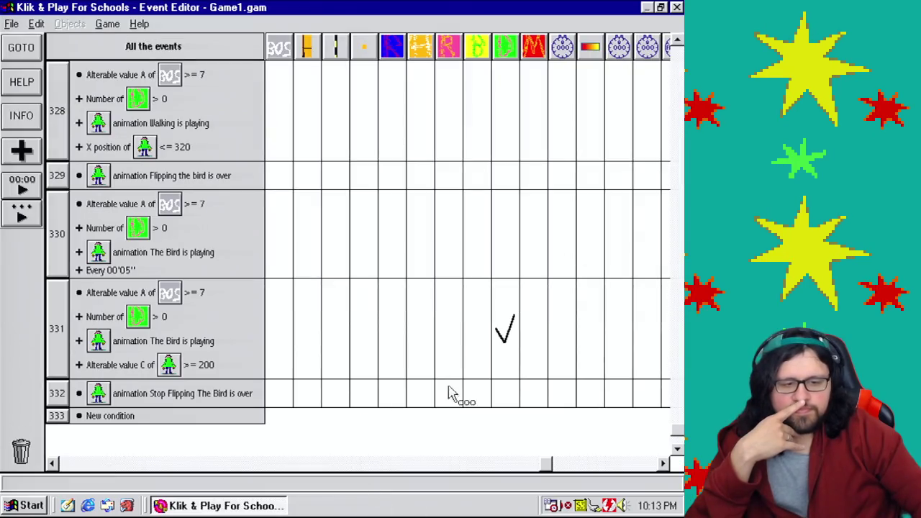
mouse_move(502, 344)
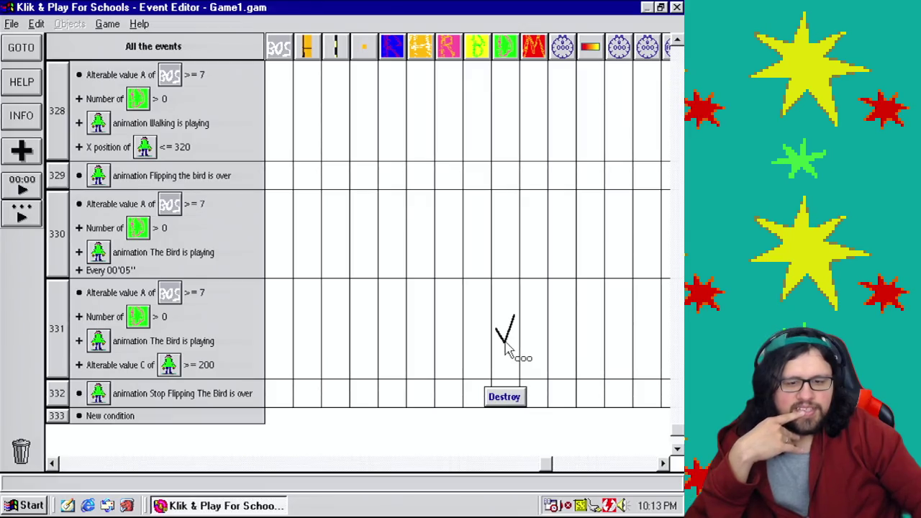
click(677, 449)
click(677, 449)
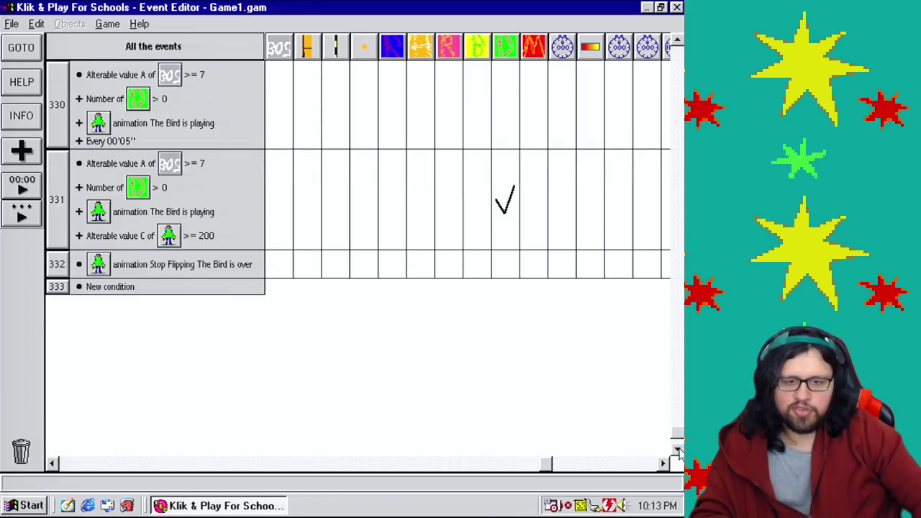
mouse_move(153, 173)
mouse_down()
mouse_move(160, 287)
mouse_move(136, 282)
mouse_up()
drag(115, 209, 64, 293)
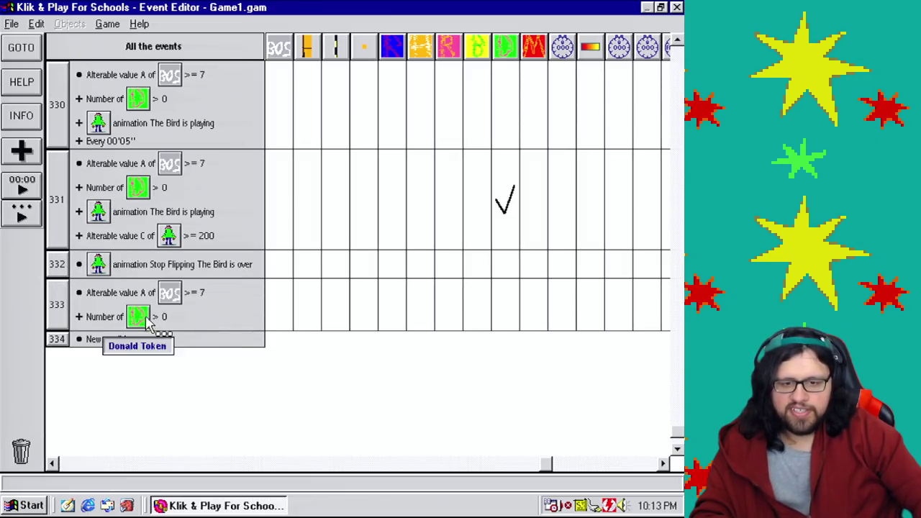
double_click(136, 316)
click(448, 335)
click(447, 335)
click(448, 335)
double_click(263, 347)
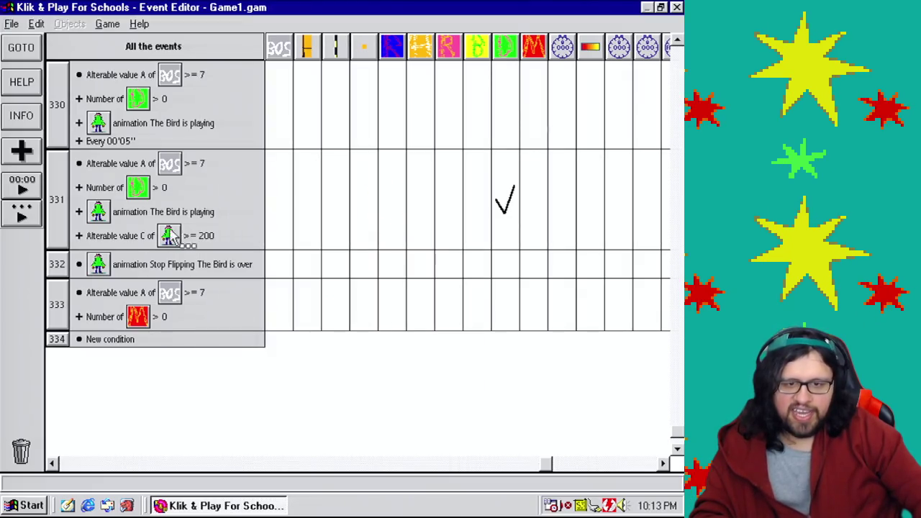
Add a condition that Mushmouth's Walking animation is playing
drag(133, 320, 91, 325)
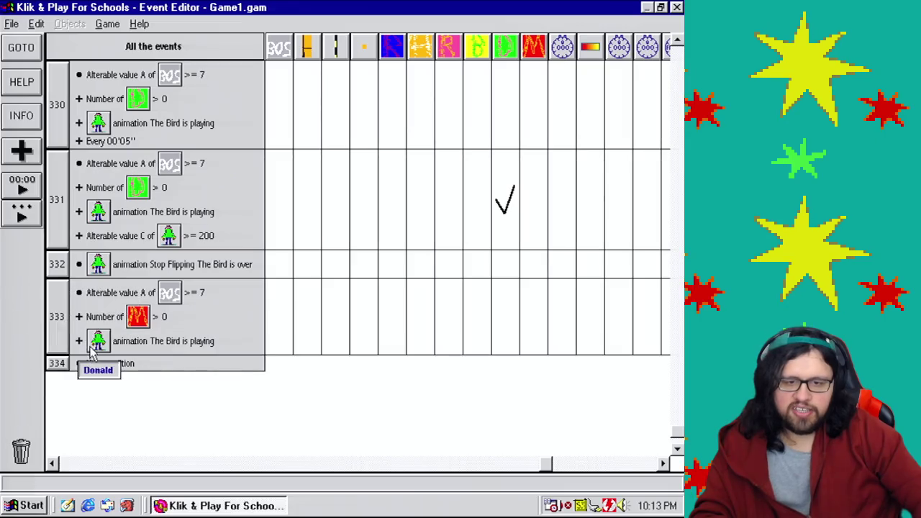
double_click(99, 340)
drag(445, 186, 465, 381)
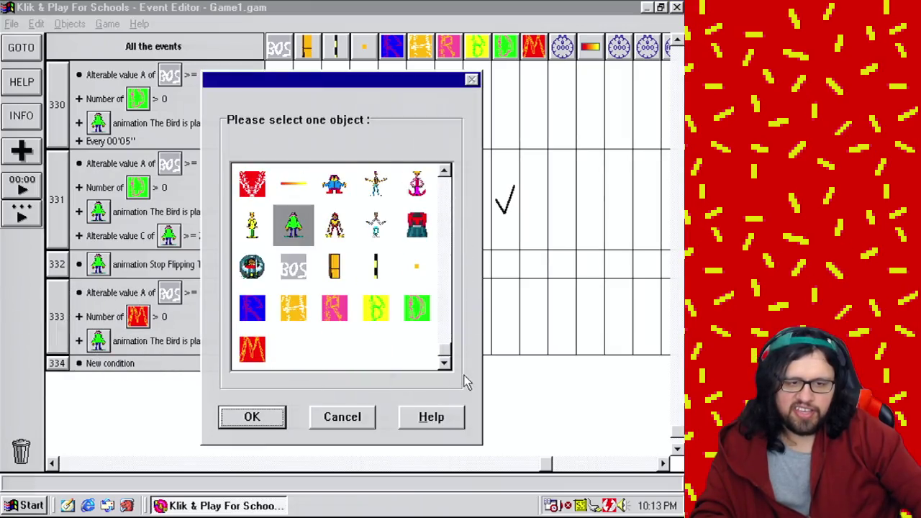
click(337, 226)
double_click(337, 226)
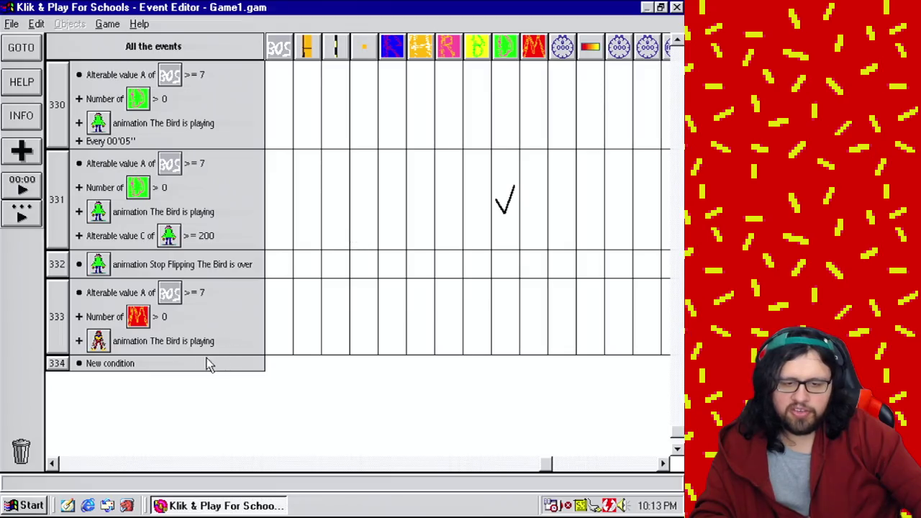
right_click(203, 344)
click(229, 353)
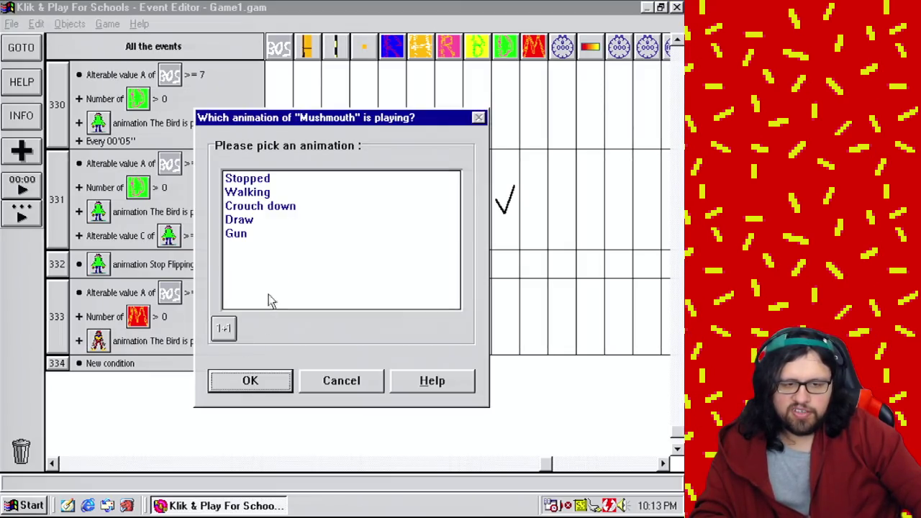
click(259, 192)
click(252, 380)
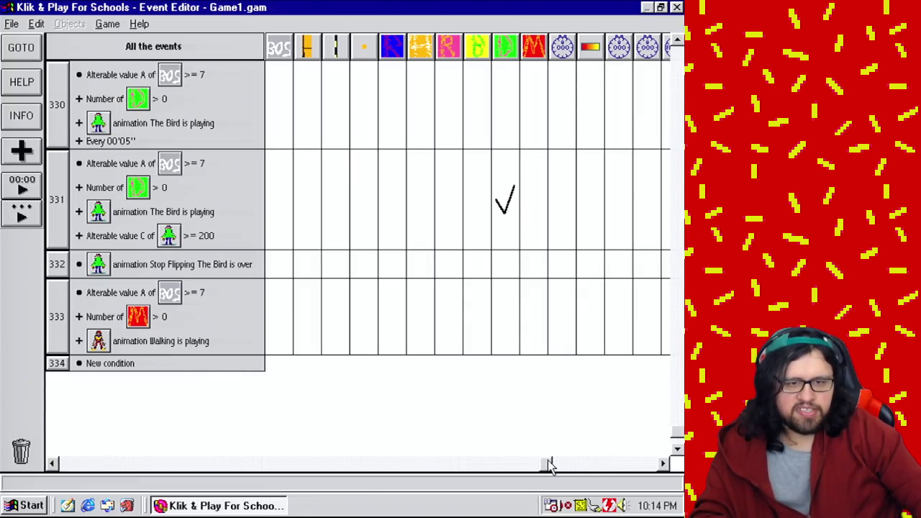
mouse_move(550, 466)
mouse_down()
mouse_move(473, 463)
mouse_move(501, 456)
mouse_up()
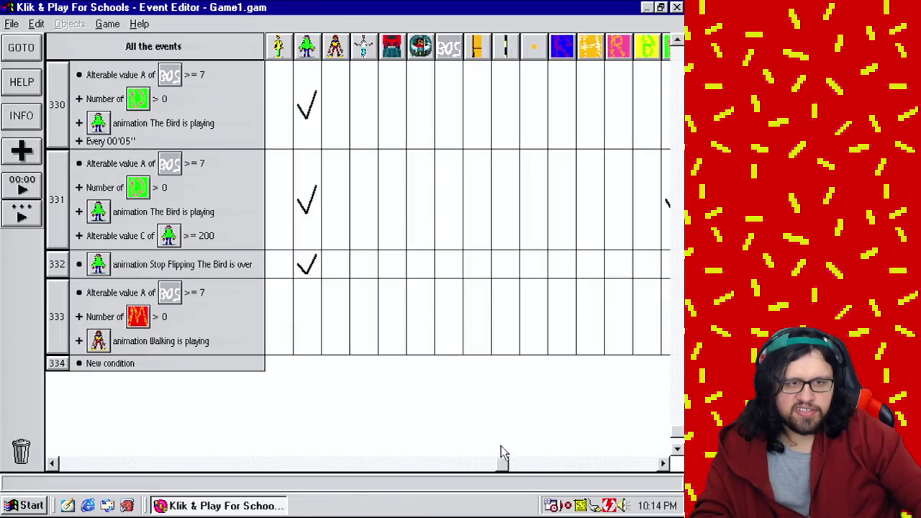
Give event 331 an action setting BOS alterable value B to 6
scroll(483, 136, up, 5)
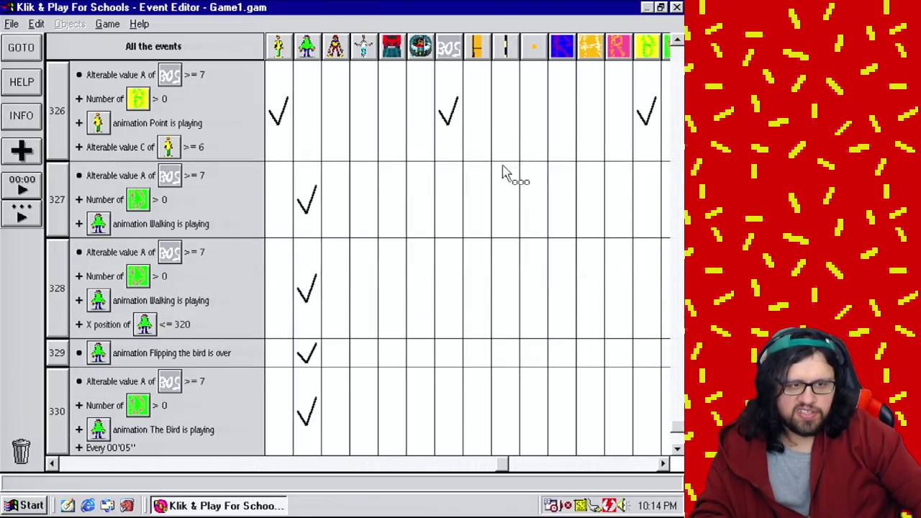
scroll(482, 216, up, 8)
drag(676, 423, 677, 436)
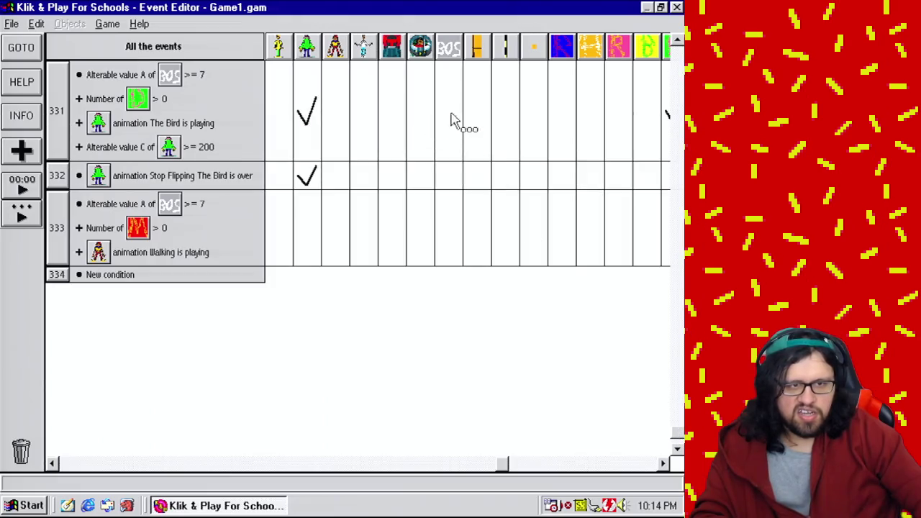
click(453, 118)
click(489, 224)
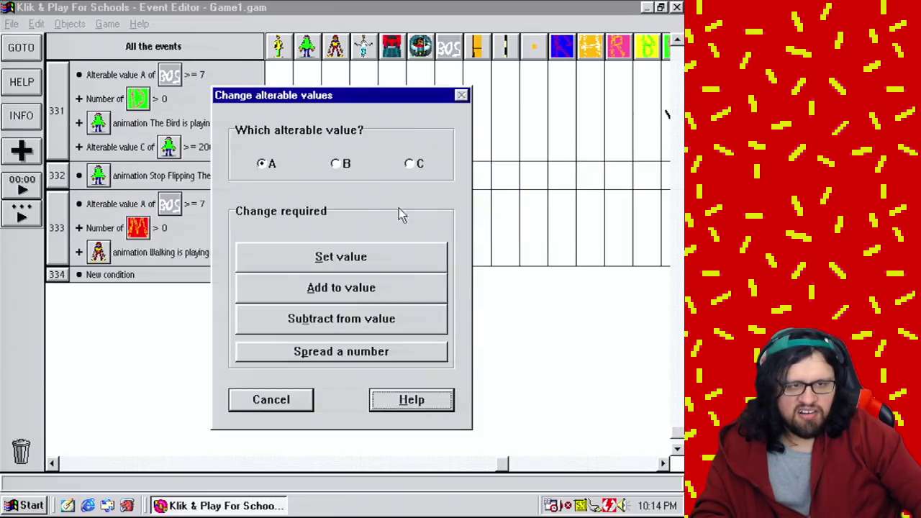
click(338, 164)
click(373, 262)
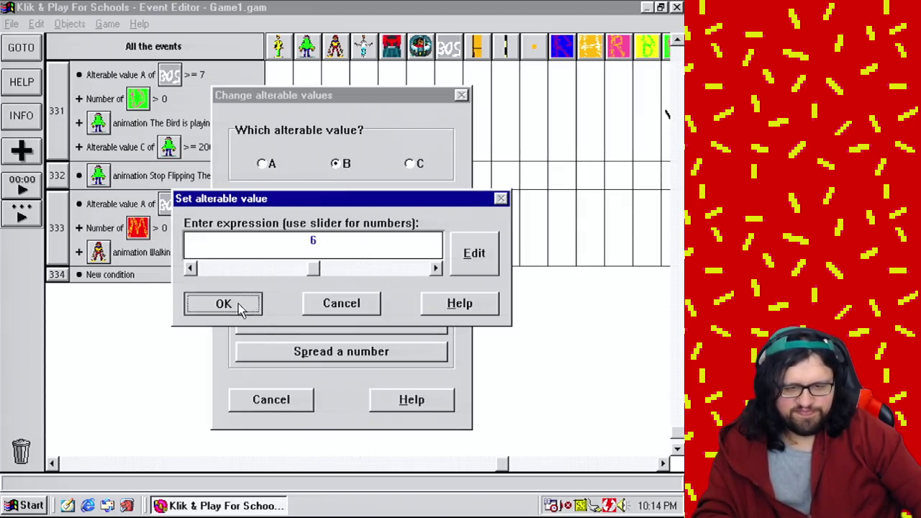
click(241, 306)
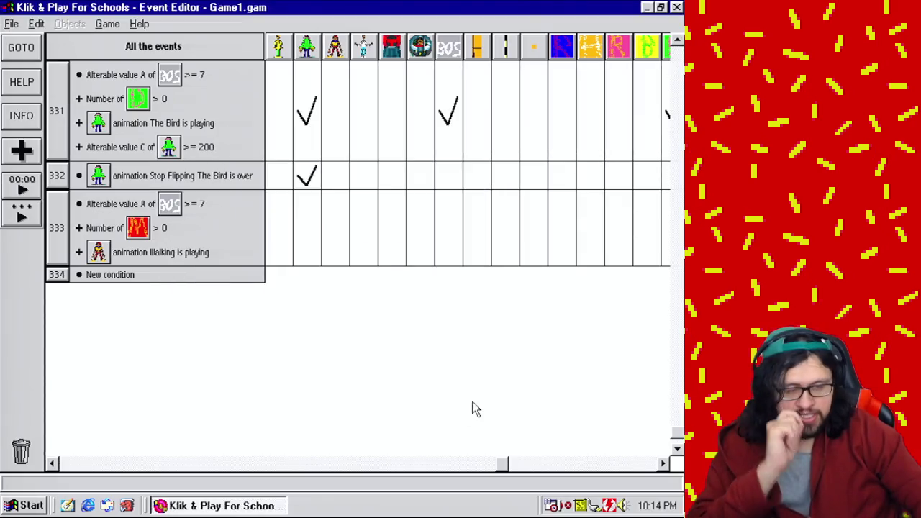
mouse_move(510, 466)
mouse_down()
mouse_move(536, 471)
mouse_move(434, 457)
mouse_move(444, 460)
mouse_up()
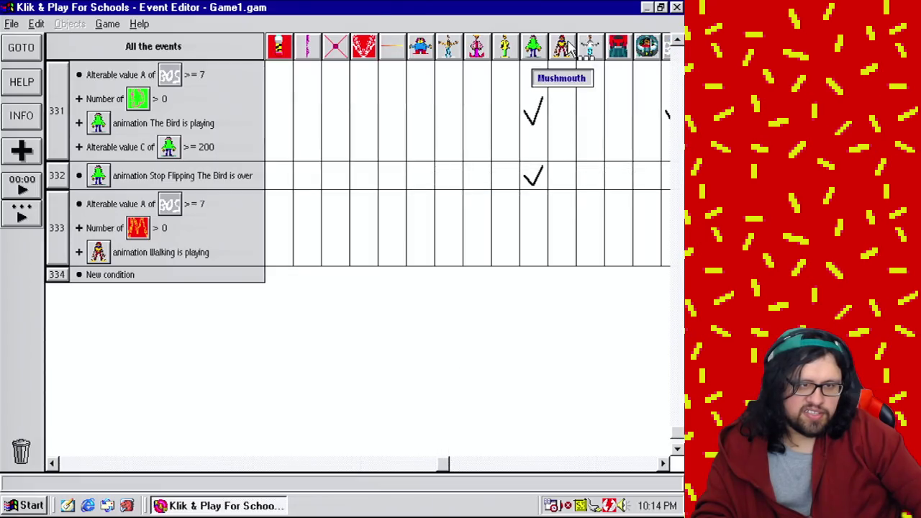
Make Mushmouth look toward point 320, 124 in event 333
click(559, 228)
mouse_move(562, 285)
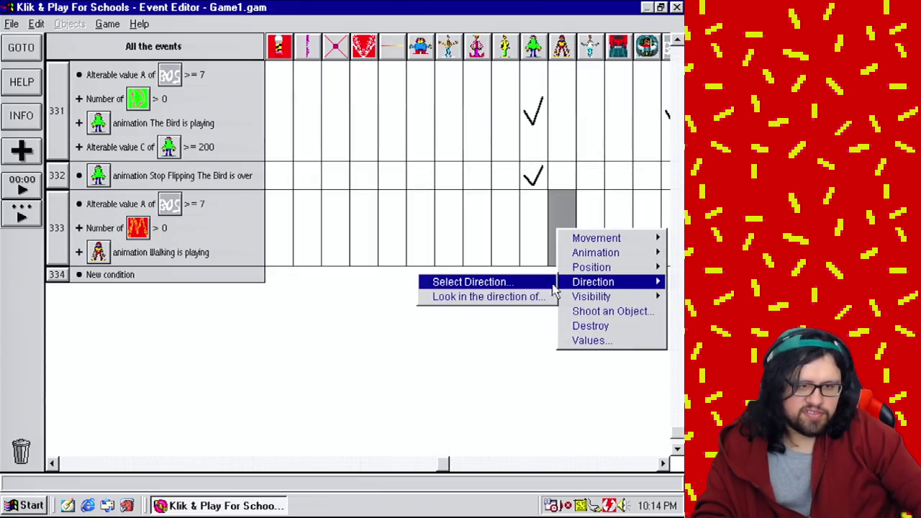
click(516, 296)
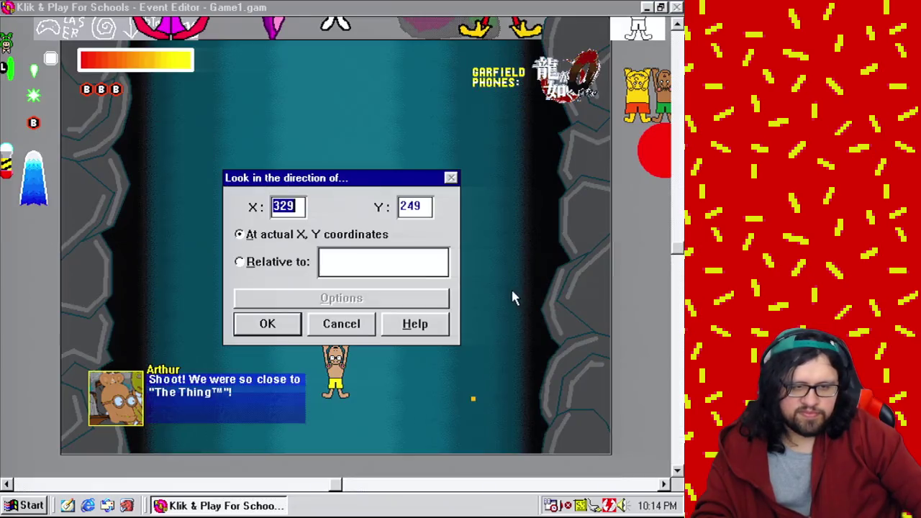
click(355, 154)
double_click(302, 208)
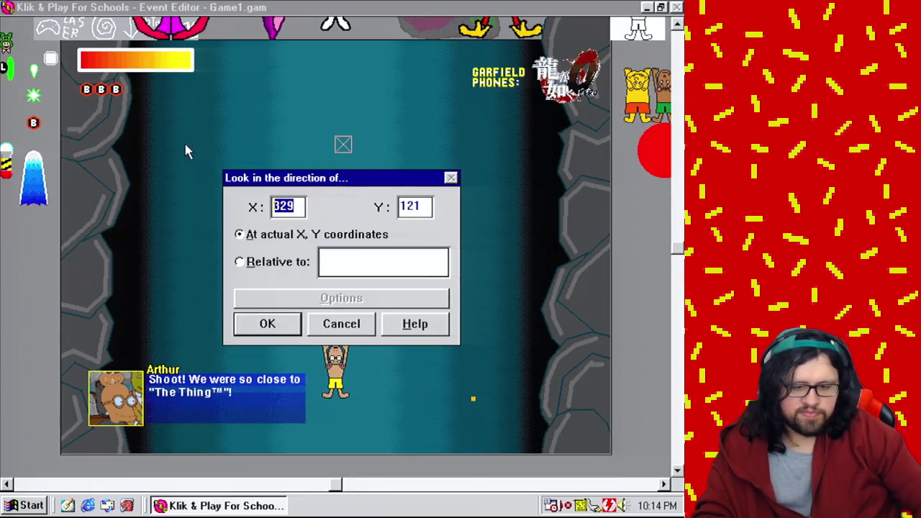
text(320)
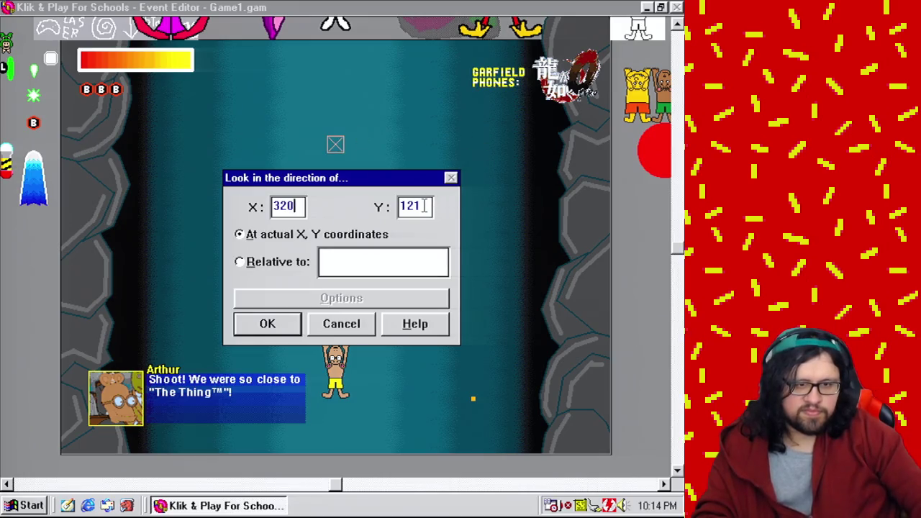
text(24)
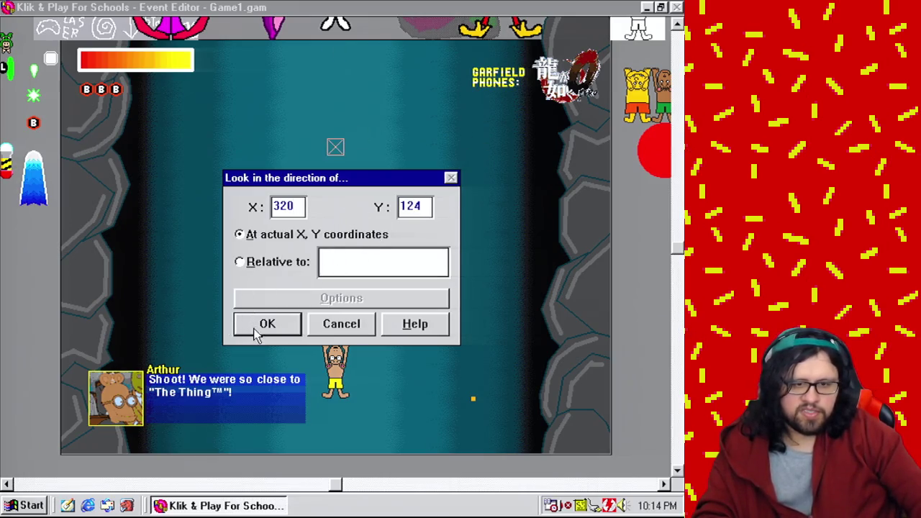
click(262, 329)
Add a Set Speed movement action for Mushmouth in event 333
click(569, 240)
mouse_move(575, 239)
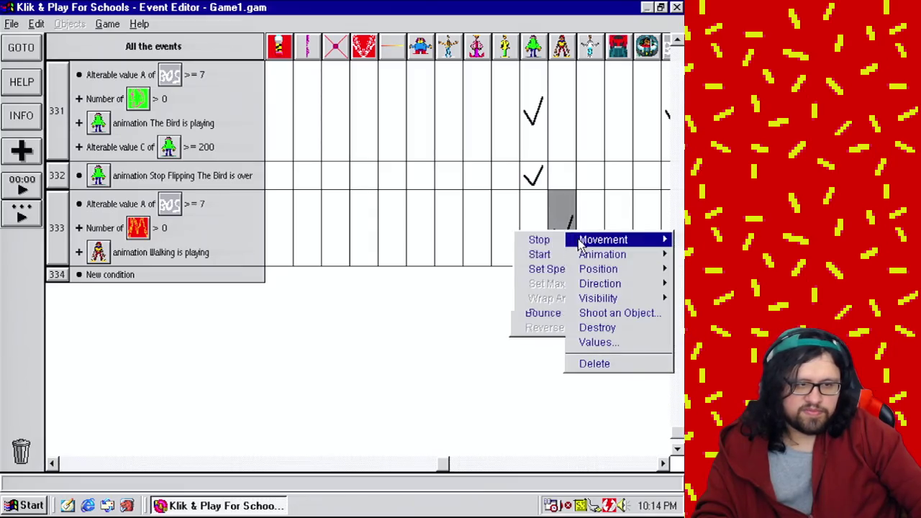
click(524, 269)
click(215, 299)
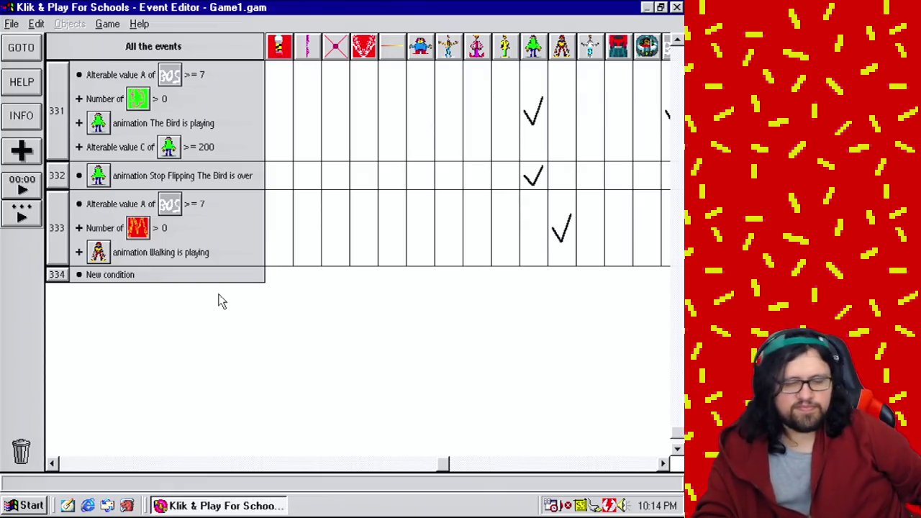
click(98, 276)
click(108, 24)
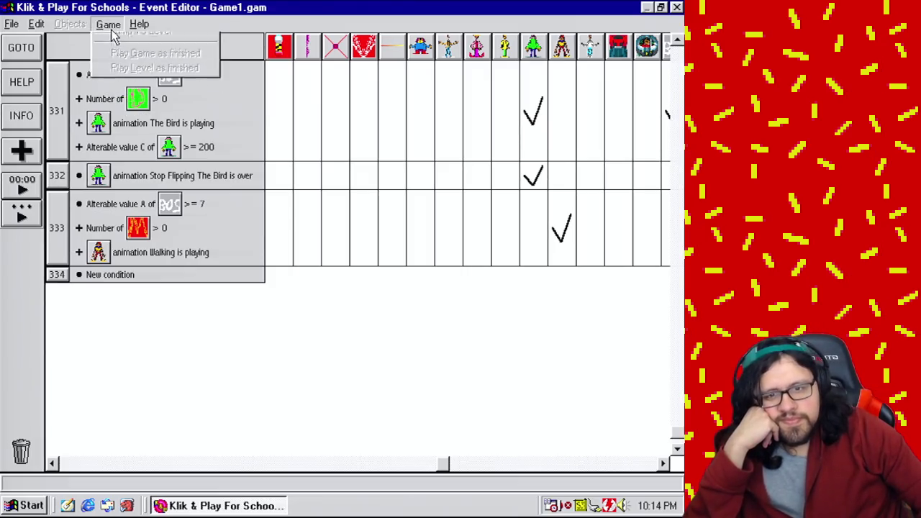
Return to the level view and page across the boss stage layout
click(136, 57)
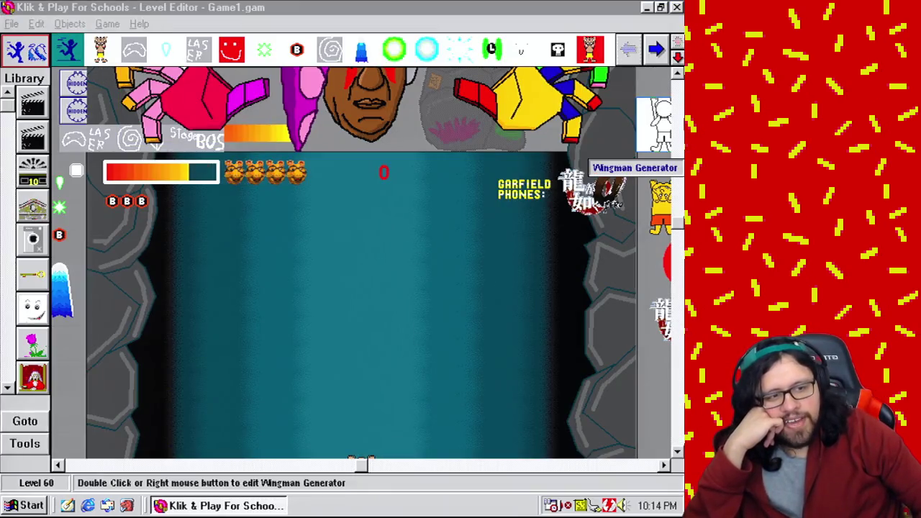
scroll(616, 170, up, 5)
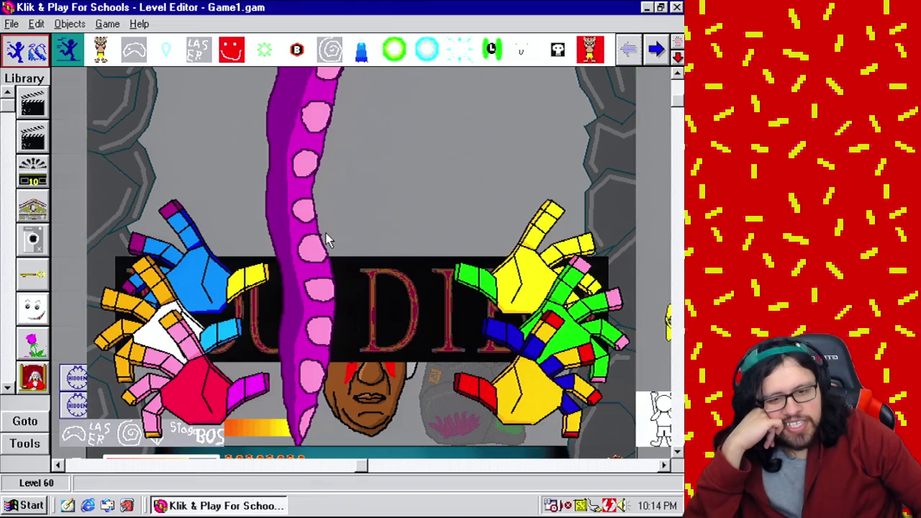
scroll(647, 345, down, 5)
click(504, 465)
click(144, 465)
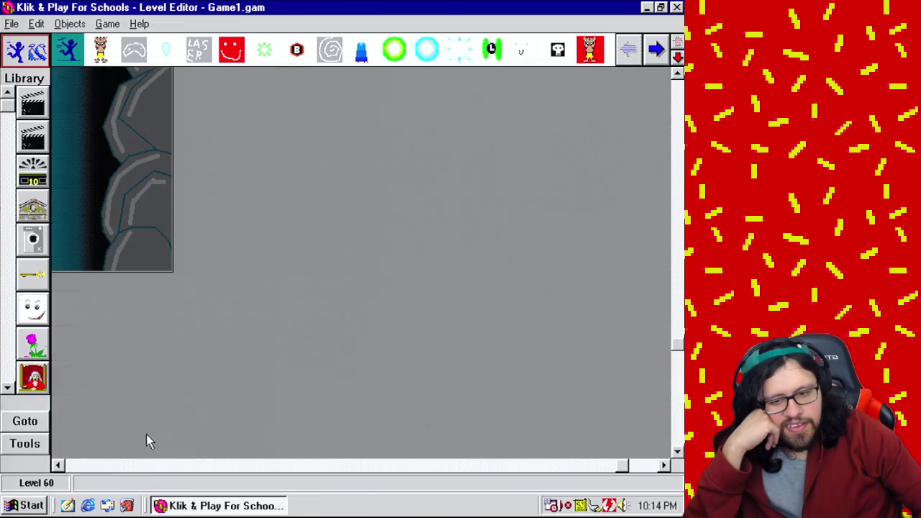
click(133, 466)
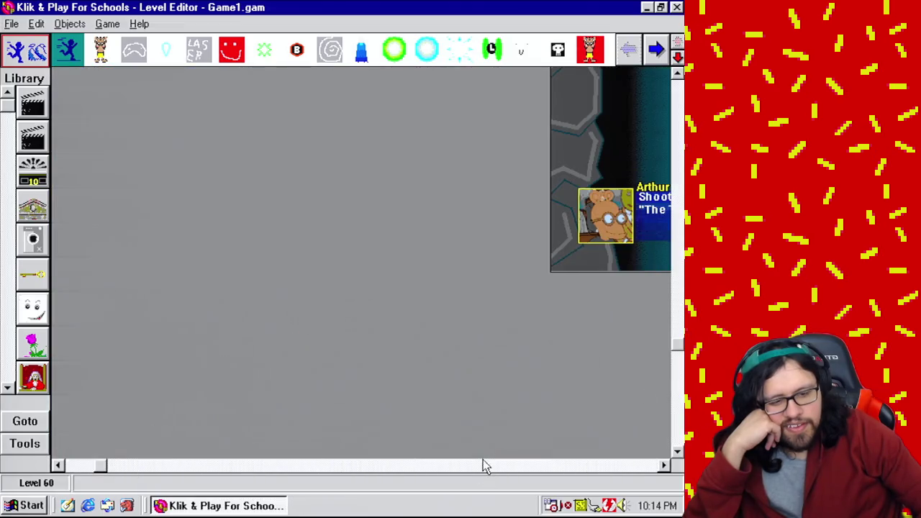
click(488, 466)
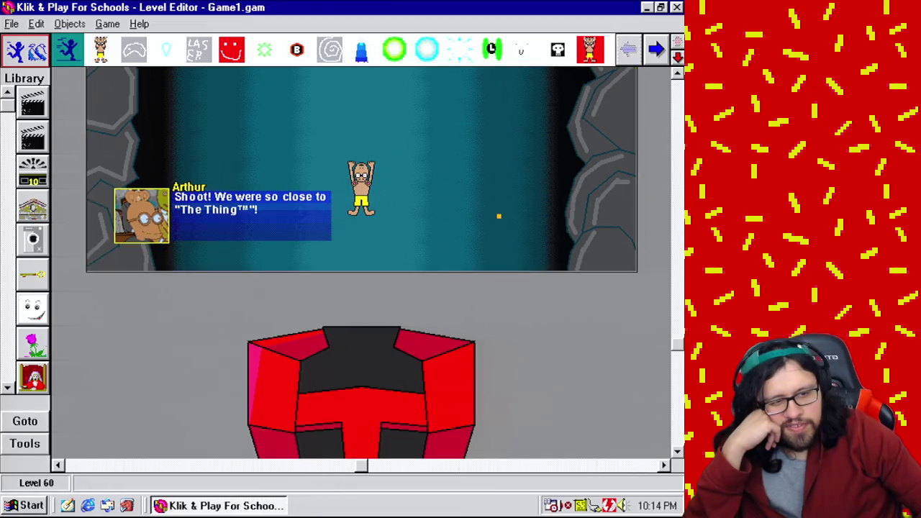
Bring the left part and then the teal play area into view, then switch to the Event Editor
click(678, 210)
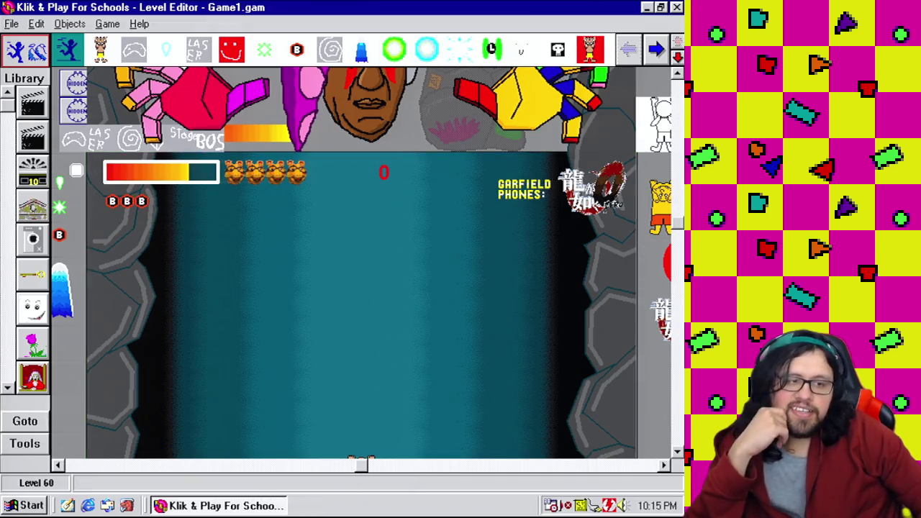
scroll(460, 291, up, 5)
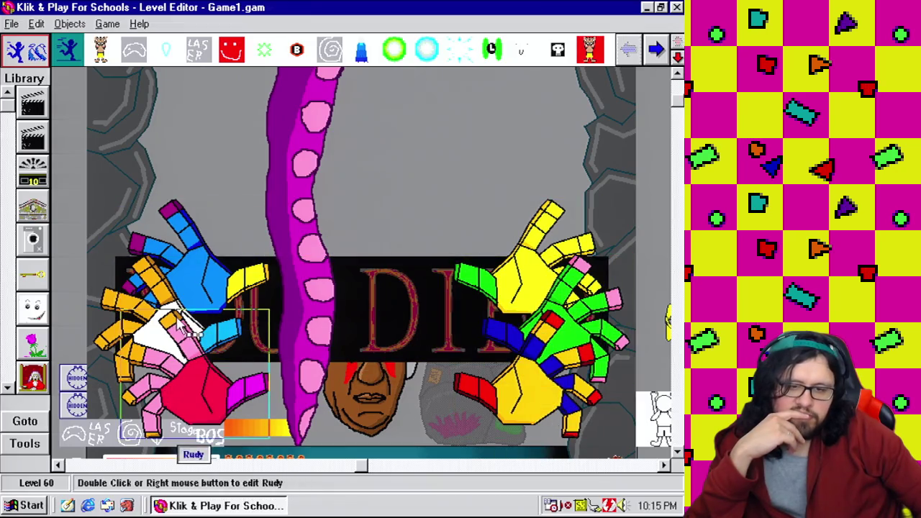
scroll(625, 413, down, 5)
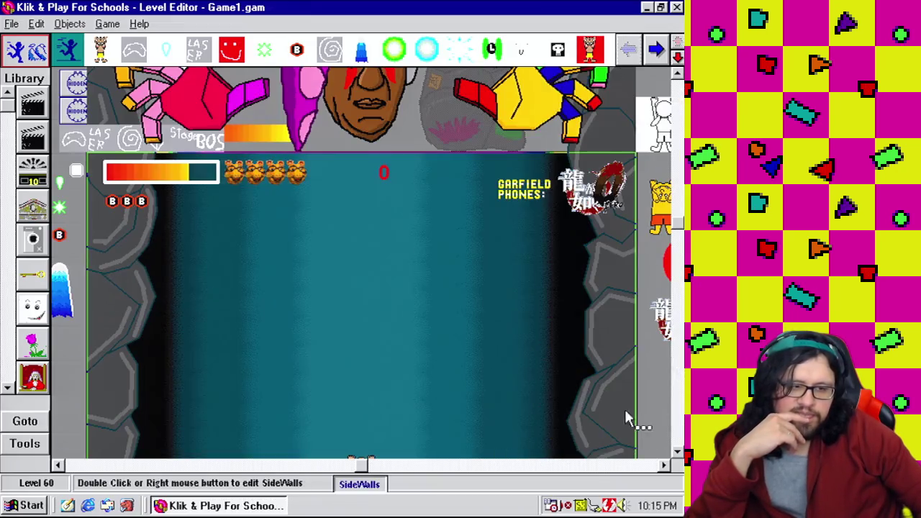
scroll(100, 474, down, 5)
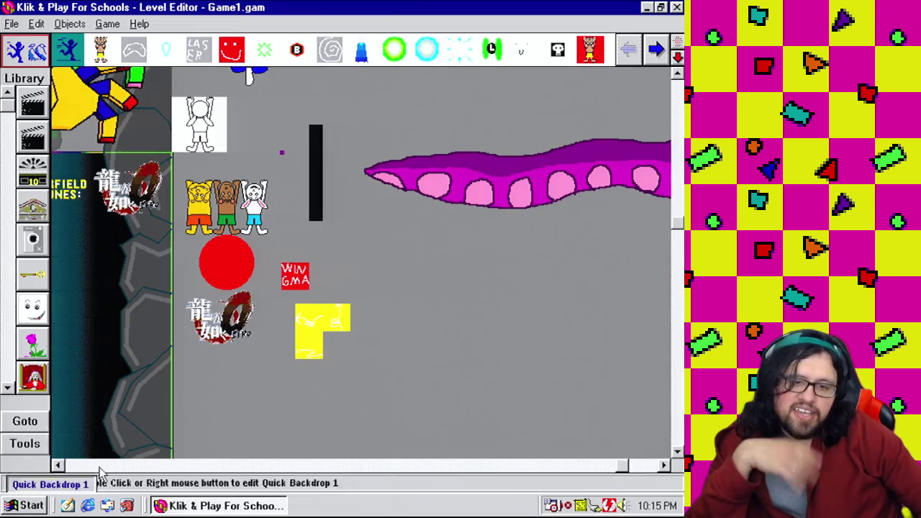
click(144, 466)
click(144, 465)
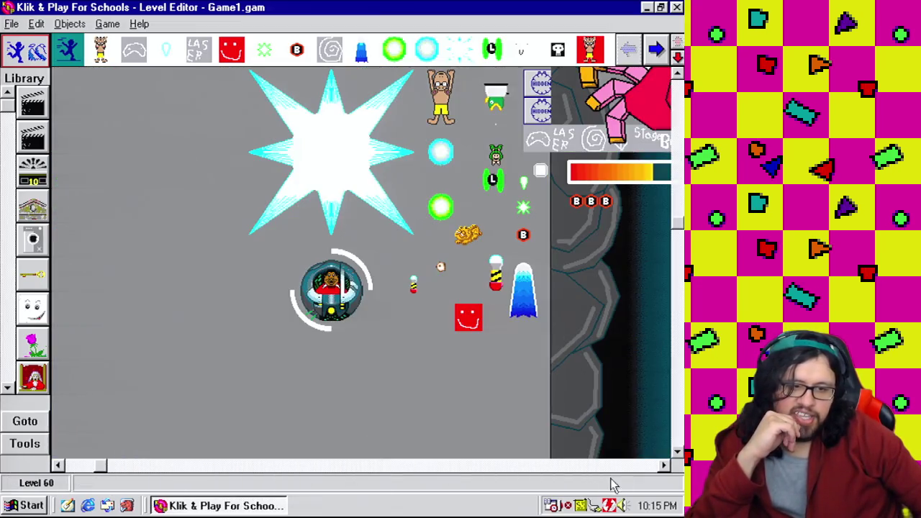
click(511, 464)
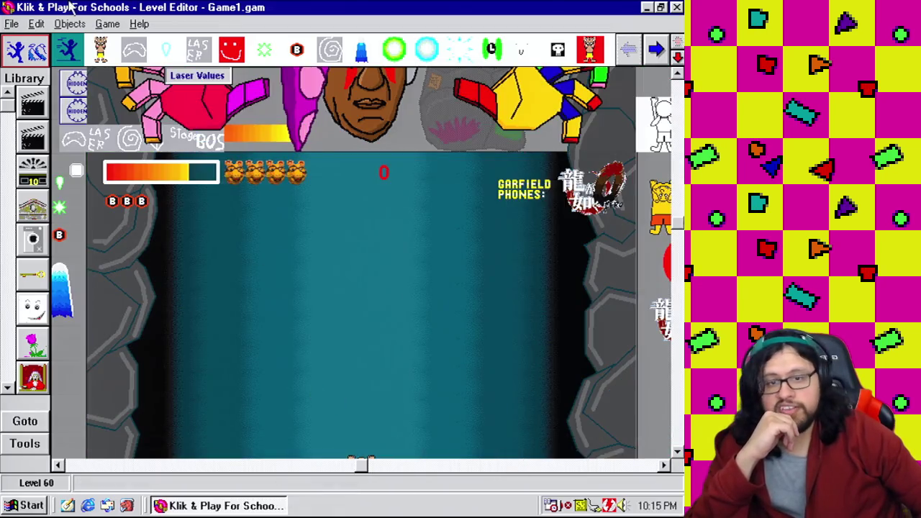
click(108, 24)
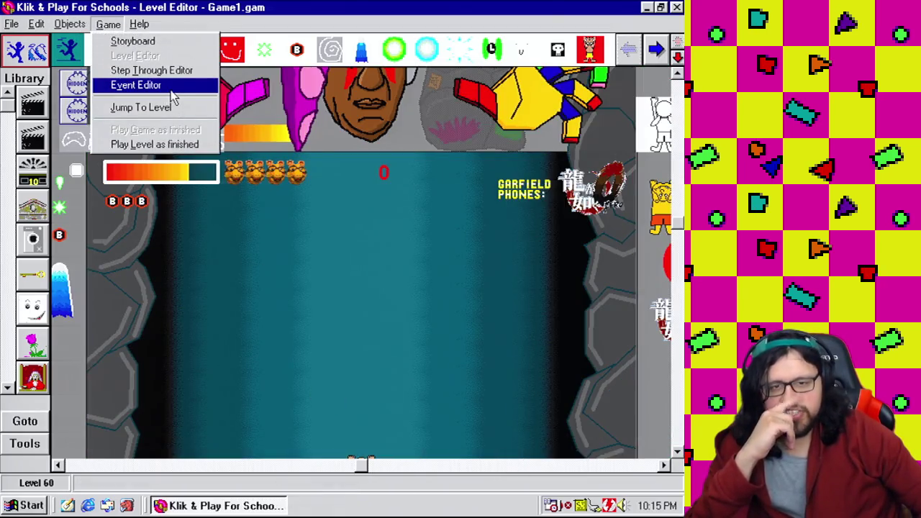
click(170, 87)
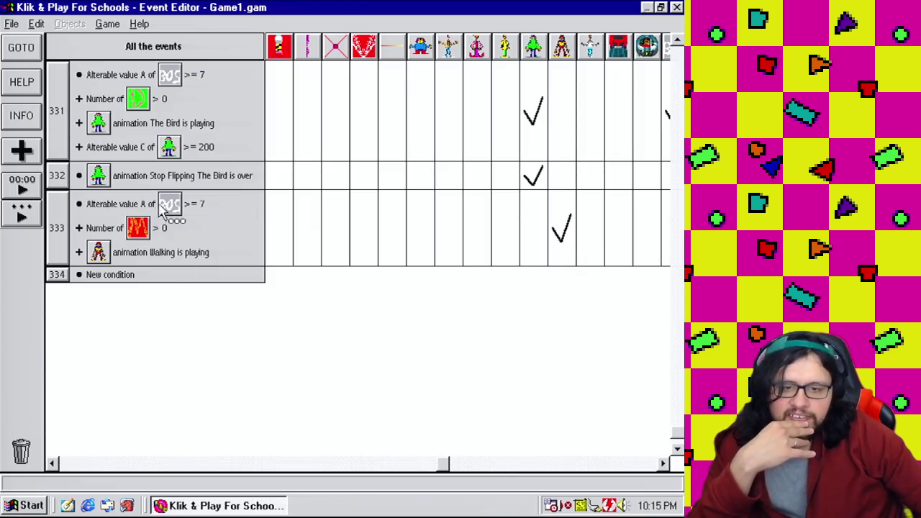
Copy event 333's three conditions into a new event 334
drag(144, 206, 127, 277)
drag(133, 229, 57, 280)
mouse_move(139, 251)
mouse_down()
mouse_move(64, 288)
mouse_move(75, 316)
mouse_up()
right_click(75, 317)
click(79, 320)
Add the condition Mushmouth X position <= 320 to event 334
drag(466, 186, 465, 360)
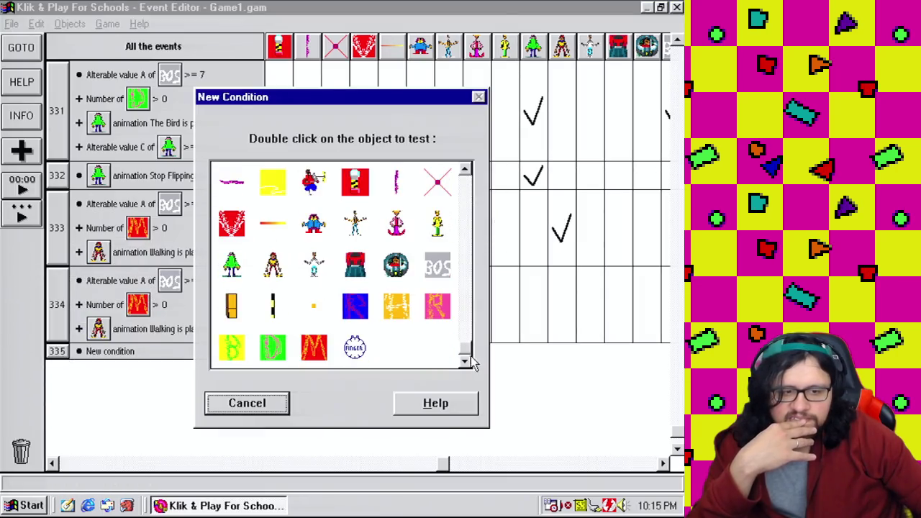
right_click(275, 266)
mouse_move(321, 313)
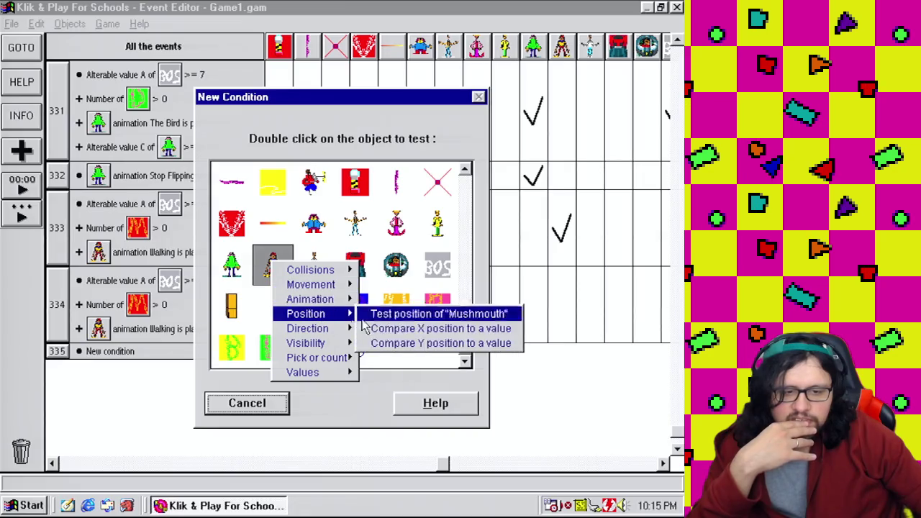
click(428, 330)
click(341, 208)
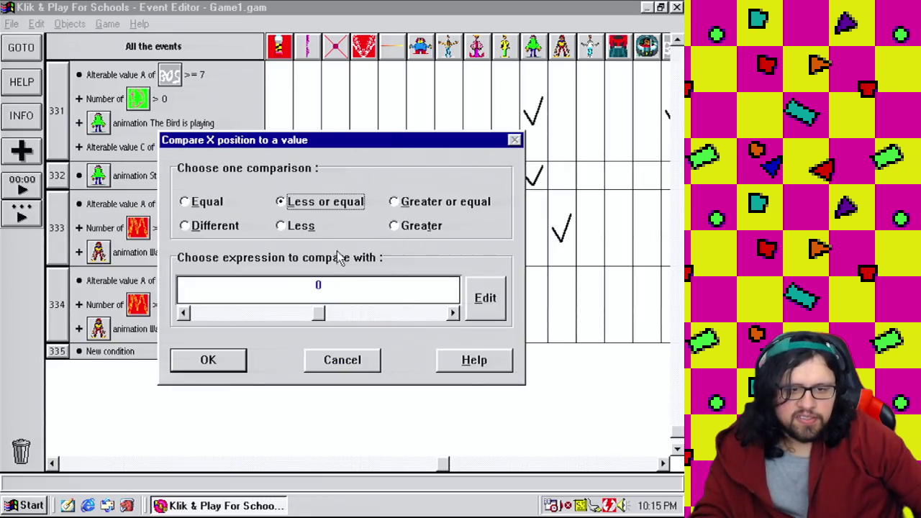
text(32)
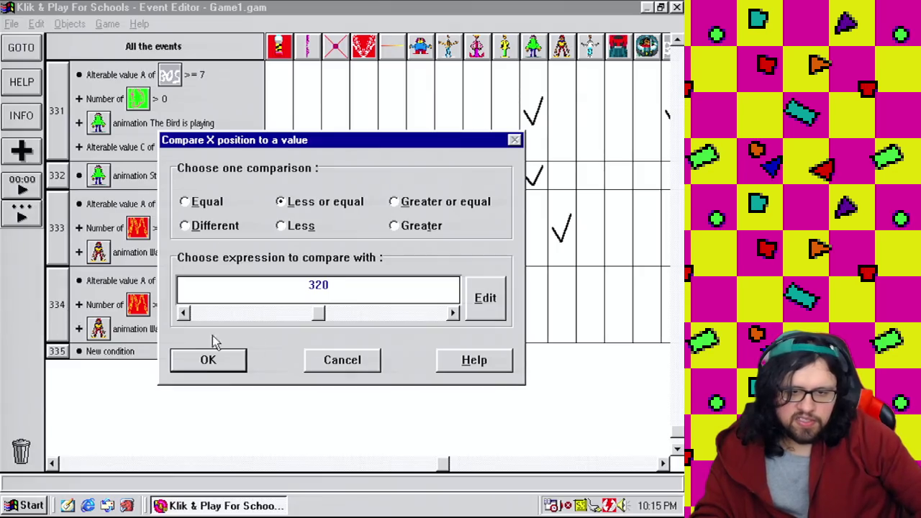
click(189, 365)
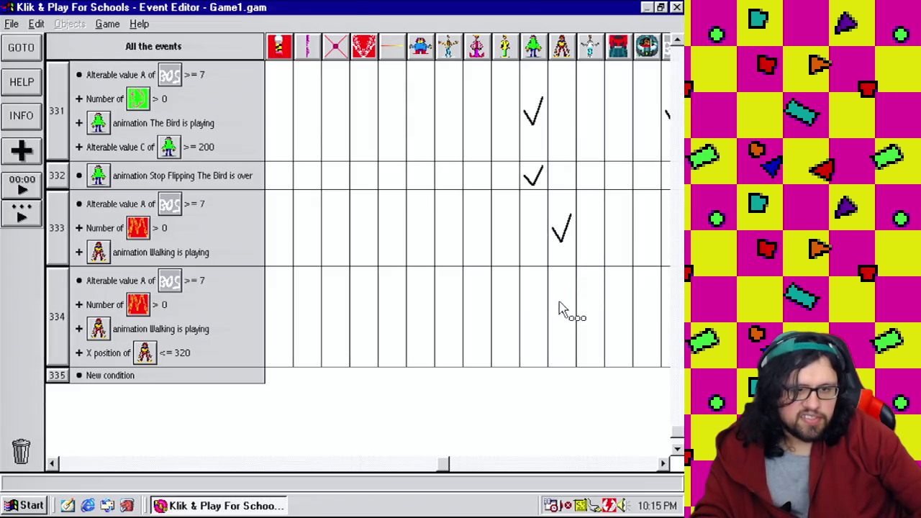
Set Mushmouth's movement speed to 0 in event 334
click(561, 303)
mouse_move(589, 329)
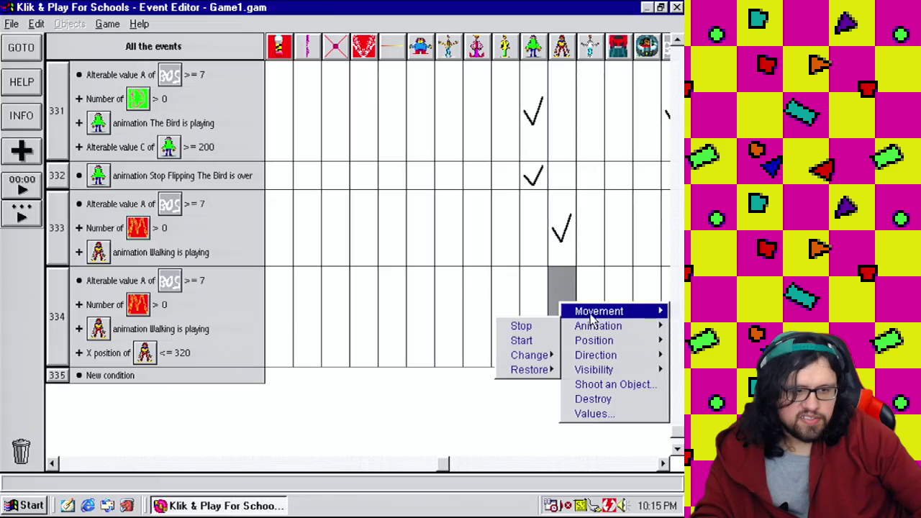
mouse_move(597, 310)
click(468, 339)
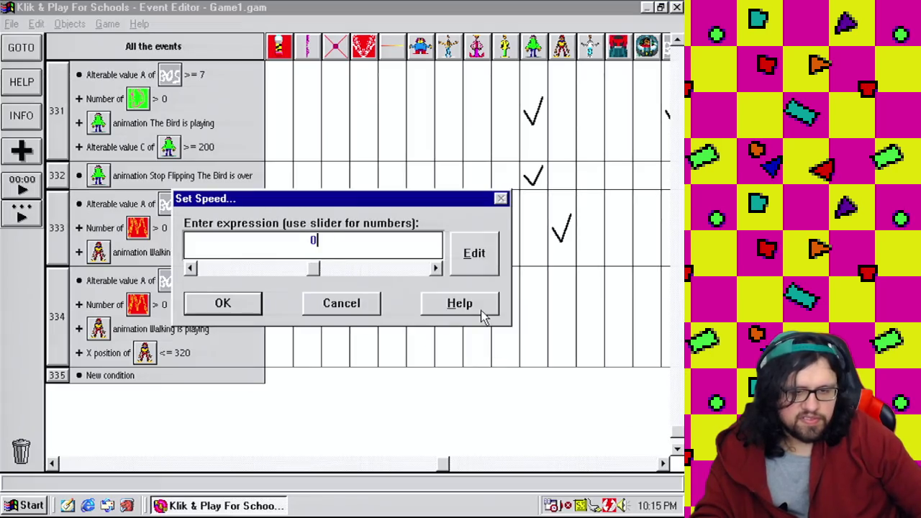
click(216, 305)
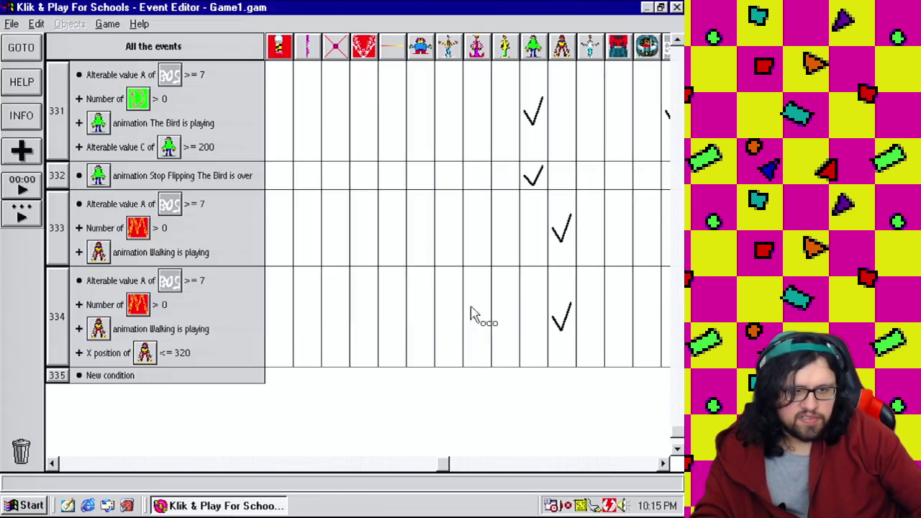
Change Mushmouth's animation sequence to Draw in event 334
right_click(563, 316)
mouse_move(586, 339)
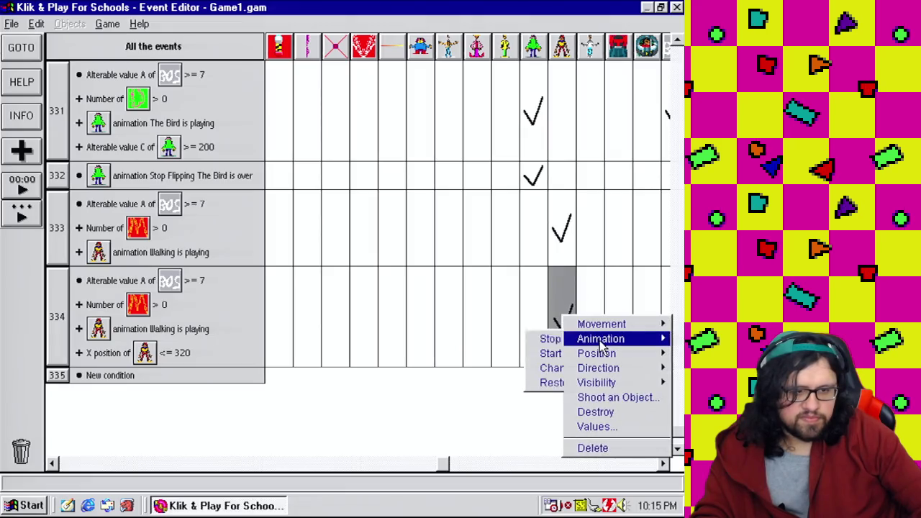
mouse_move(532, 369)
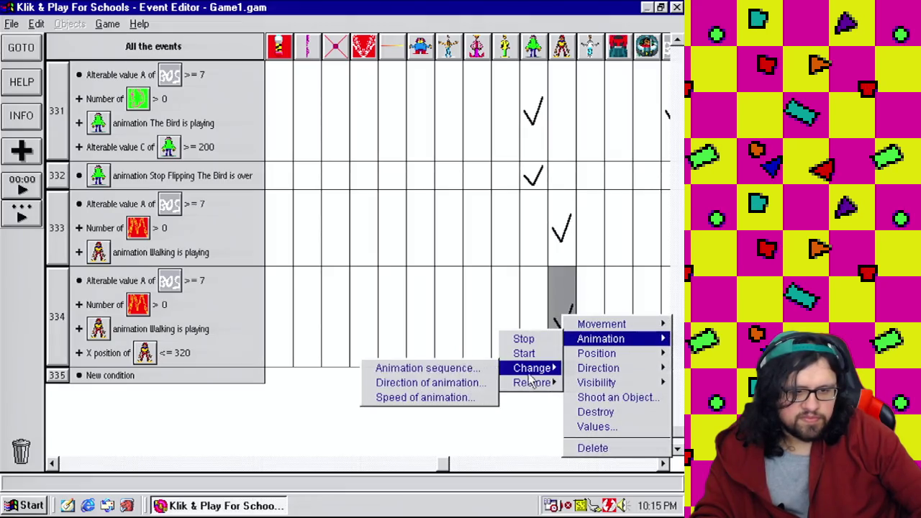
click(404, 371)
click(241, 219)
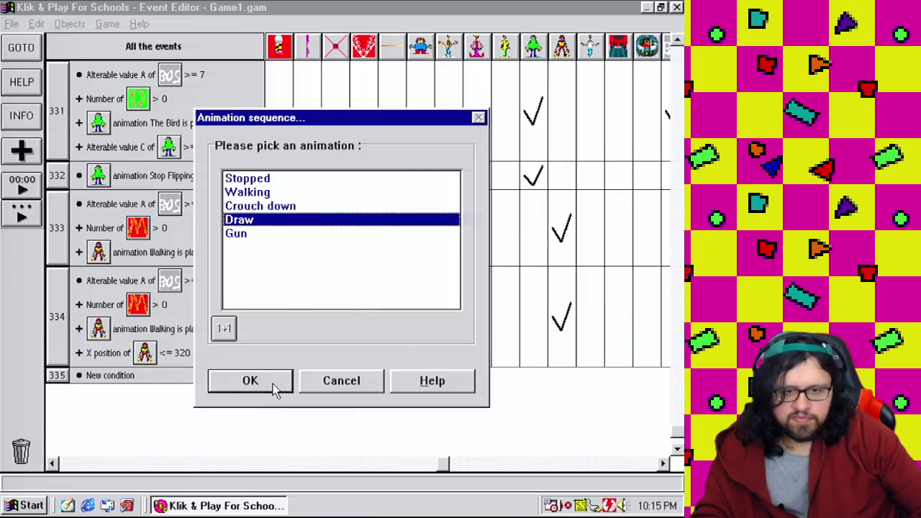
click(275, 385)
click(677, 449)
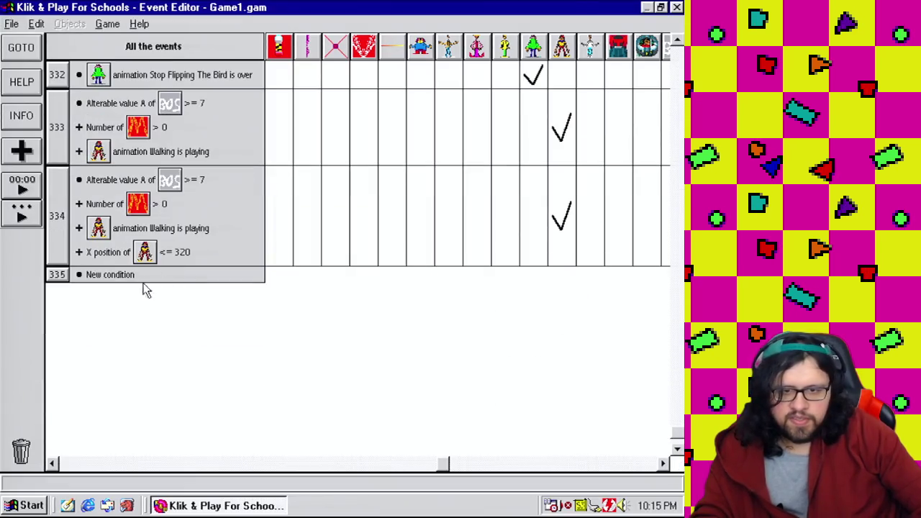
Start event 335 with the condition that Mushmouth's Draw animation has finished
click(142, 280)
drag(465, 180, 487, 349)
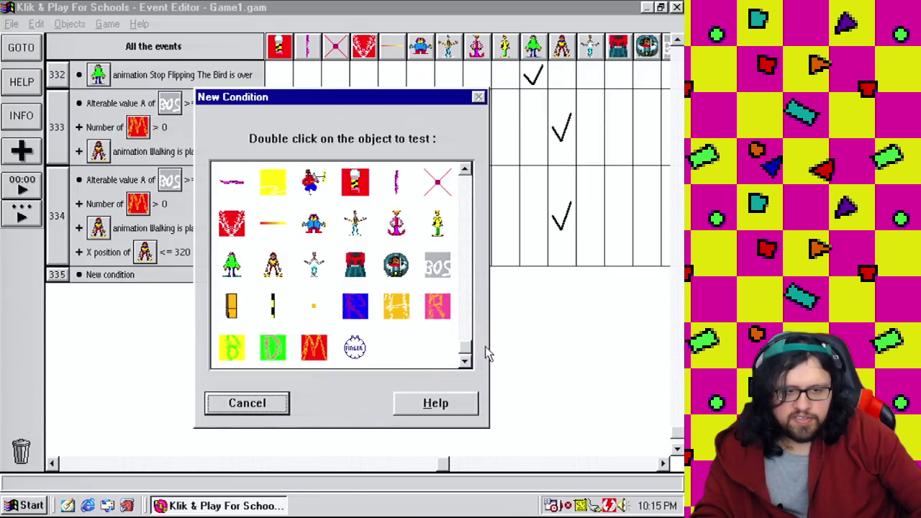
click(279, 267)
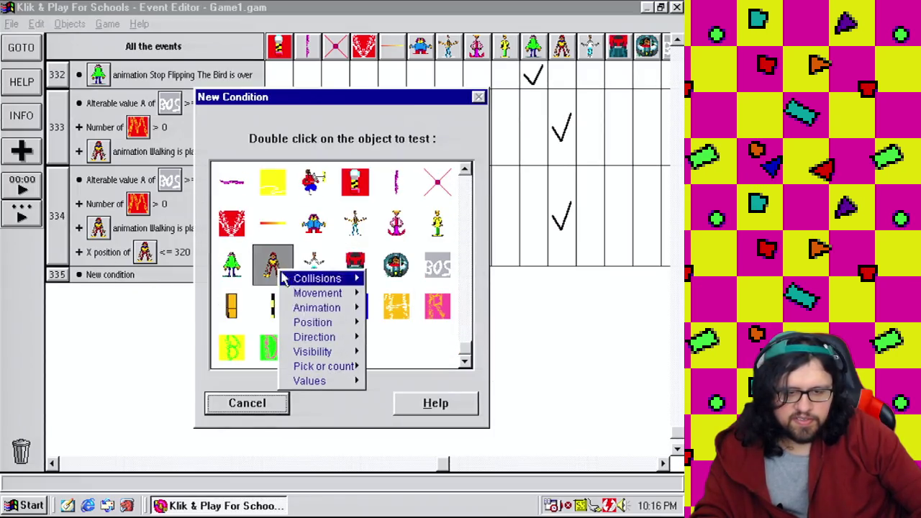
mouse_move(317, 307)
click(403, 321)
click(248, 219)
click(265, 382)
Make event 335 change Mushmouth's animation sequence to Gun
click(570, 287)
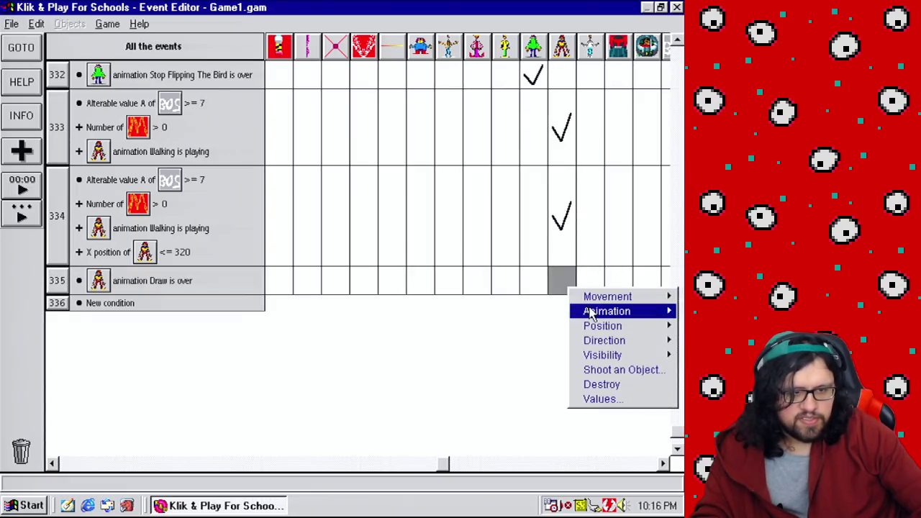
mouse_move(588, 311)
mouse_move(539, 341)
click(461, 341)
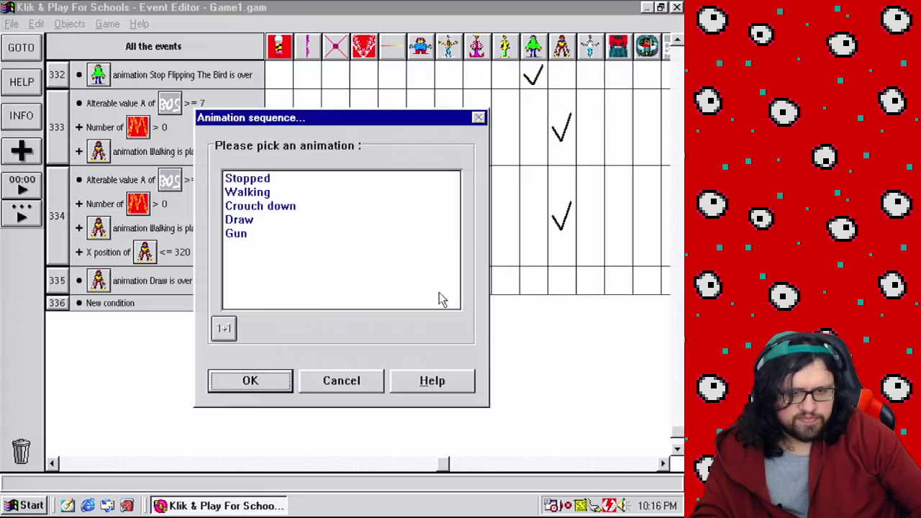
click(252, 235)
click(253, 388)
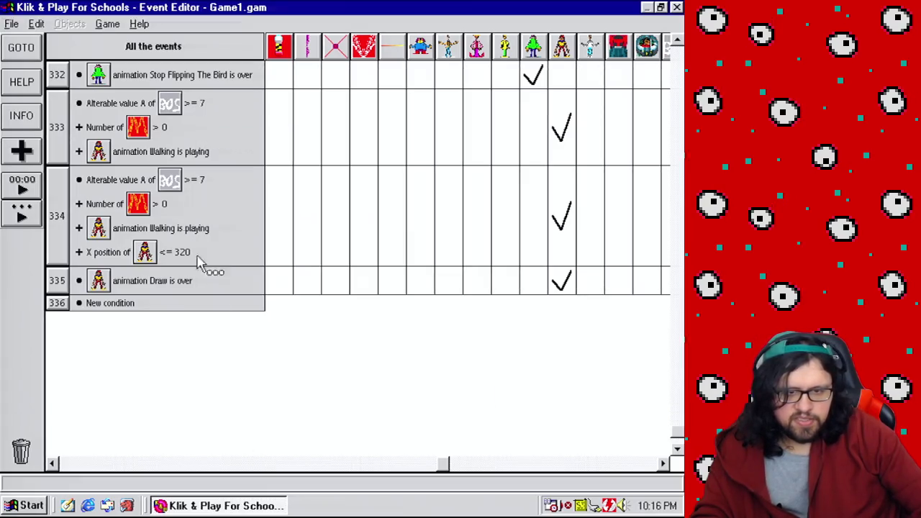
Save the game as Game1.gam and briefly test-run it
click(12, 24)
click(50, 79)
click(275, 400)
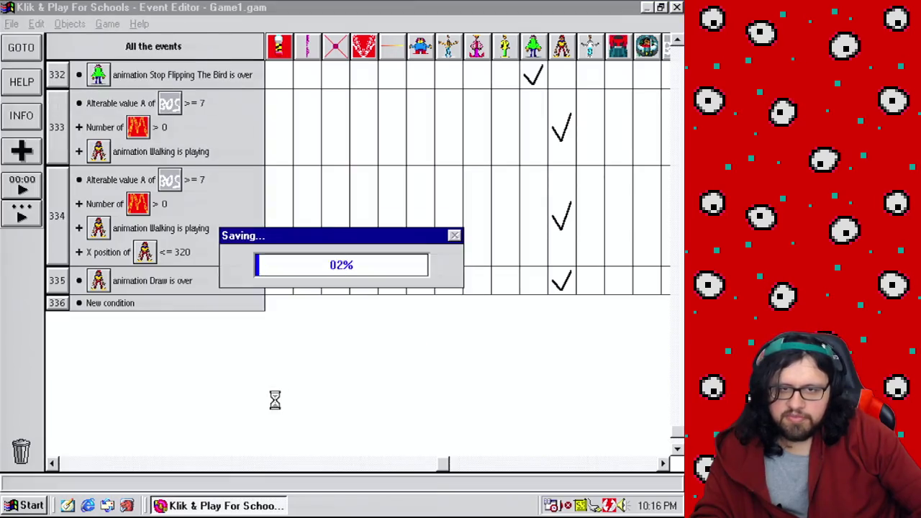
click(107, 24)
click(119, 39)
key(Escape)
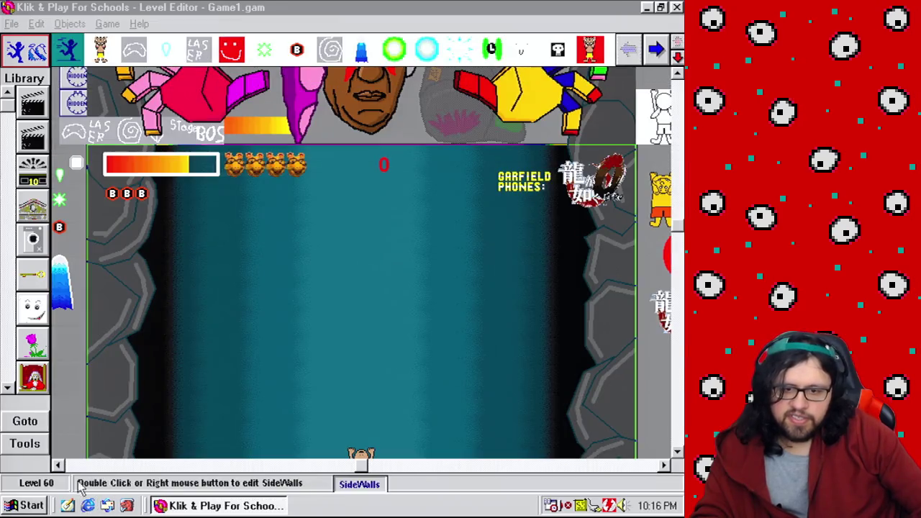
Create a new active object and draw a 64×5 yellow bullet picture
click(36, 452)
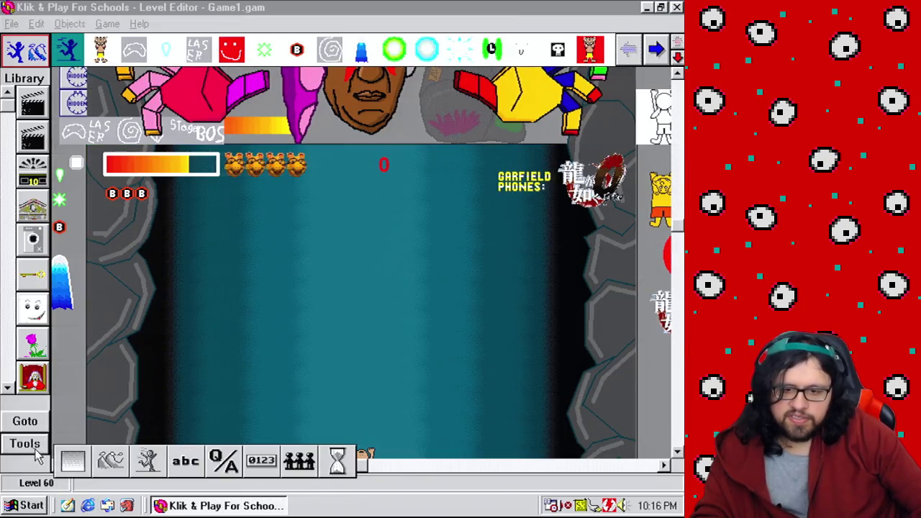
click(151, 464)
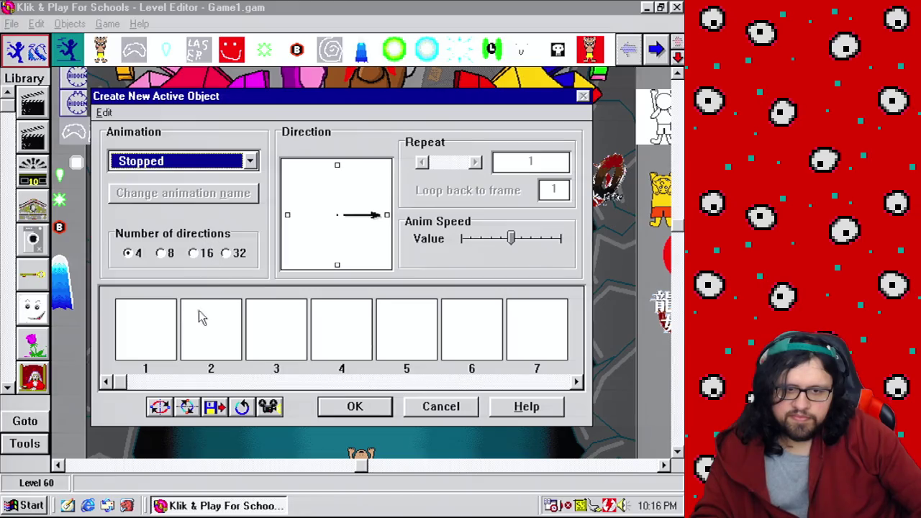
double_click(167, 347)
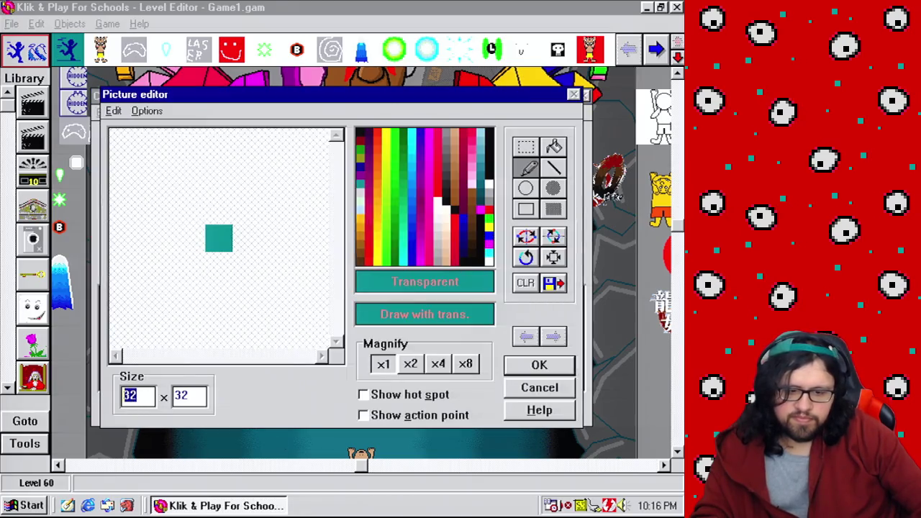
key(Tab)
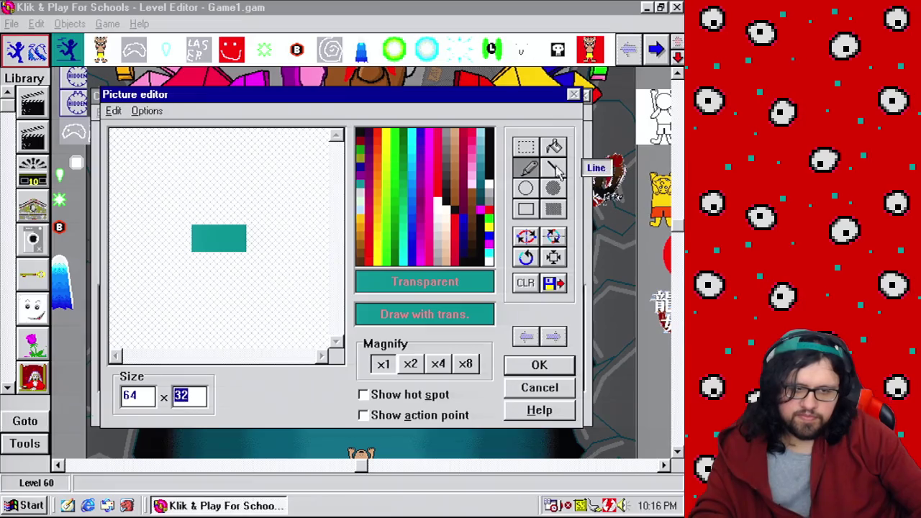
text(5)
key(Tab)
click(489, 225)
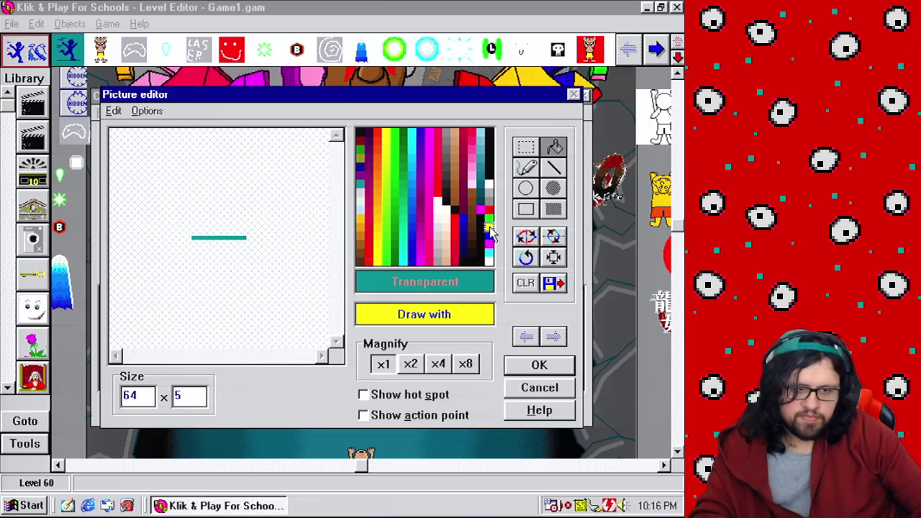
Set the bullet's hot spot to 64,2, then make it looping with 32 rotated directions
click(400, 395)
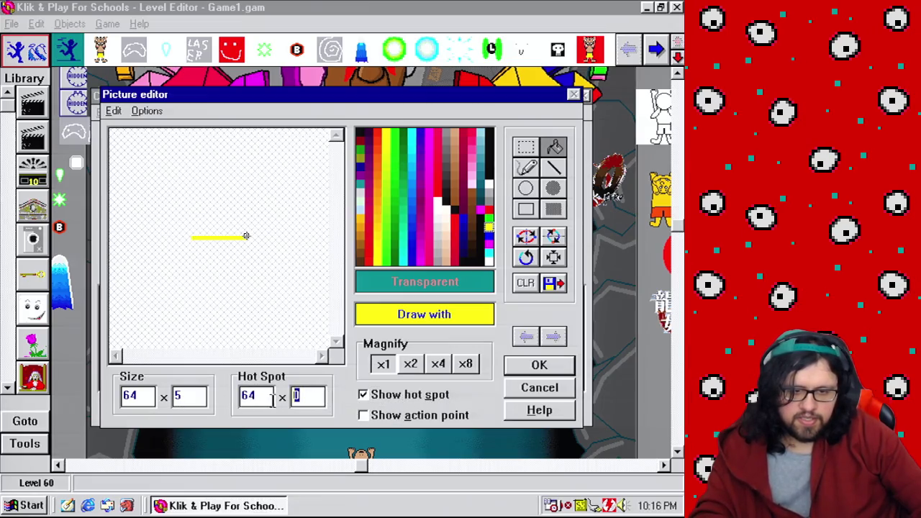
text(3)
click(438, 365)
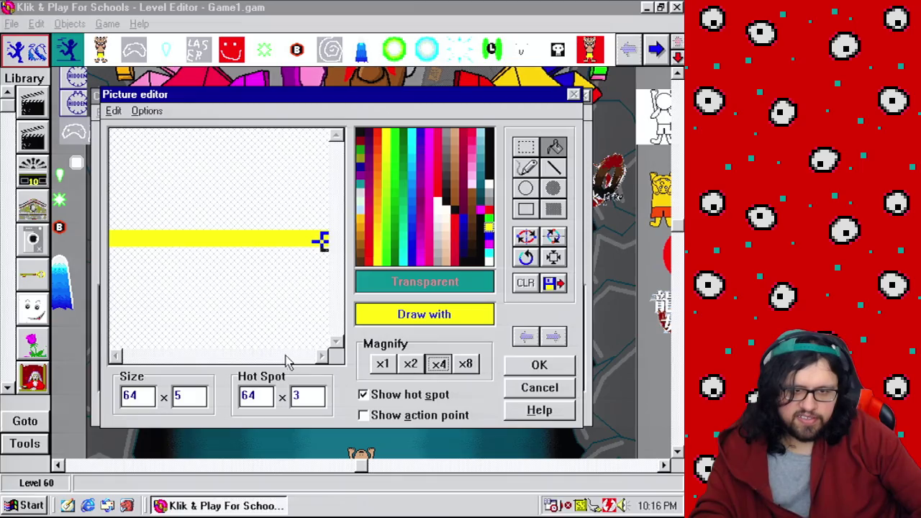
double_click(314, 400)
text(2)
click(563, 365)
click(423, 164)
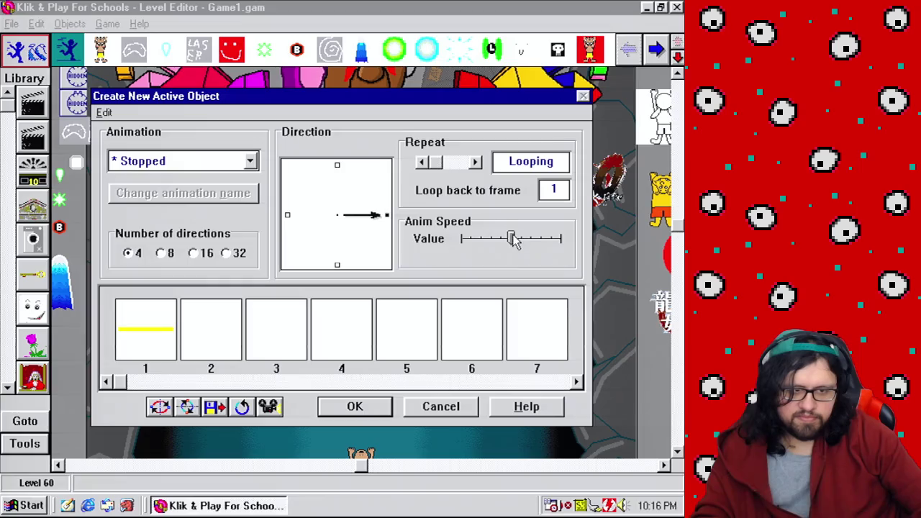
click(229, 253)
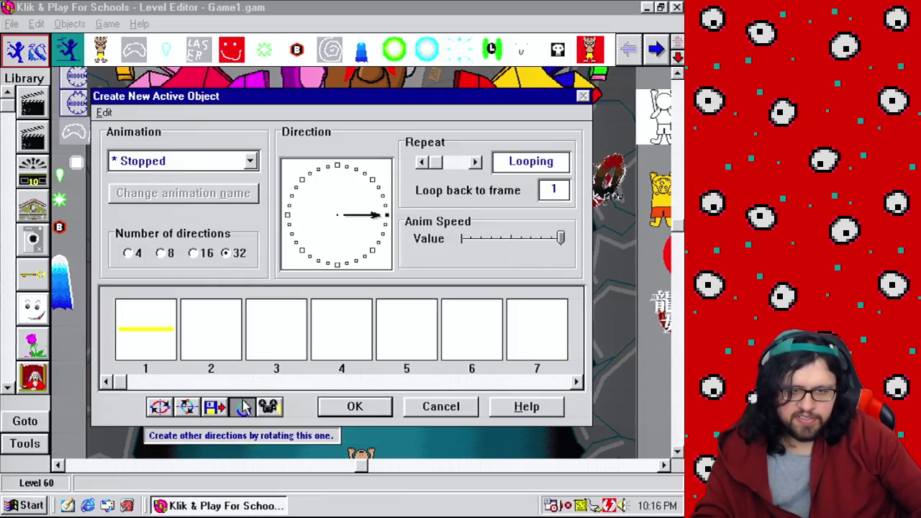
click(370, 408)
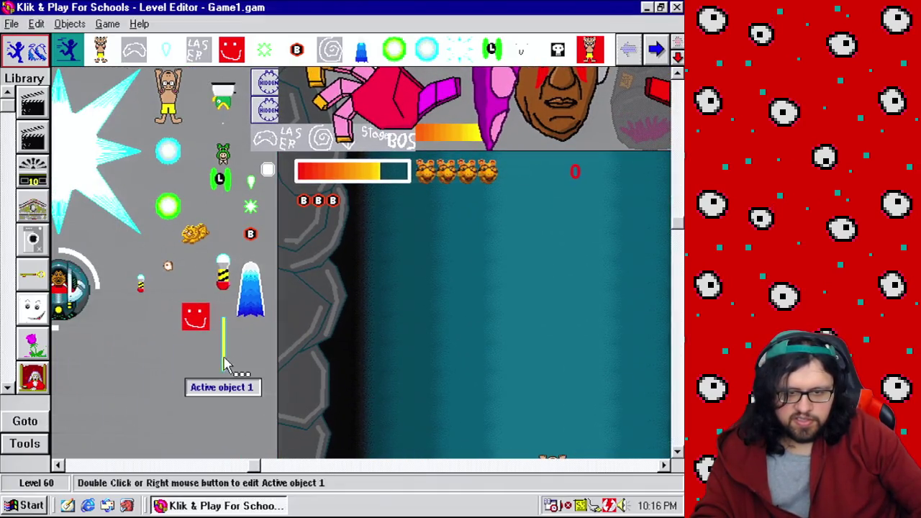
Give the new bullet a full-speed bouncing-ball movement with 32 angles
right_click(224, 363)
mouse_move(242, 365)
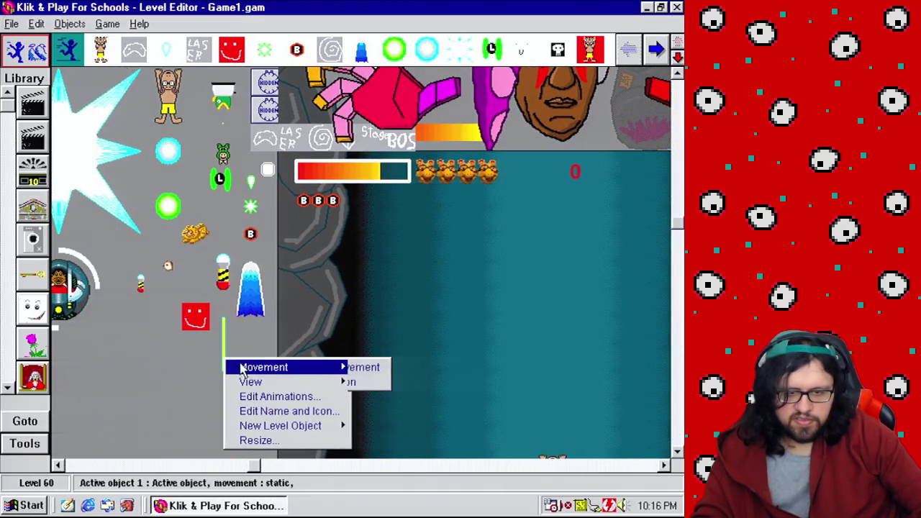
click(422, 368)
click(280, 320)
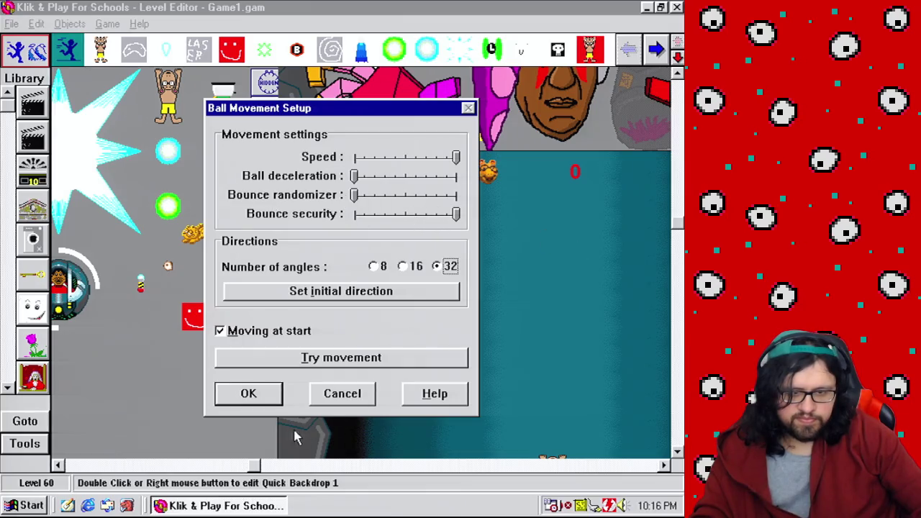
click(248, 393)
Rename the bullet object to 'Deadly gun bullet'
right_click(225, 361)
click(291, 410)
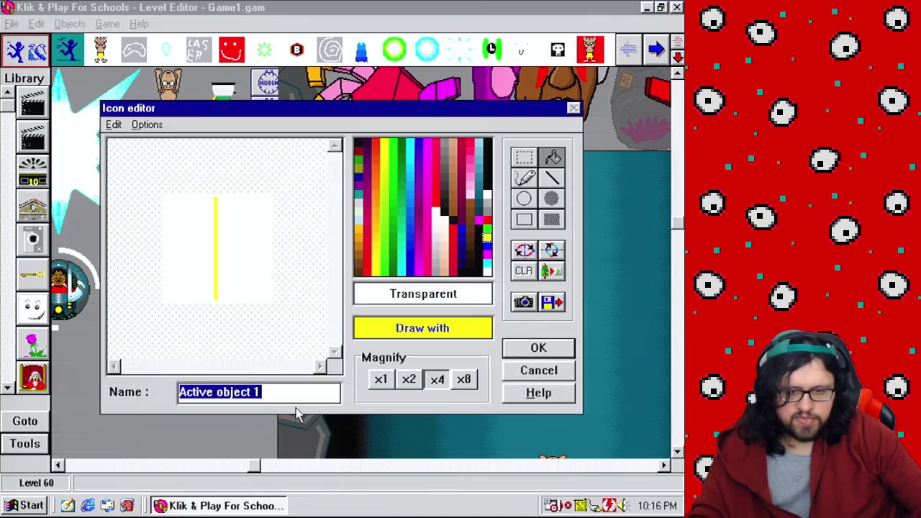
text(Bu)
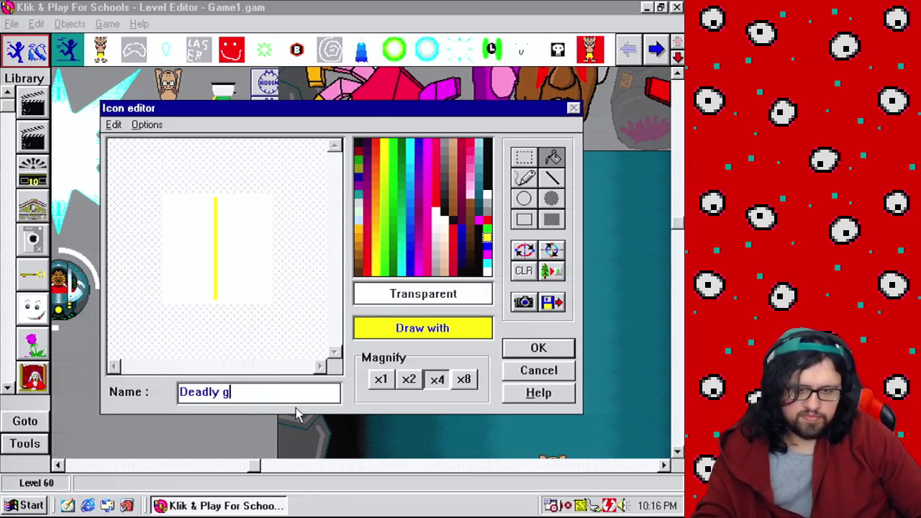
text(llet)
key(Return)
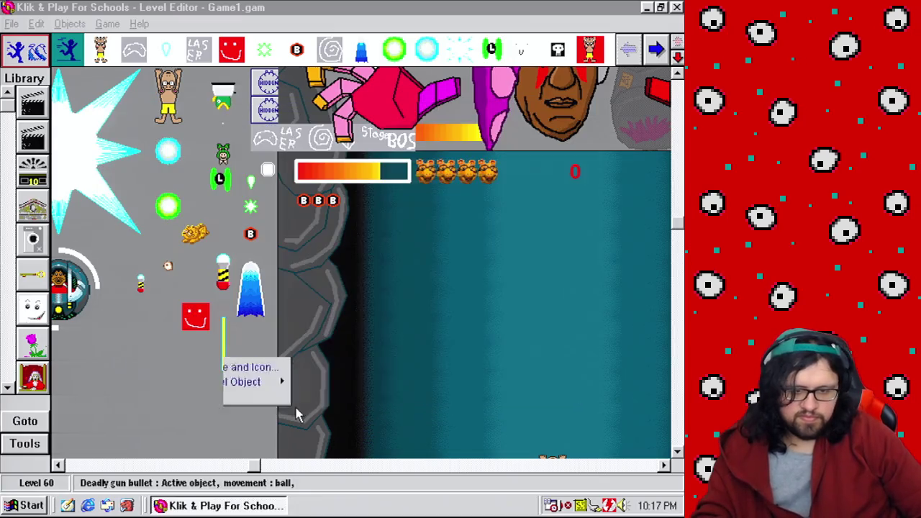
click(107, 23)
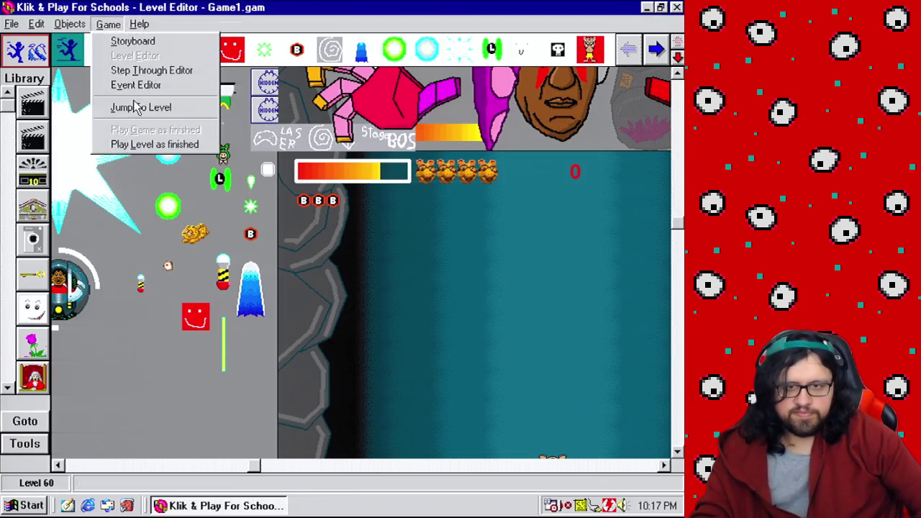
Switch to the level's Event Editor and bring the last empty event row into view
click(136, 84)
drag(676, 435, 676, 359)
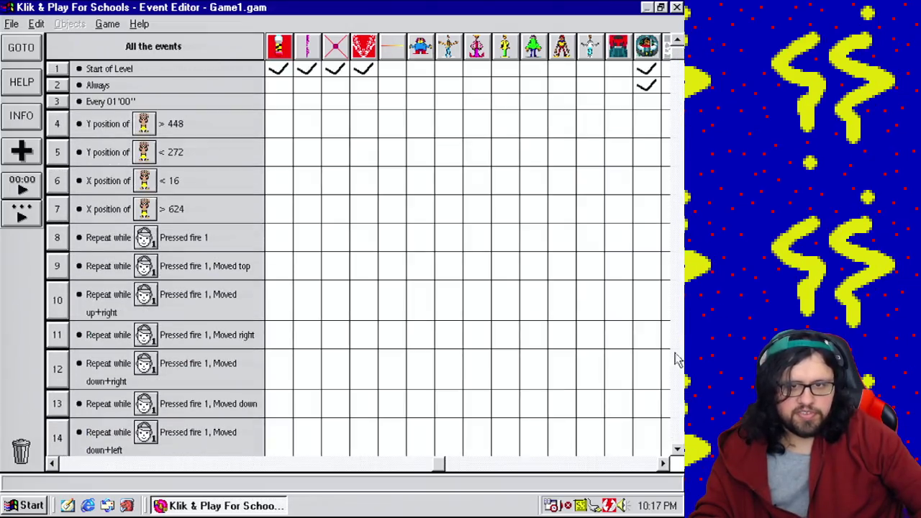
click(619, 464)
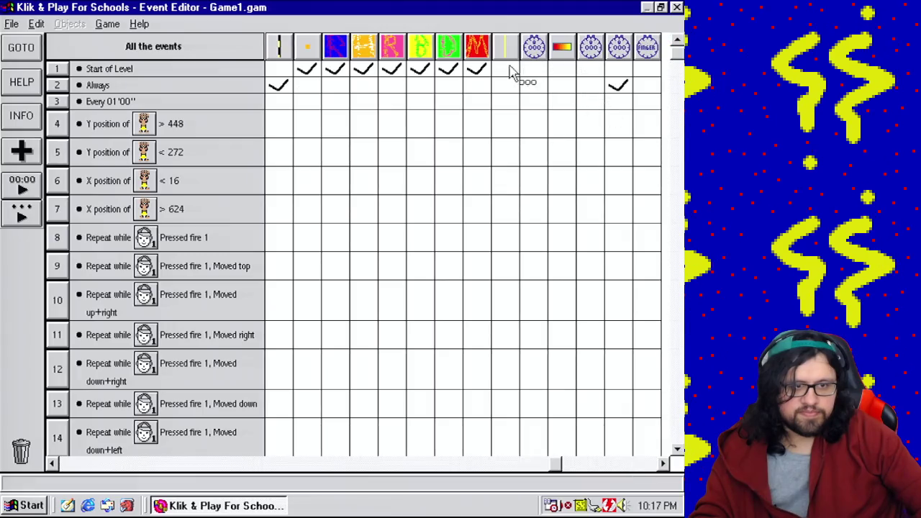
click(511, 72)
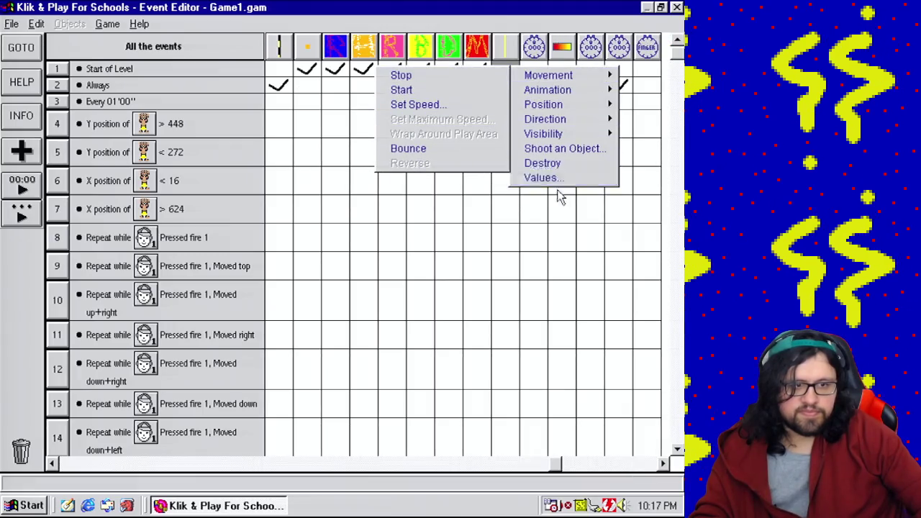
click(554, 165)
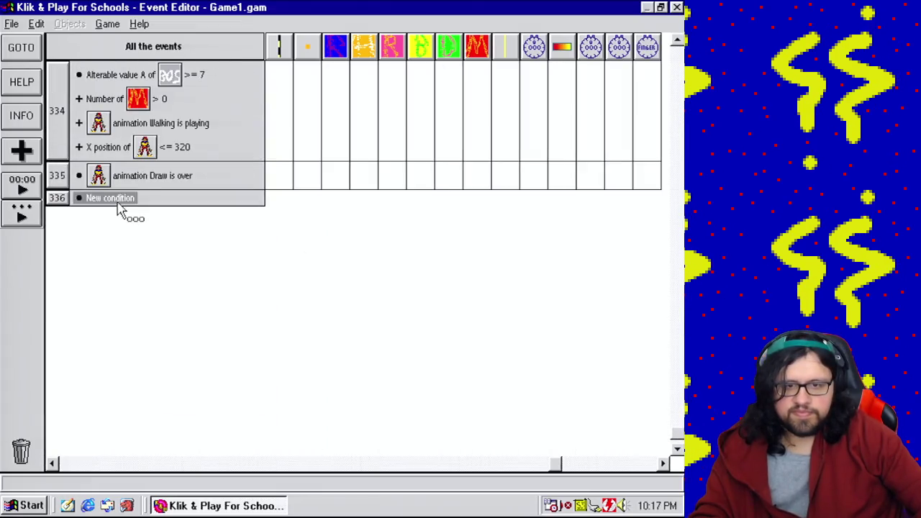
Add a condition for the yellow bullet leaving the play area past any of the four edges
click(110, 199)
scroll(484, 392, down, 5)
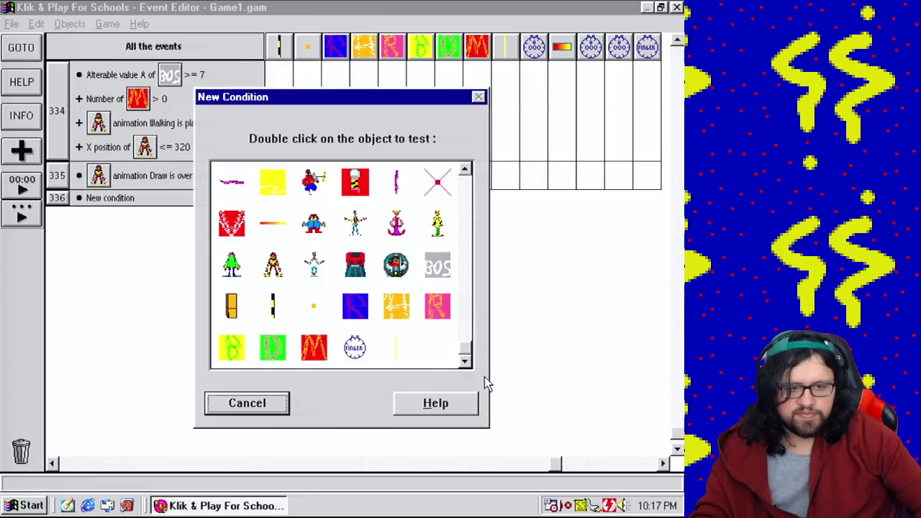
double_click(415, 365)
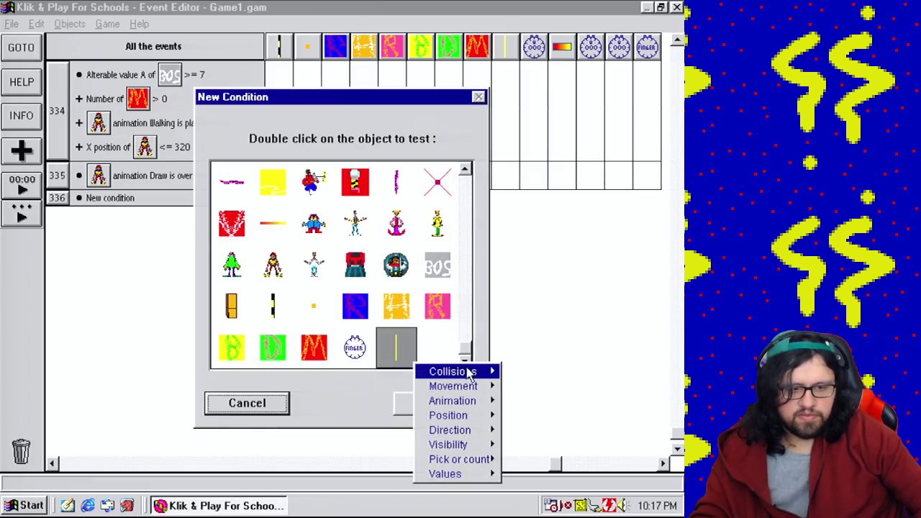
mouse_move(475, 450)
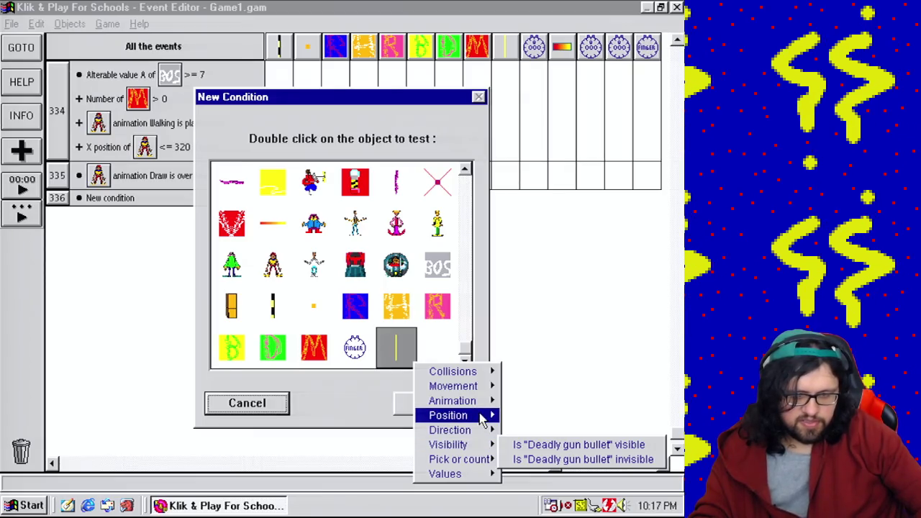
mouse_move(472, 415)
click(388, 416)
click(266, 234)
click(344, 176)
click(416, 235)
click(344, 295)
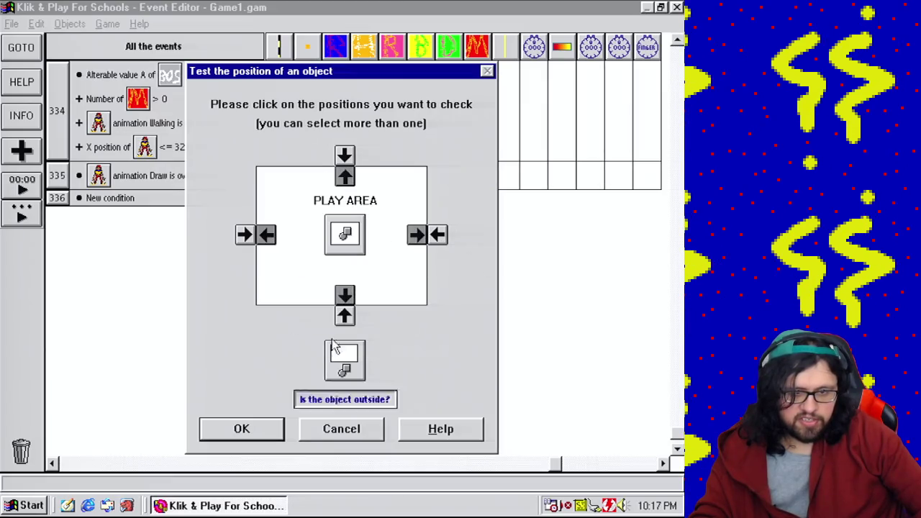
click(241, 429)
Make the bullet bounce when it leaves the play area
click(506, 204)
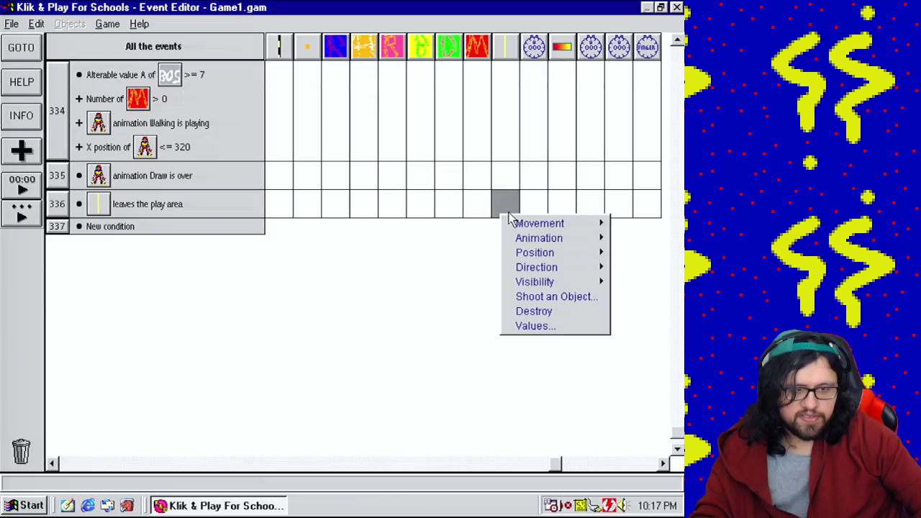
mouse_move(540, 223)
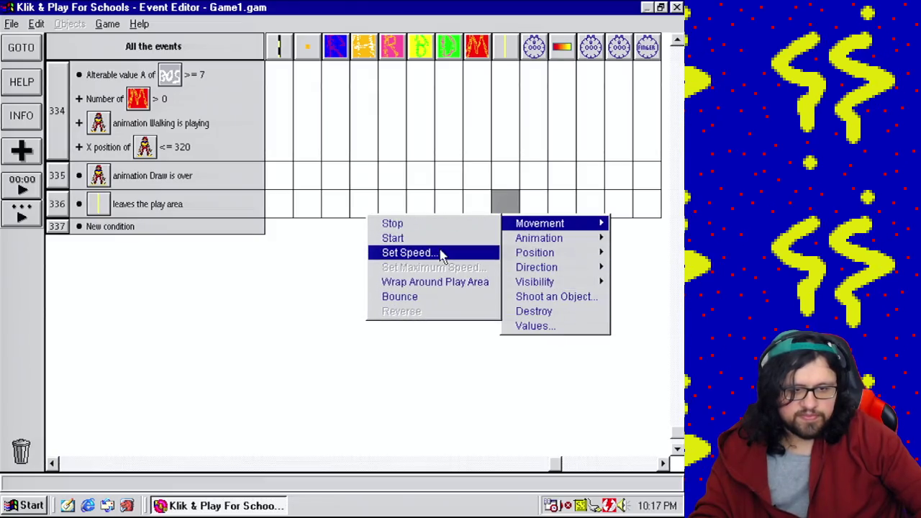
click(421, 298)
Add a new event testing whether the bullet's alterable value A equals 0
click(97, 226)
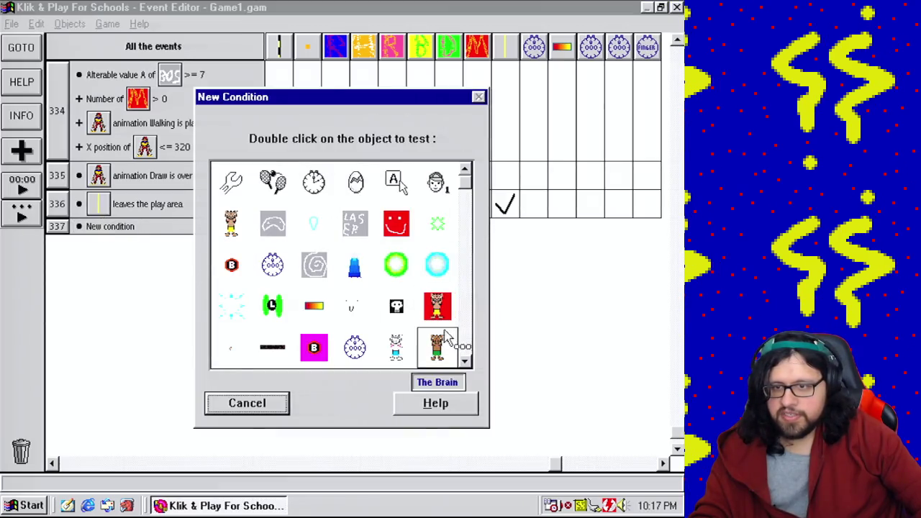
click(466, 344)
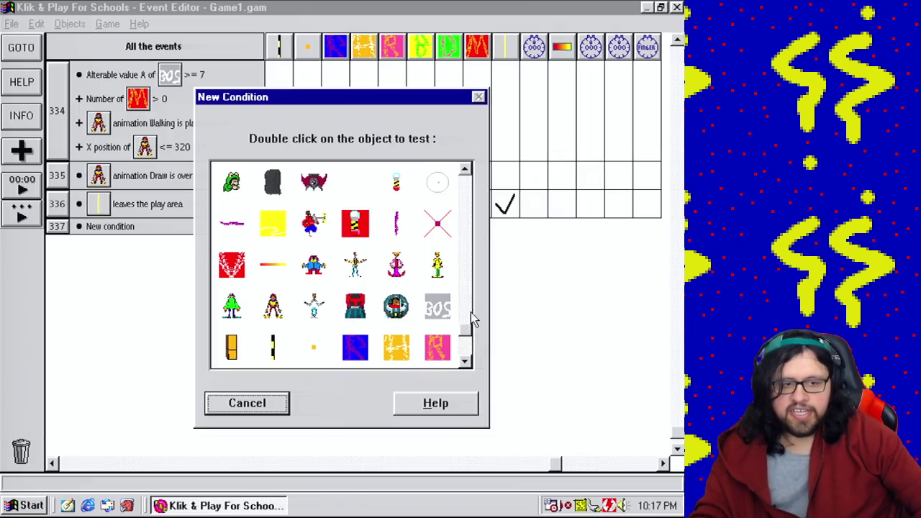
mouse_move(465, 335)
mouse_down()
mouse_move(477, 181)
mouse_move(469, 199)
mouse_move(497, 289)
mouse_up()
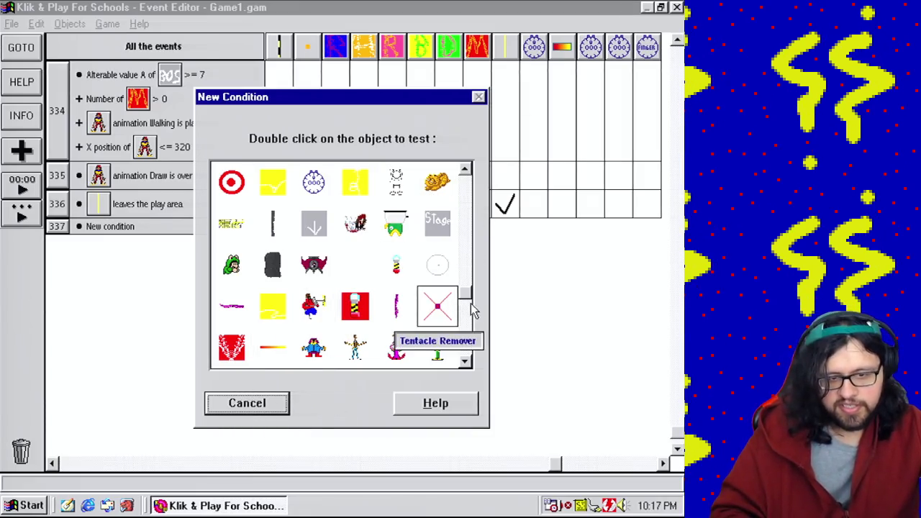
drag(469, 300, 469, 363)
double_click(395, 346)
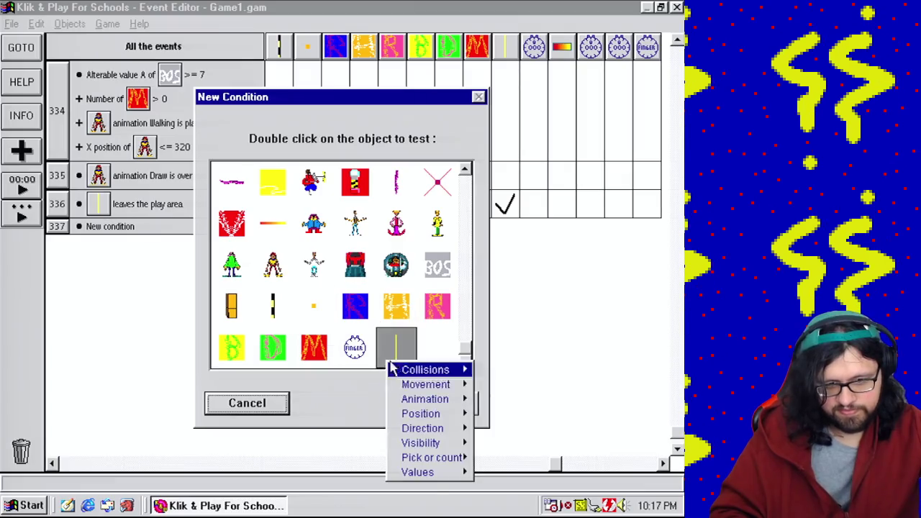
mouse_move(437, 401)
mouse_move(426, 471)
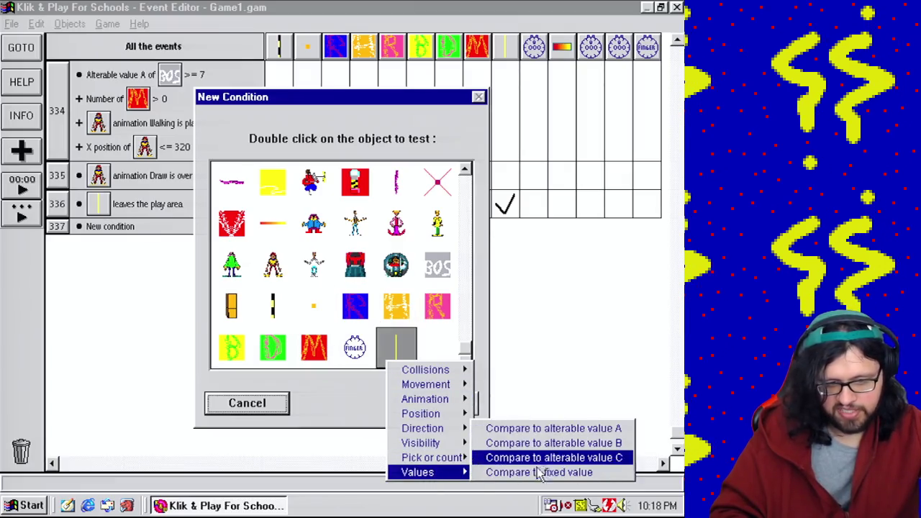
click(556, 428)
click(203, 363)
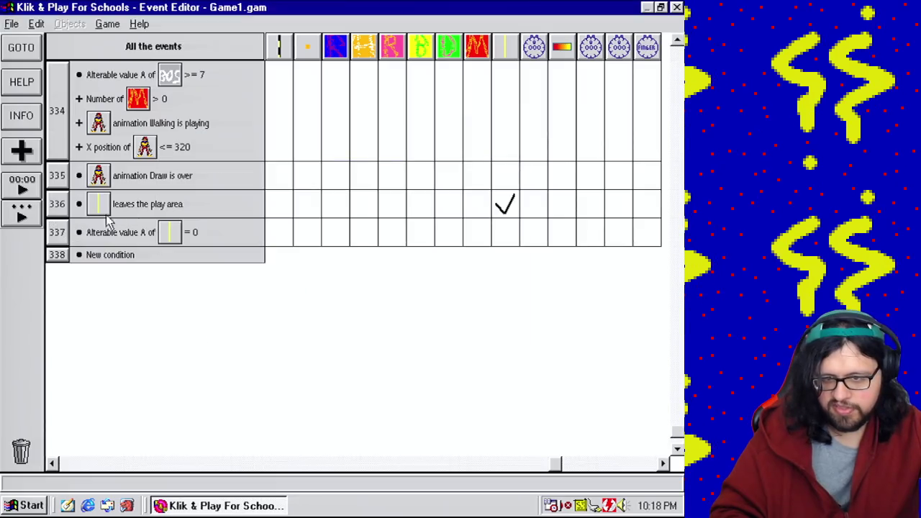
Move the value A event above the leaves-play-area event and give the bullet speed 100
drag(58, 205, 70, 237)
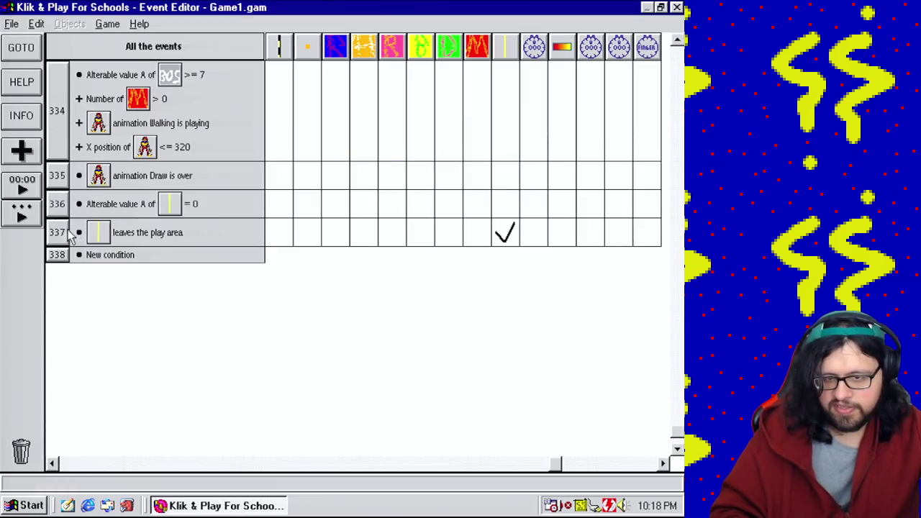
click(504, 205)
mouse_move(541, 212)
click(401, 242)
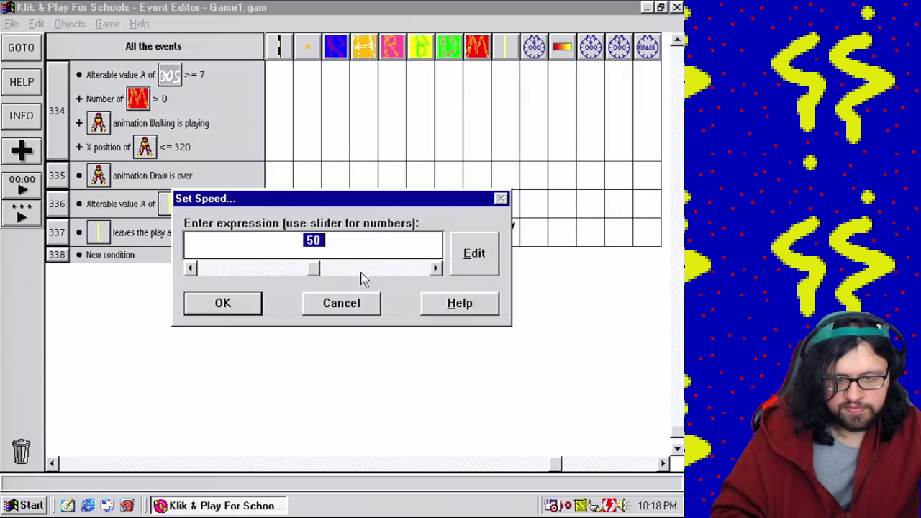
text(100)
click(237, 303)
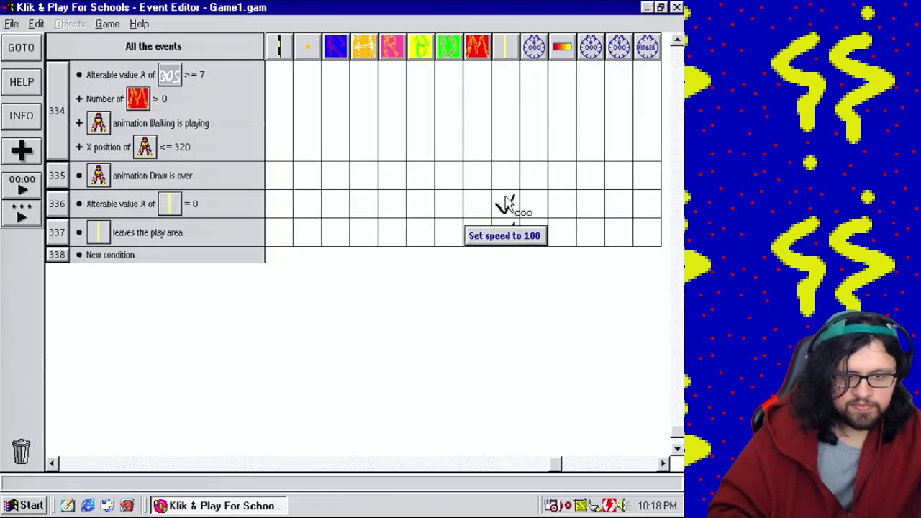
Set the bullet's direction to an expression retrieving Mushmouth's current direction
click(506, 203)
mouse_move(532, 250)
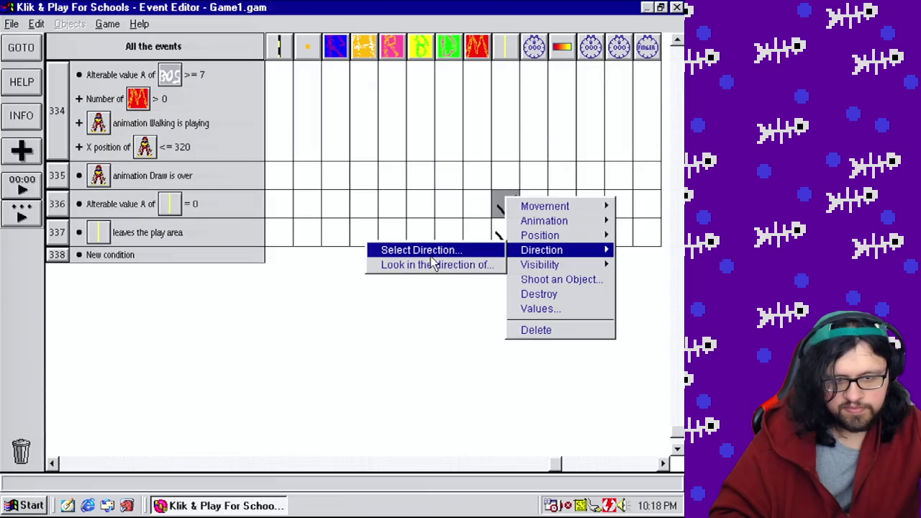
click(430, 251)
click(432, 355)
key(BackSpace)
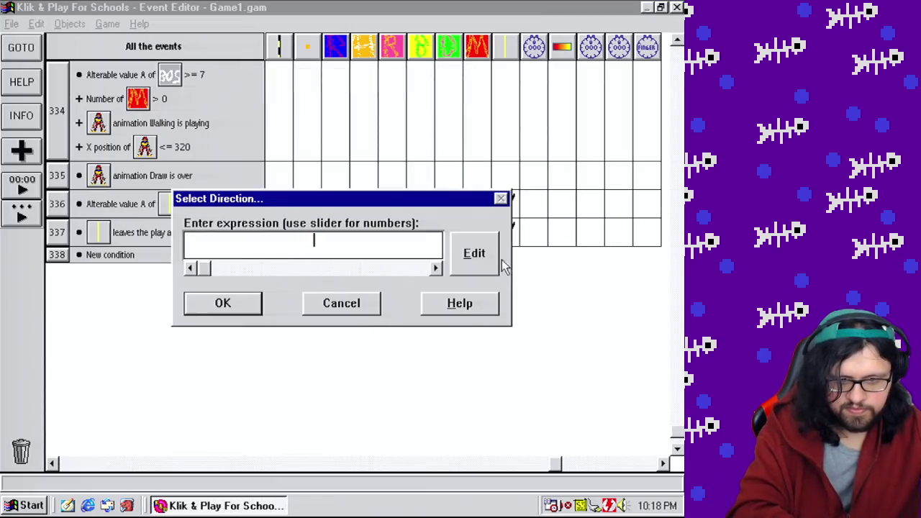
click(496, 262)
click(337, 331)
click(477, 329)
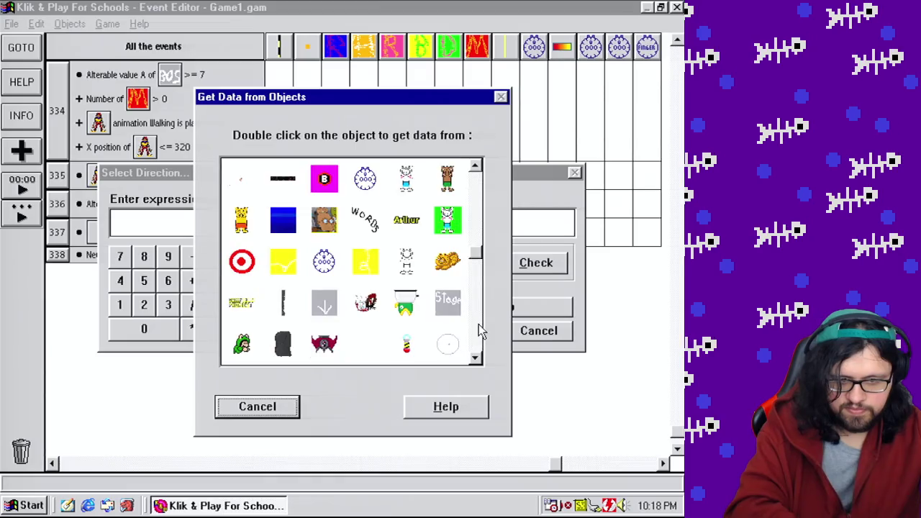
click(477, 328)
double_click(283, 302)
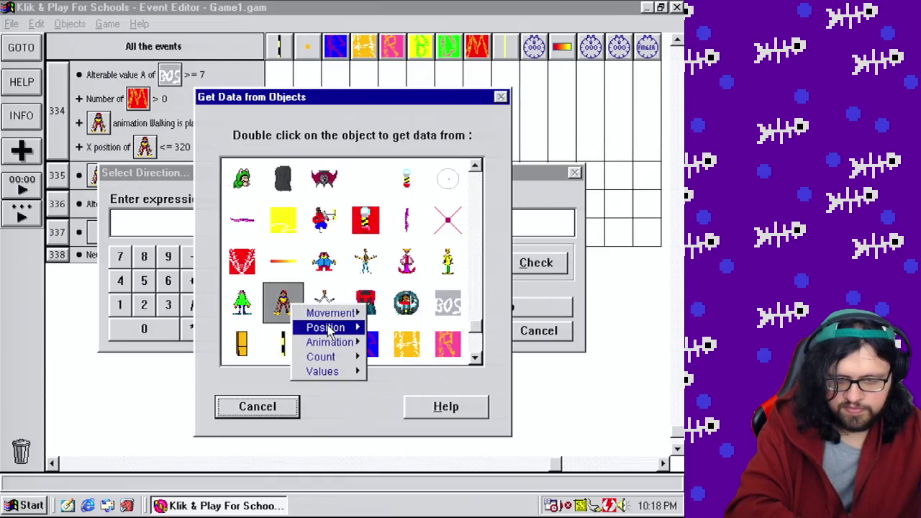
mouse_move(331, 342)
click(410, 344)
click(465, 329)
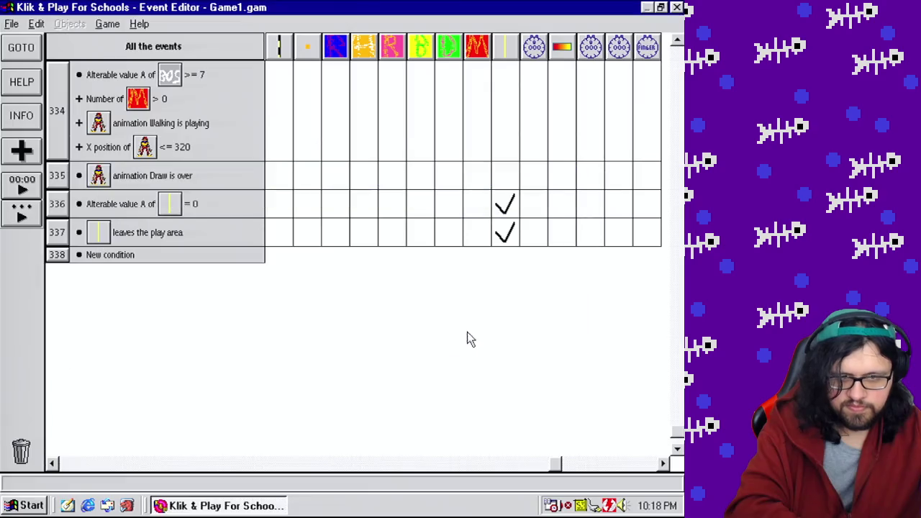
Add an action setting the bullet's alterable value in event 336
click(510, 209)
click(551, 321)
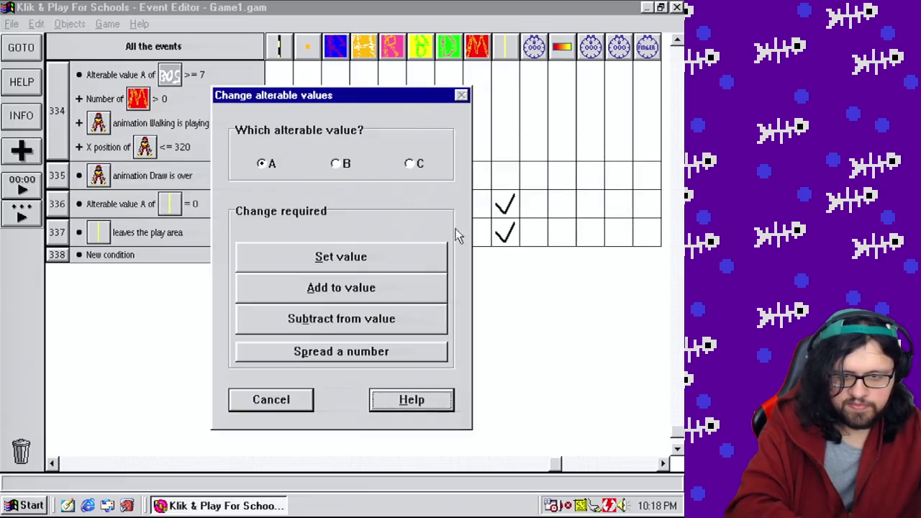
click(335, 265)
click(246, 305)
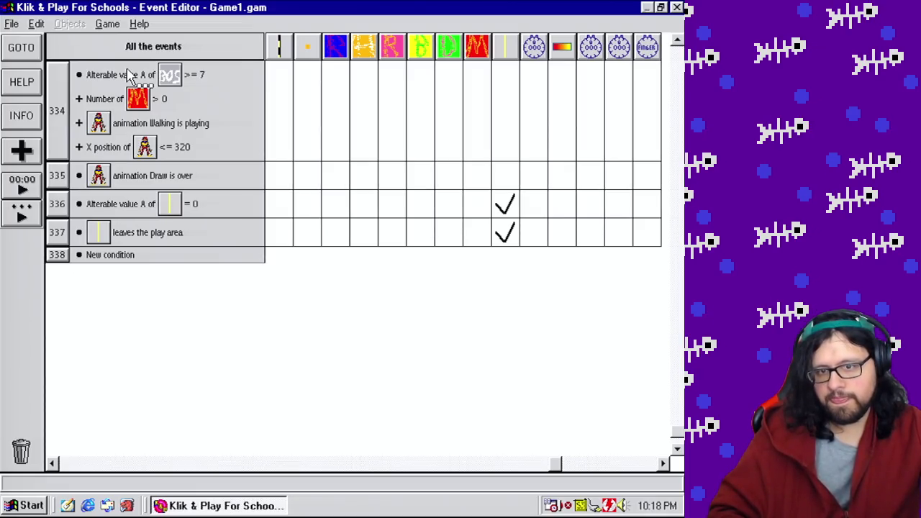
click(183, 464)
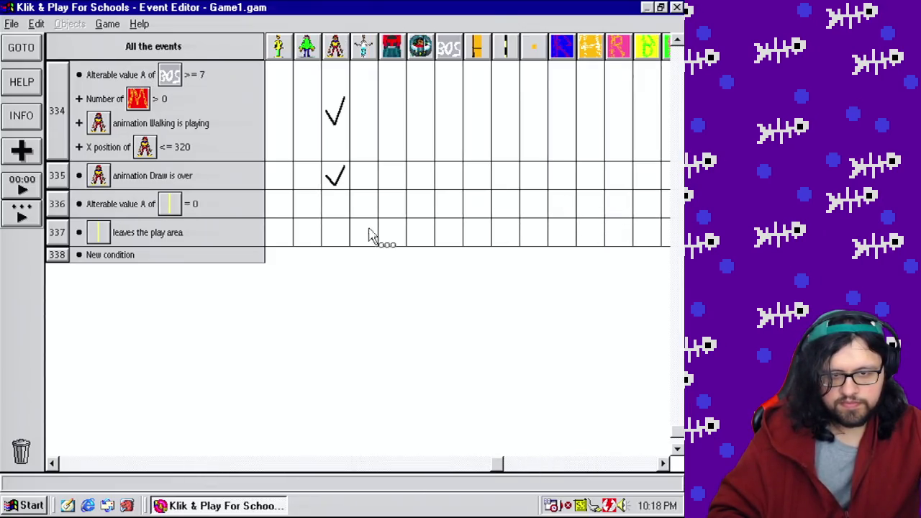
Copy event 334's conditions into new event 338 and change its Walking animation check to Gun
mouse_move(344, 186)
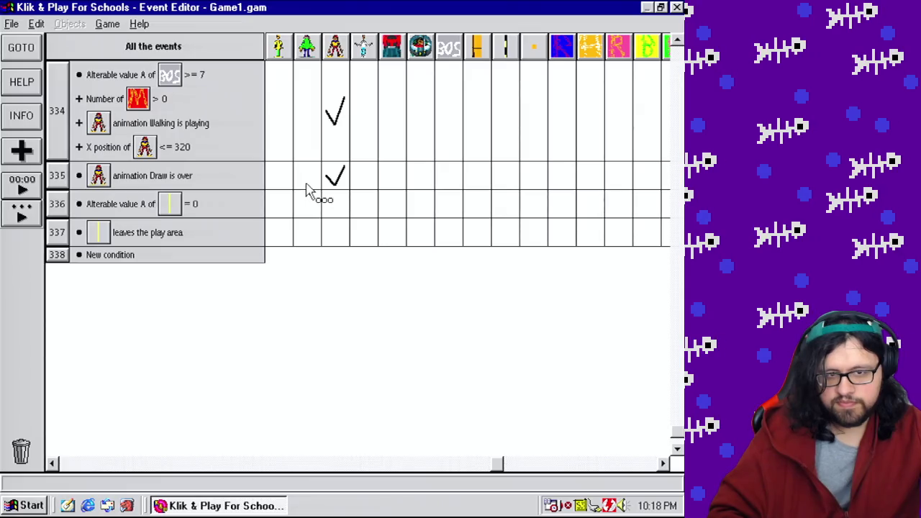
mouse_move(153, 81)
mouse_down()
mouse_move(144, 72)
mouse_move(139, 253)
mouse_move(120, 254)
mouse_up()
mouse_move(125, 117)
mouse_down()
mouse_move(57, 237)
mouse_move(58, 261)
mouse_move(97, 336)
mouse_move(69, 286)
mouse_up()
right_click(175, 308)
click(190, 310)
click(247, 240)
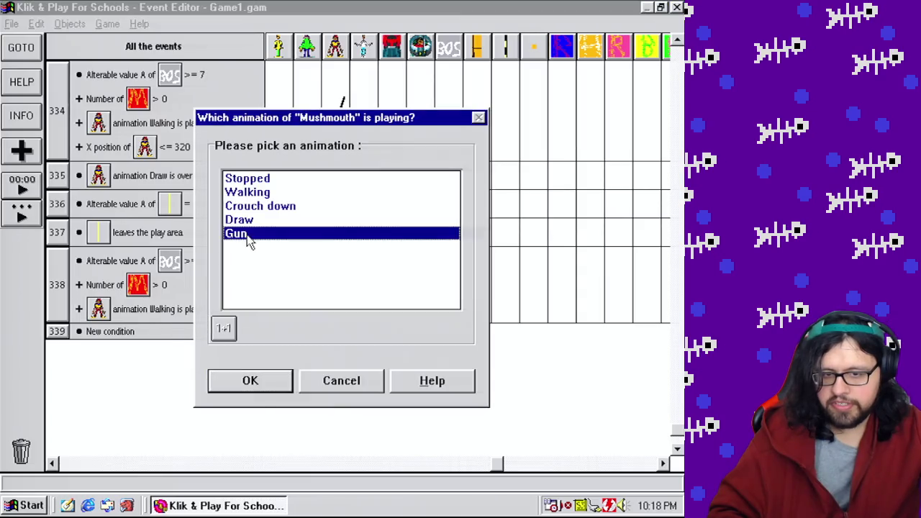
click(248, 384)
Add a timer condition to event 338 that fires every 0'0"30
right_click(62, 288)
click(68, 294)
double_click(312, 180)
click(354, 218)
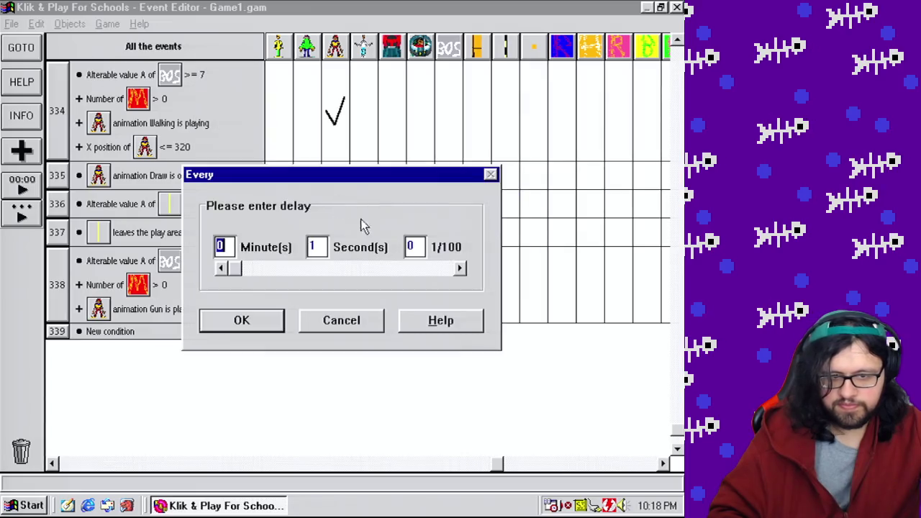
key(Tab)
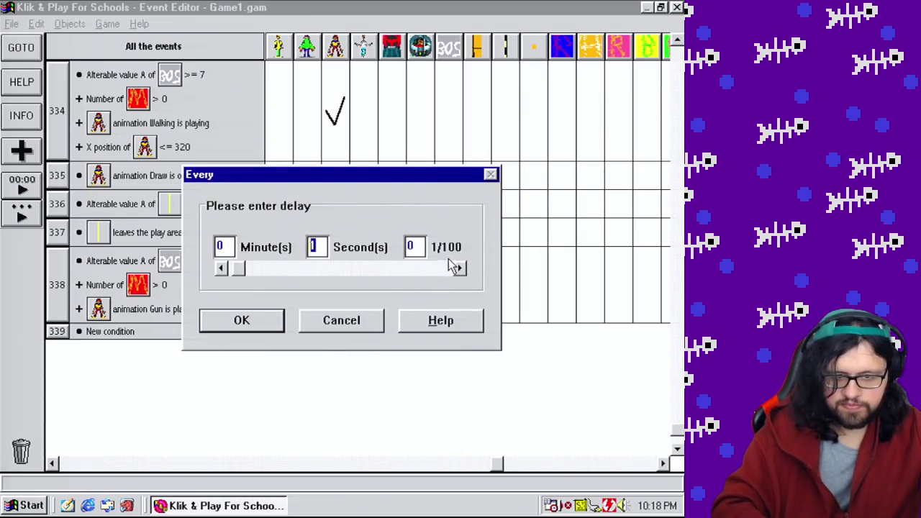
text(0)
key(Tab)
text(30)
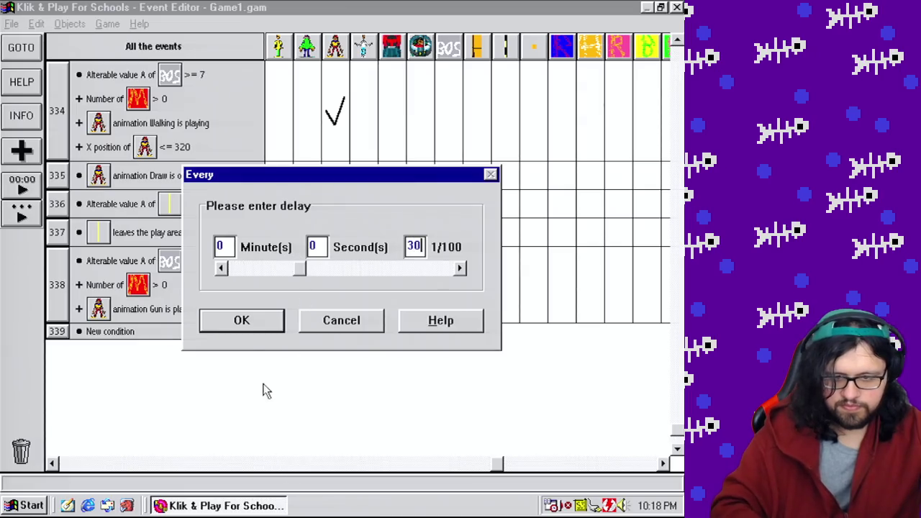
click(243, 321)
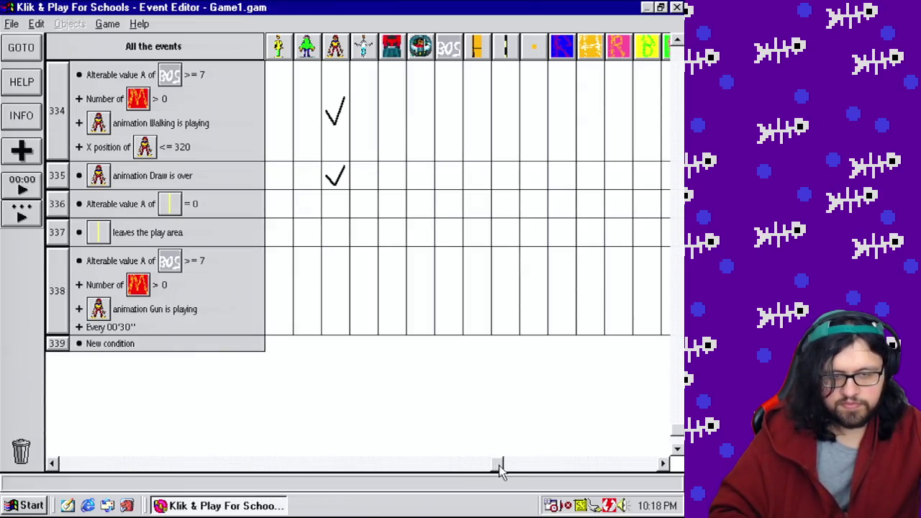
Add a Create object action to event 338 for the Deadly gun bullet
mouse_move(495, 464)
mouse_down()
mouse_move(329, 472)
mouse_move(65, 466)
mouse_up()
click(362, 286)
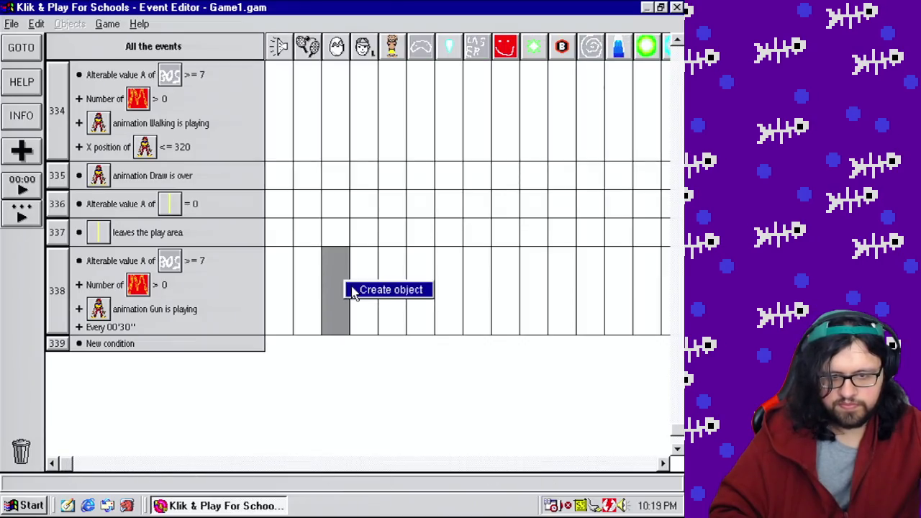
click(363, 289)
click(313, 328)
click(313, 329)
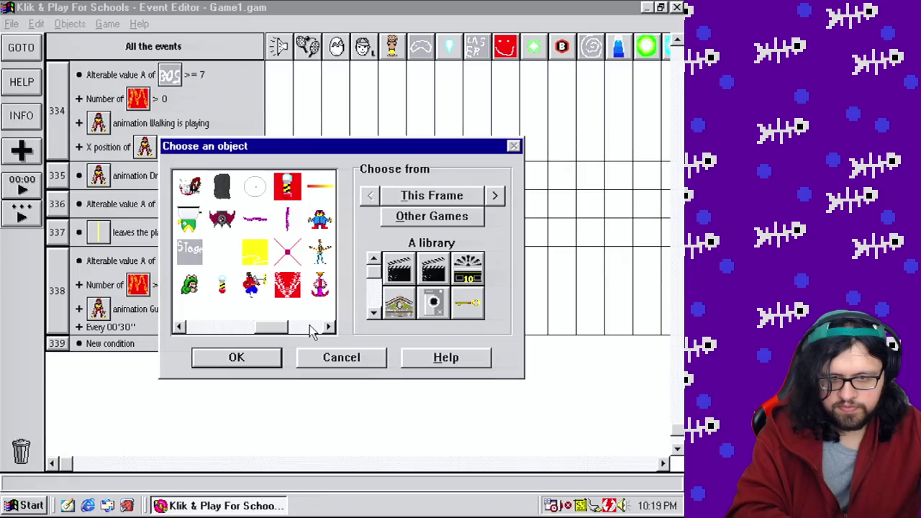
click(312, 329)
double_click(320, 219)
Spawn the bullet relative to Mushmouth's action point at offset 0,0
click(292, 264)
click(440, 345)
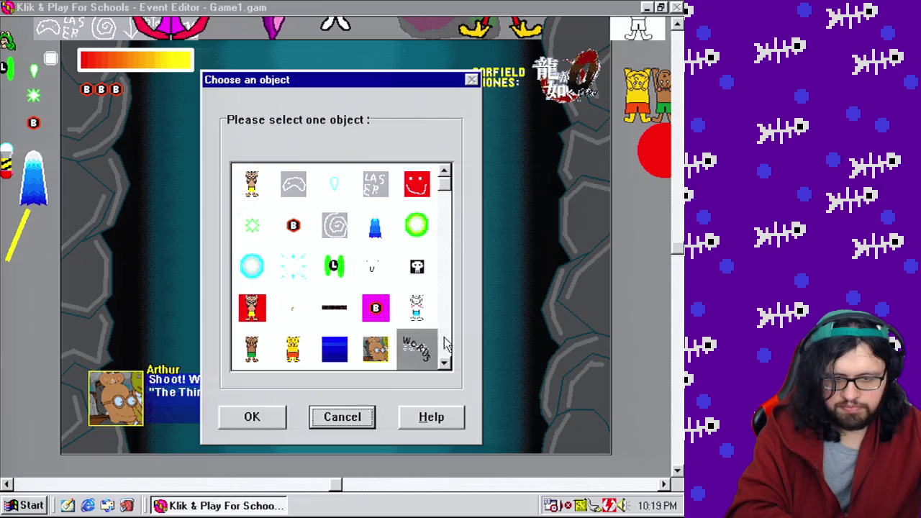
click(444, 338)
double_click(352, 325)
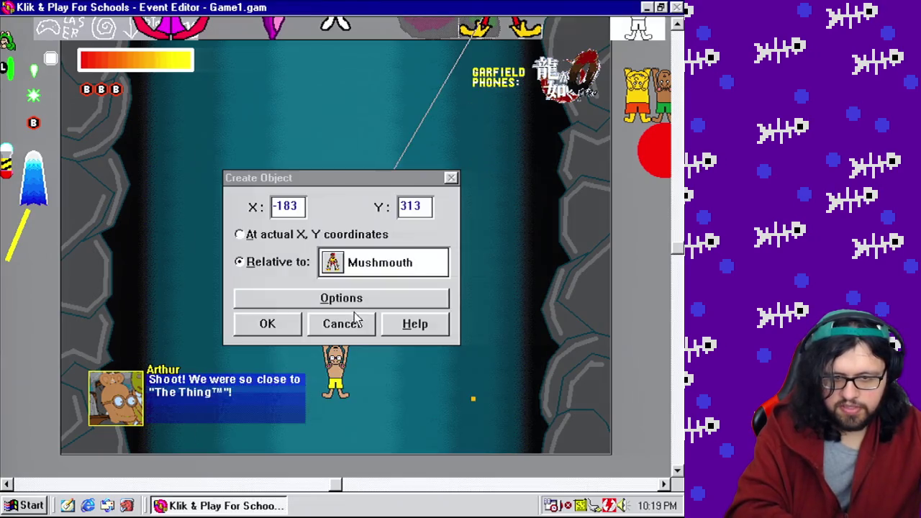
click(339, 298)
click(288, 177)
click(273, 408)
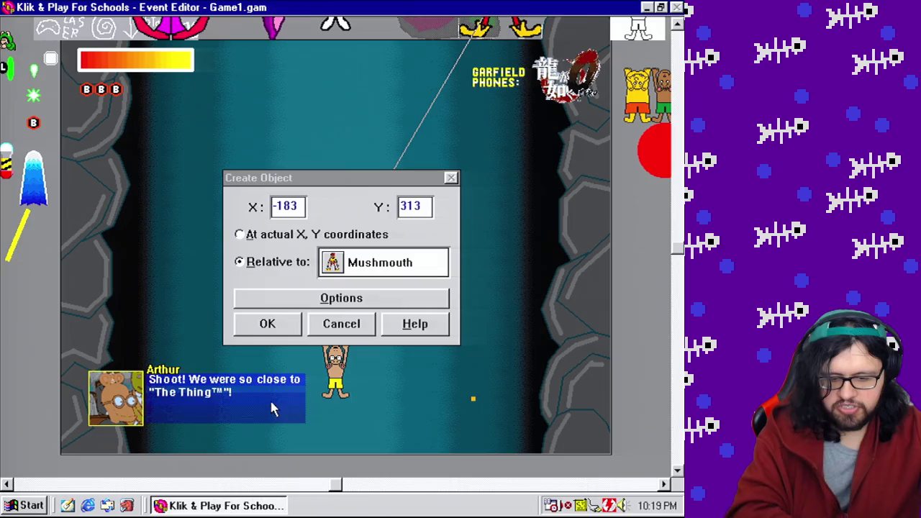
text(0)
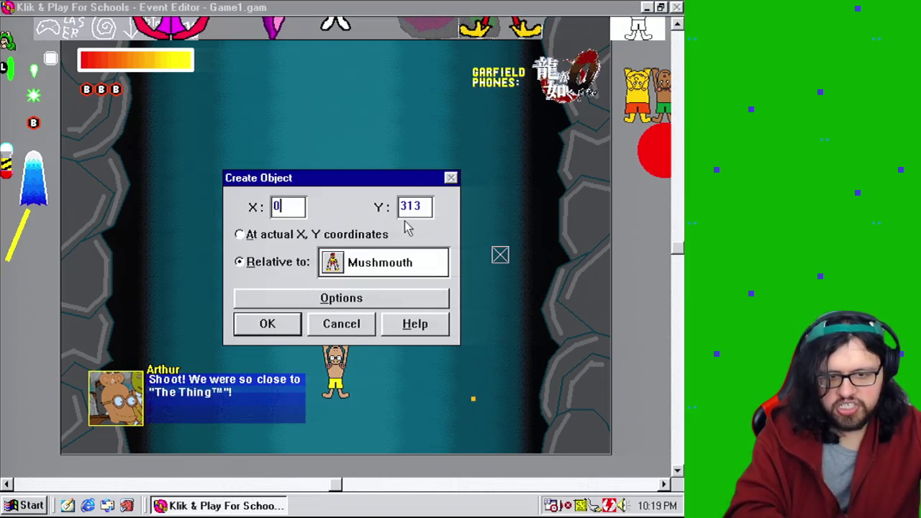
key(Tab)
text(0)
click(270, 327)
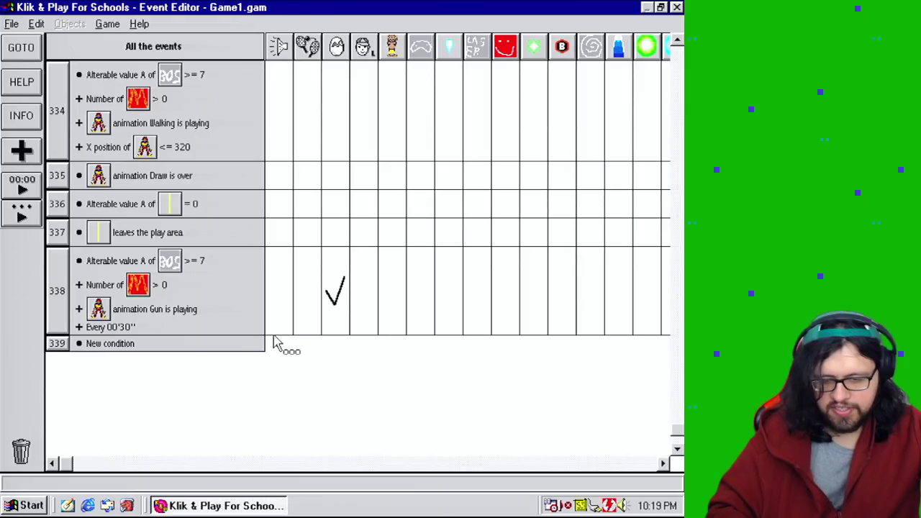
Make Mushmouth in event 338 look toward Arthur with a 0,0 offset
mouse_move(326, 306)
click(583, 464)
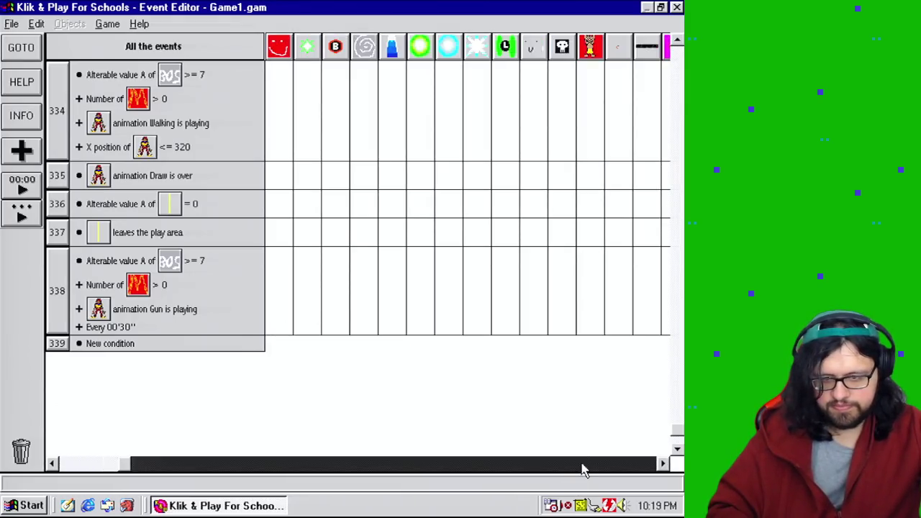
click(583, 468)
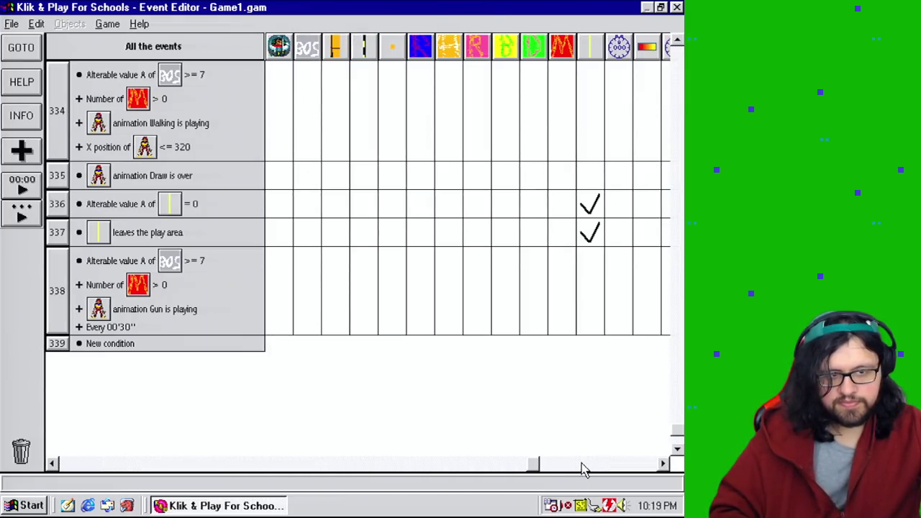
click(472, 466)
mouse_move(507, 475)
mouse_down()
mouse_move(586, 468)
mouse_move(464, 485)
mouse_up()
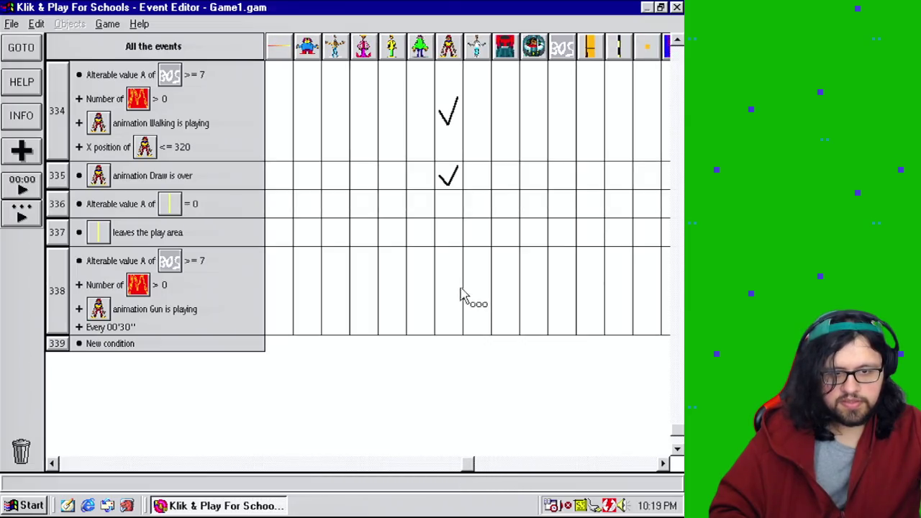
click(450, 294)
mouse_move(493, 338)
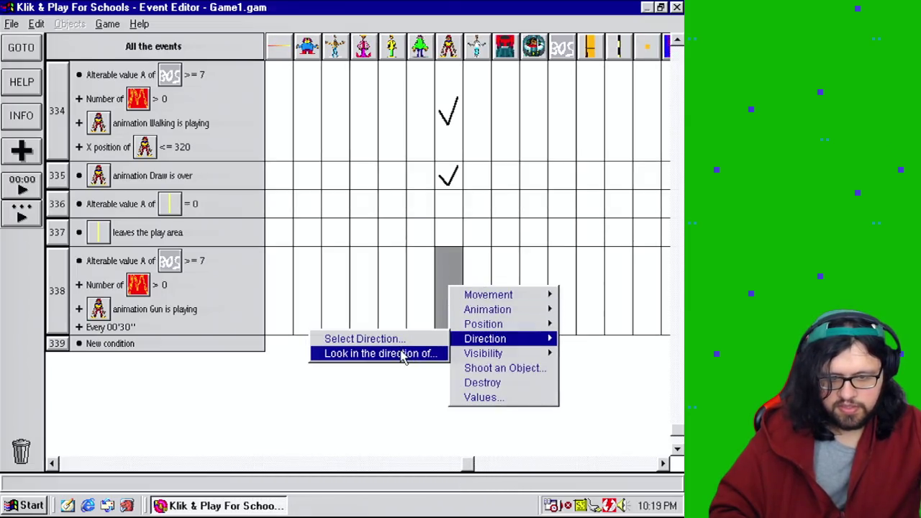
click(404, 353)
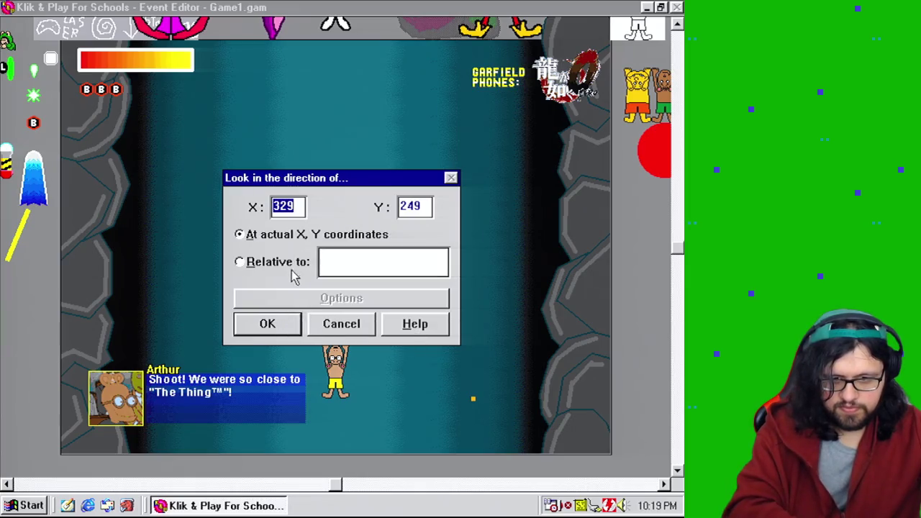
click(281, 263)
click(445, 347)
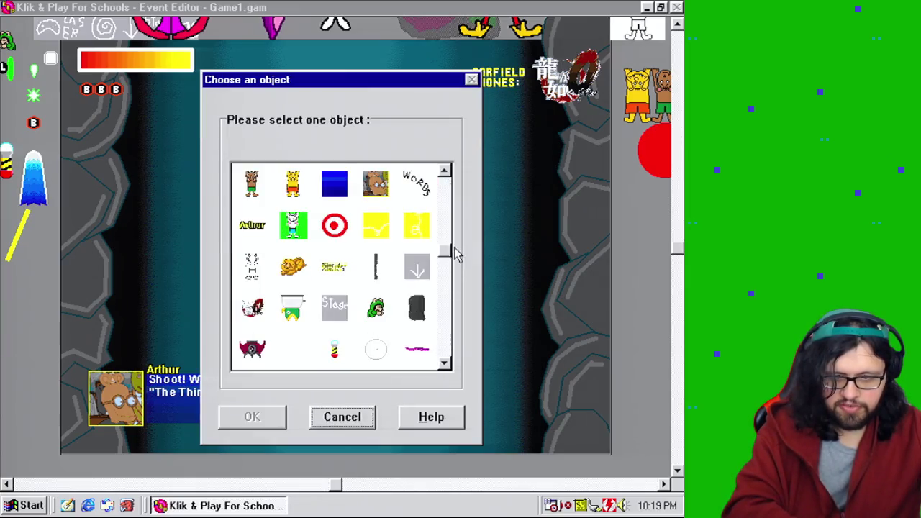
scroll(454, 254, up, 3)
click(269, 180)
double_click(270, 180)
text(00)
click(267, 324)
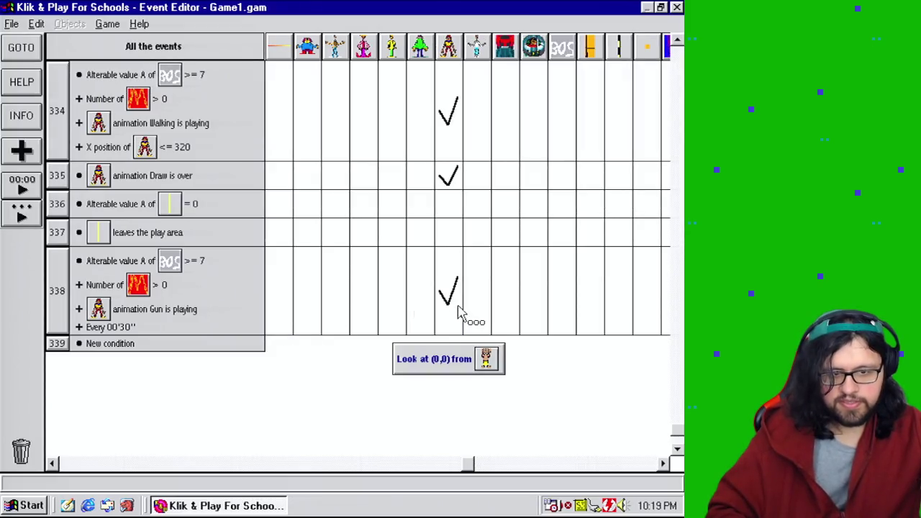
Add 1 to Mushmouth's alterable value C in event 338 and save the game
click(458, 309)
click(476, 414)
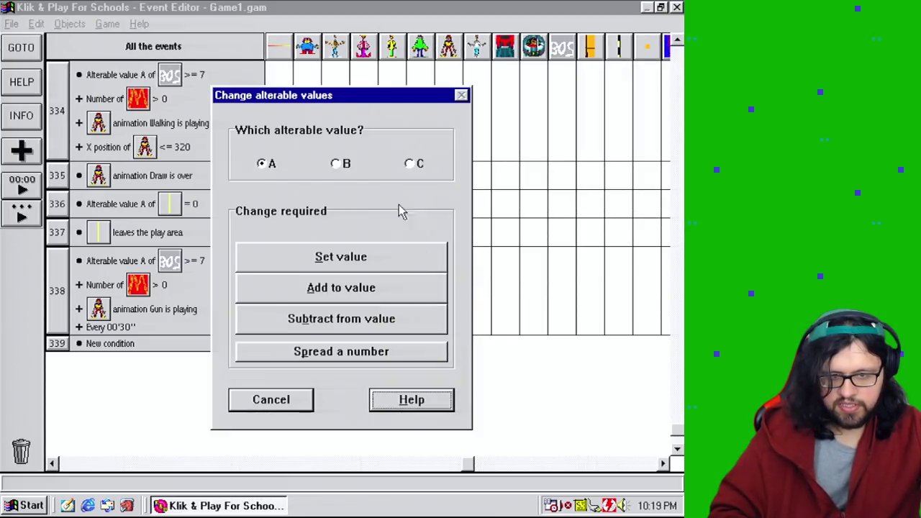
click(420, 167)
click(393, 287)
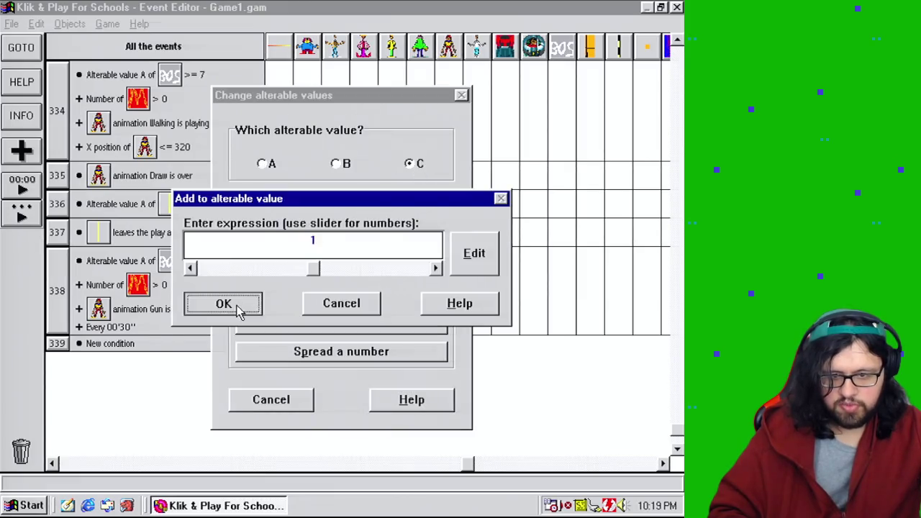
click(240, 310)
click(11, 24)
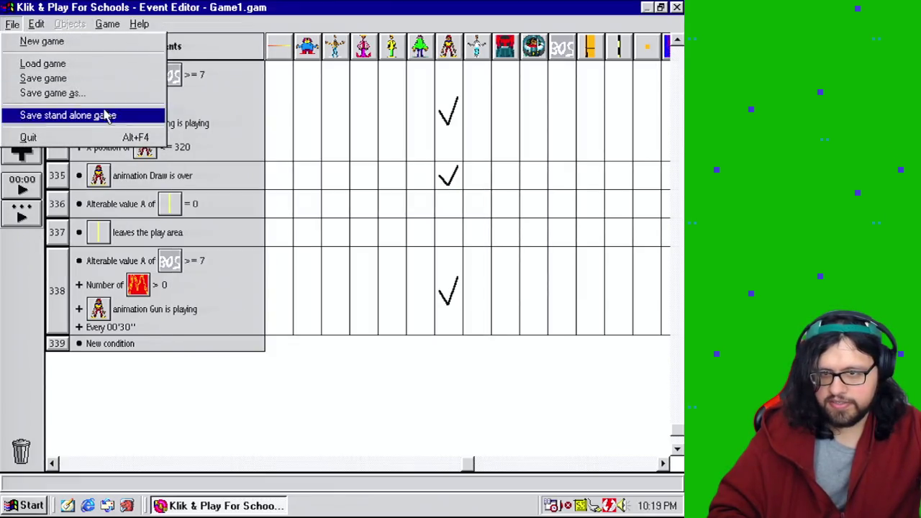